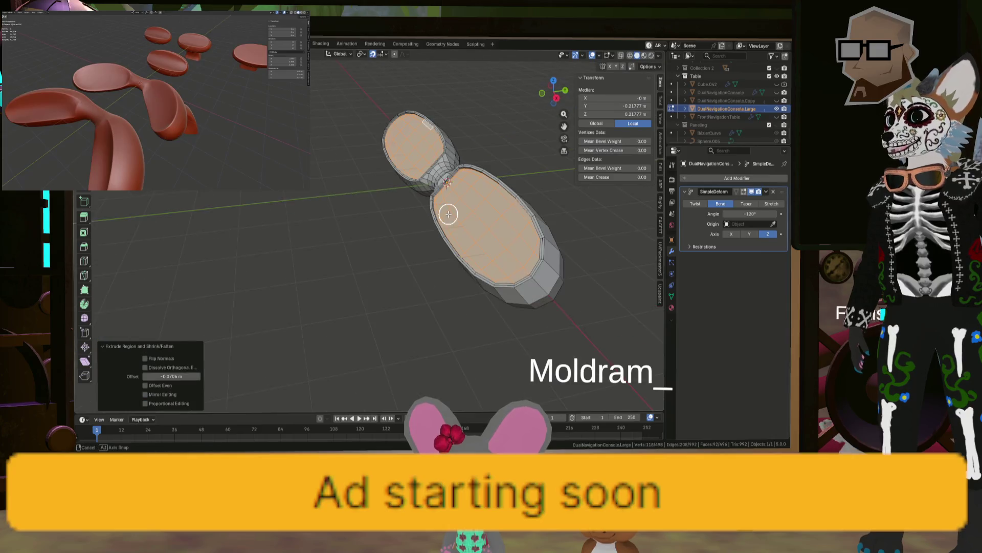
Add a Subdivision Surface modifier below the Simple Deform bend, then leave Edit Mode.
left_click(737, 179)
mouse_move(723, 169)
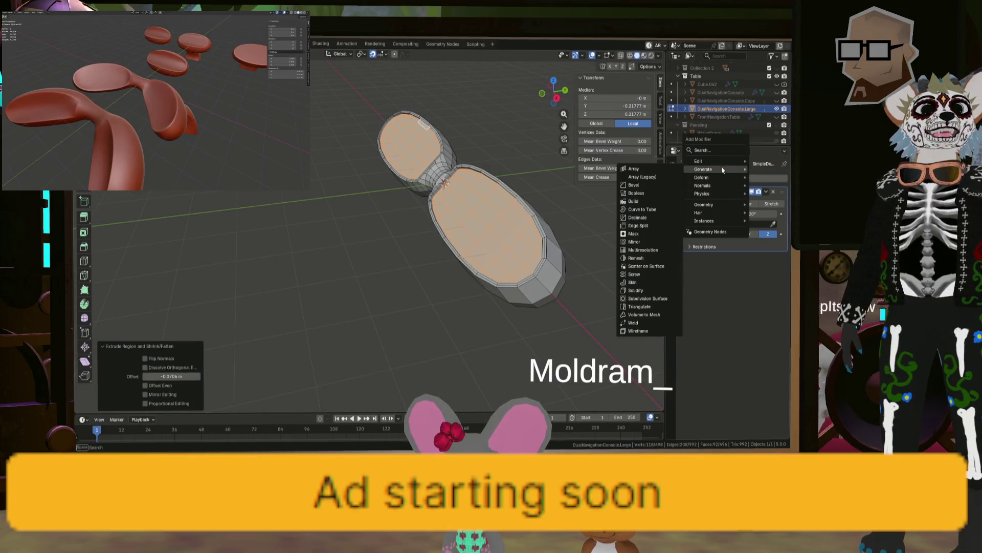
left_click(649, 298)
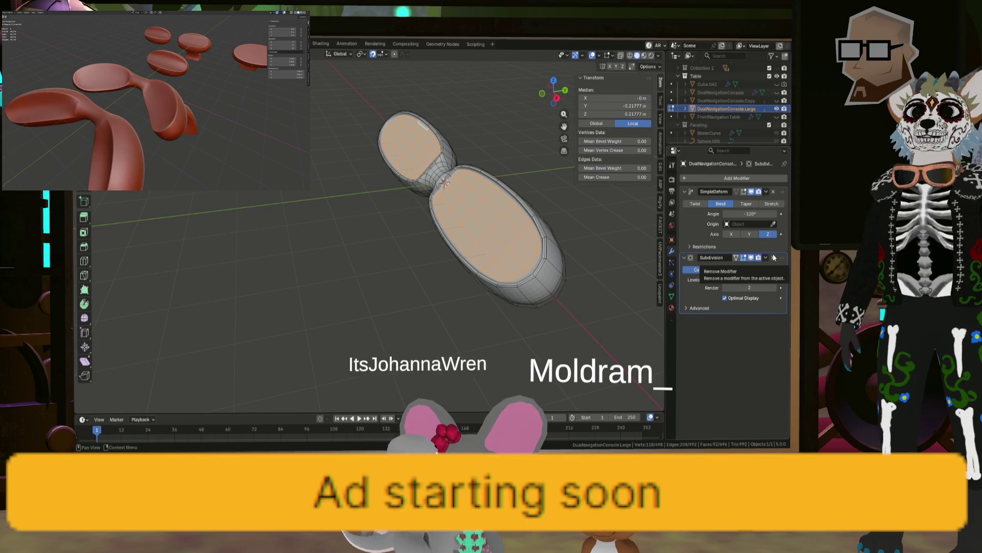
key("Tab")
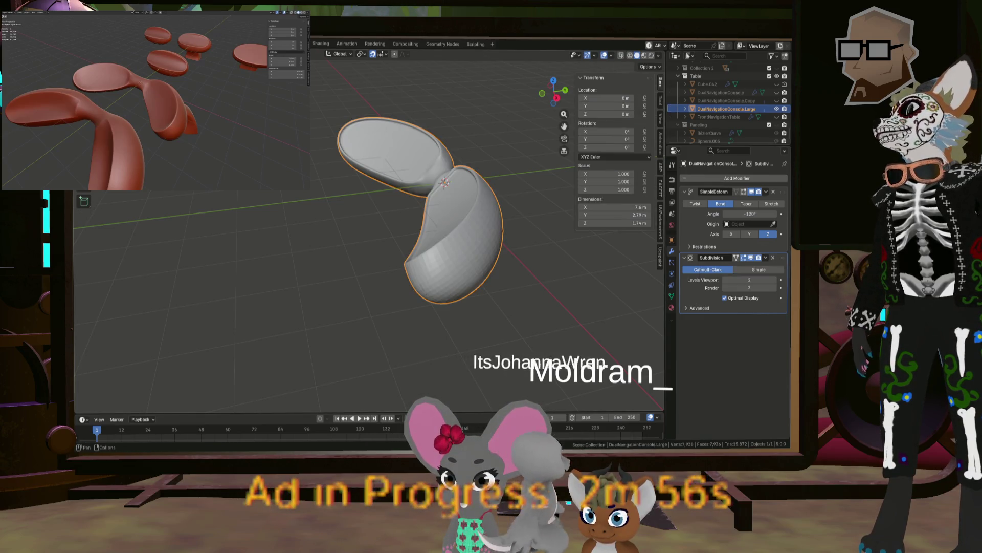
Apply Shade Smooth to the shell, inspect it from several angles, and re-enter Edit Mode.
right_click(226, 250)
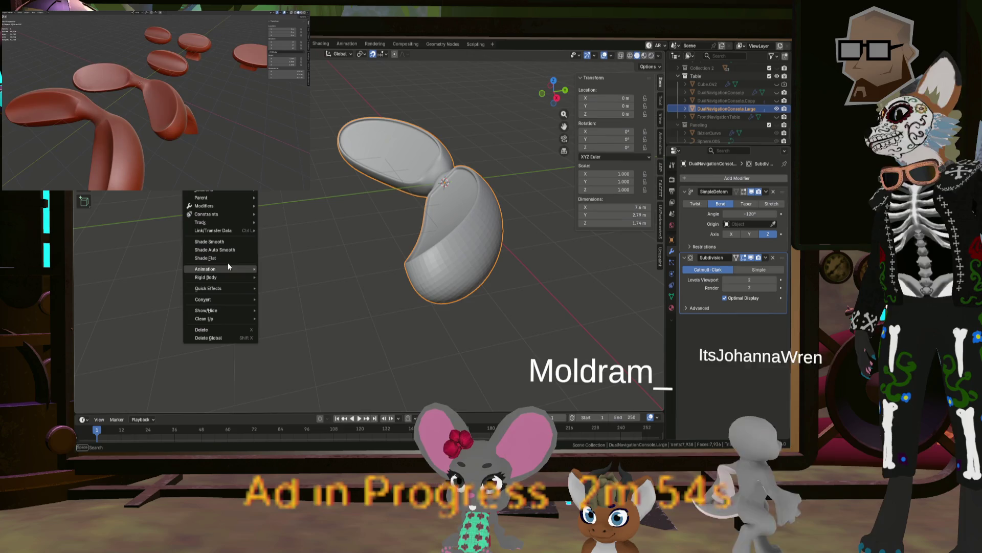
left_click(227, 241)
mouse_move(339, 238)
middle_mouse_down()
mouse_move(242, 243)
mouse_move(380, 258)
mouse_move(307, 209)
middle_mouse_up()
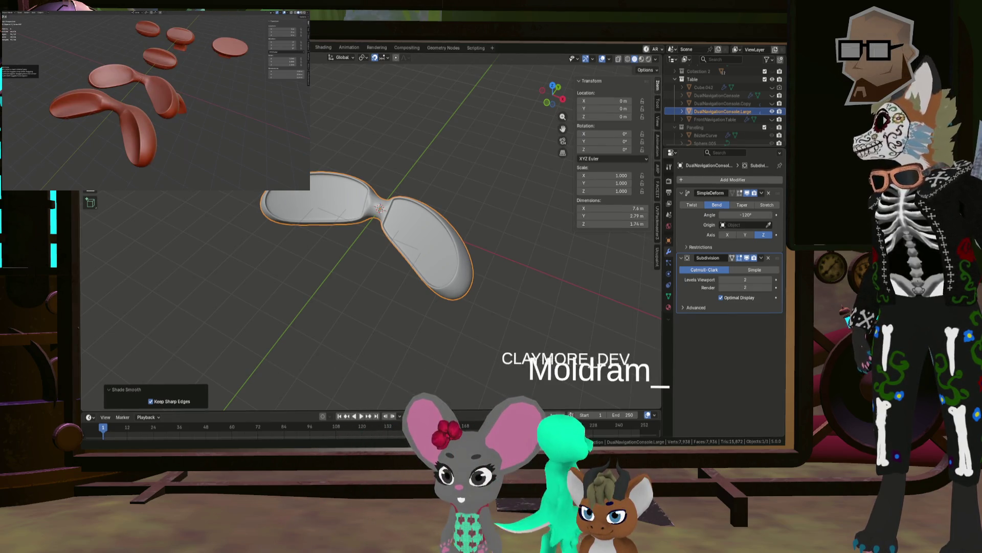
mouse_move(274, 215)
middle_mouse_down()
mouse_move(244, 223)
mouse_move(251, 209)
mouse_move(385, 229)
middle_mouse_up()
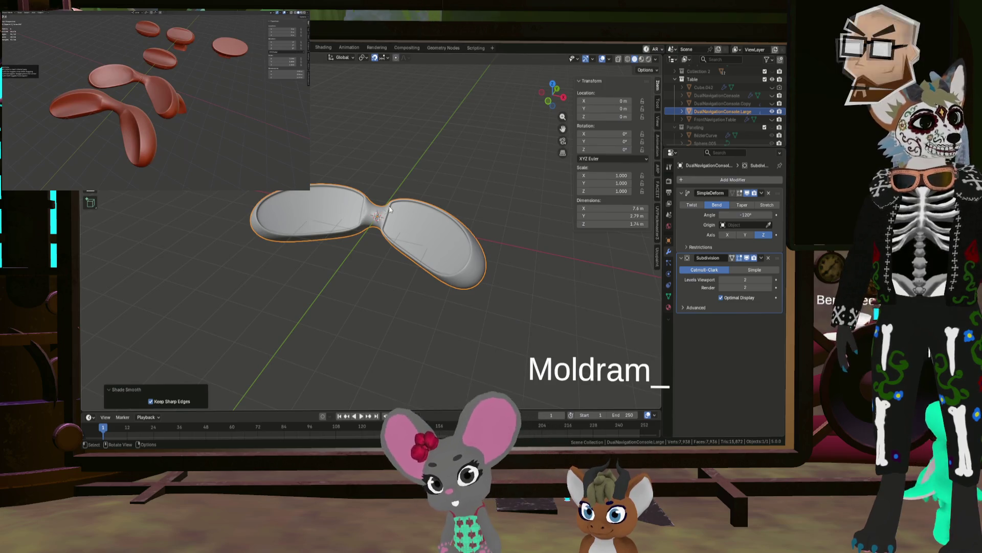
mouse_move(315, 211)
middle_mouse_down()
mouse_move(446, 212)
mouse_move(460, 235)
mouse_move(425, 209)
mouse_move(361, 186)
mouse_move(408, 194)
mouse_move(420, 210)
mouse_move(403, 257)
mouse_move(377, 235)
mouse_move(437, 277)
mouse_move(338, 255)
mouse_move(375, 237)
mouse_move(356, 223)
middle_mouse_up()
key("Tab")
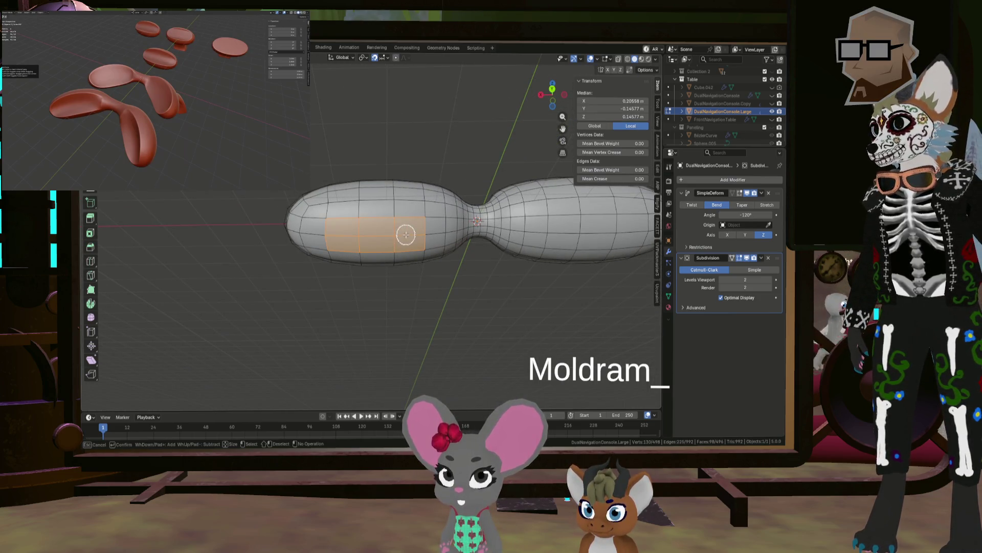
right_click(406, 234)
middle_click_drag(456, 245, 396, 262)
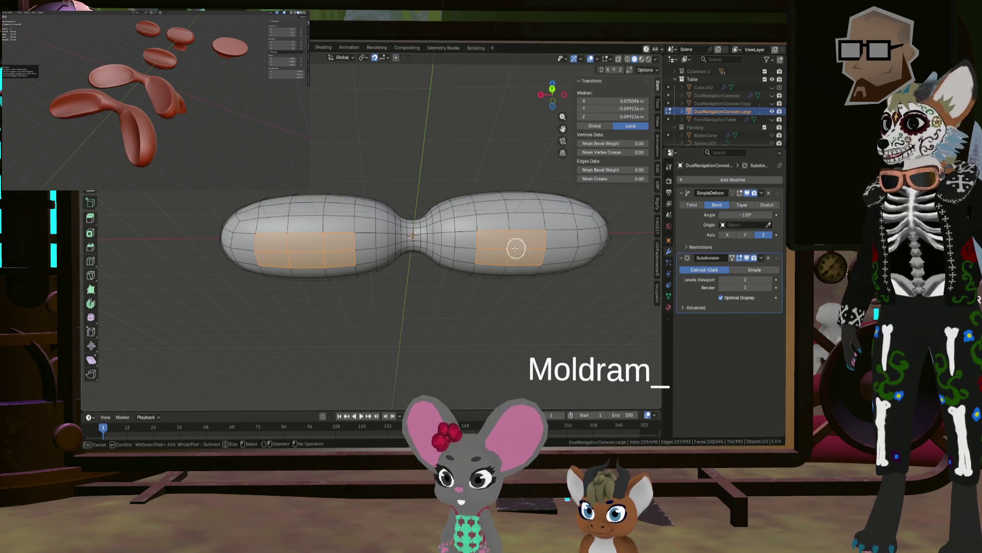
mouse_move(524, 247)
middle_mouse_down()
mouse_move(434, 272)
mouse_move(397, 259)
mouse_move(406, 257)
mouse_move(408, 276)
mouse_move(375, 276)
mouse_move(423, 265)
mouse_move(440, 249)
middle_mouse_up()
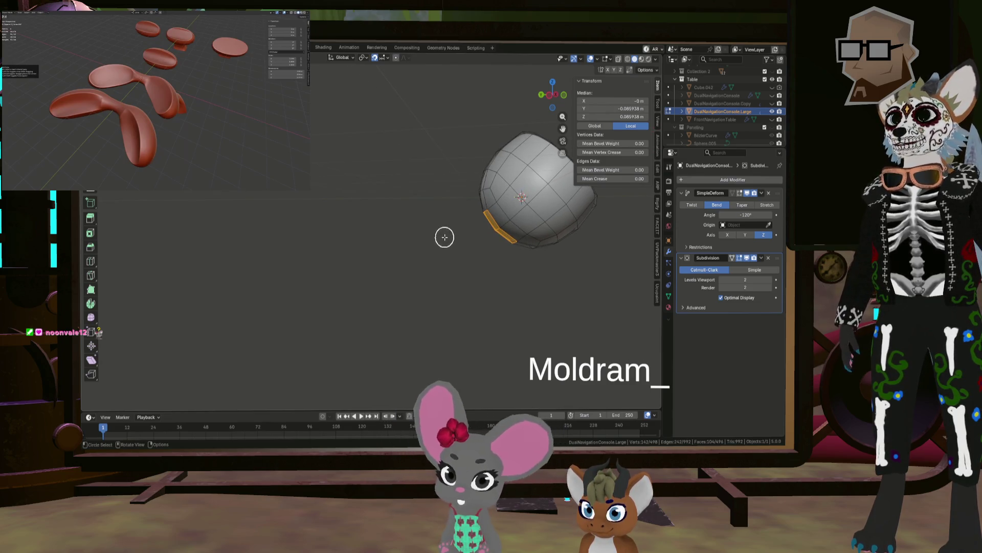
left_click(556, 95)
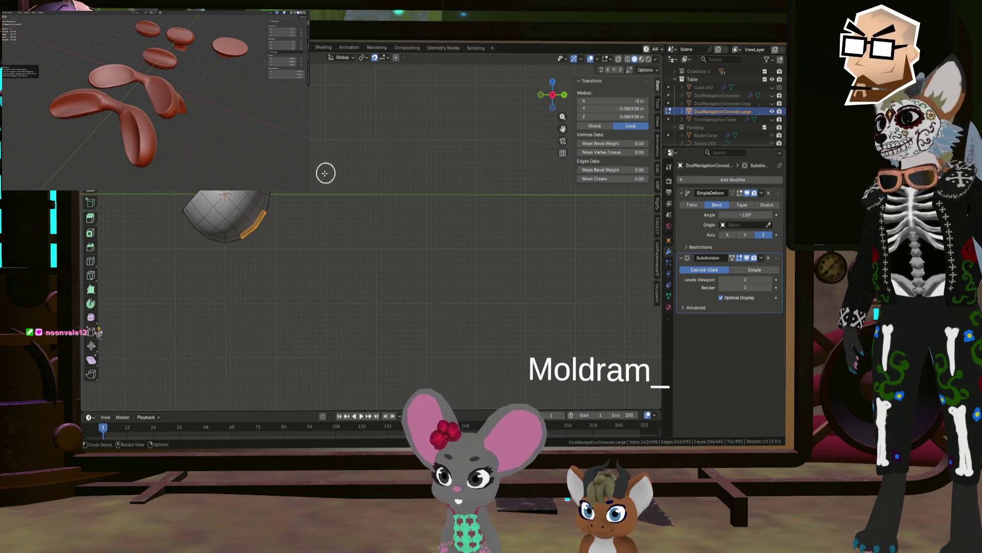
key("KP_Decimal")
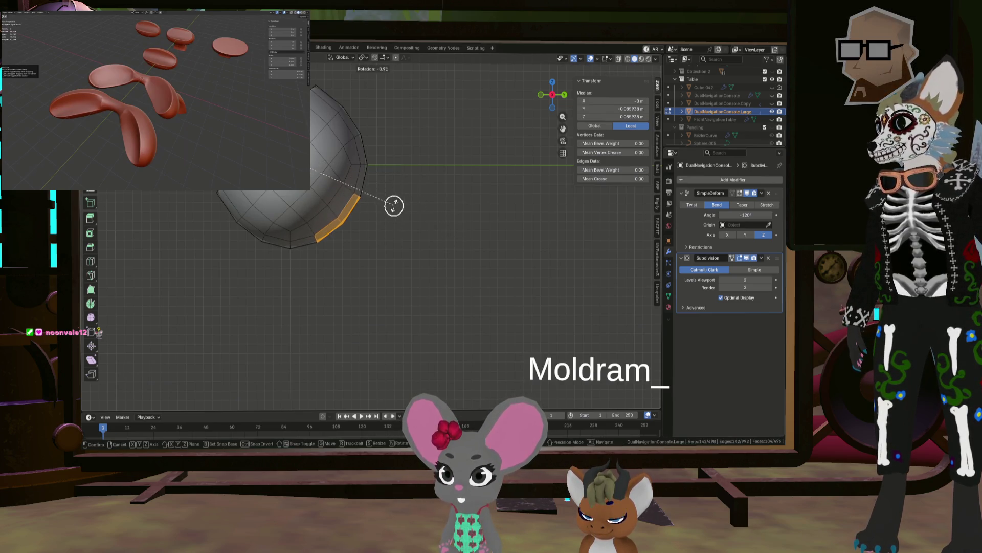
key("e")
left_click(396, 210)
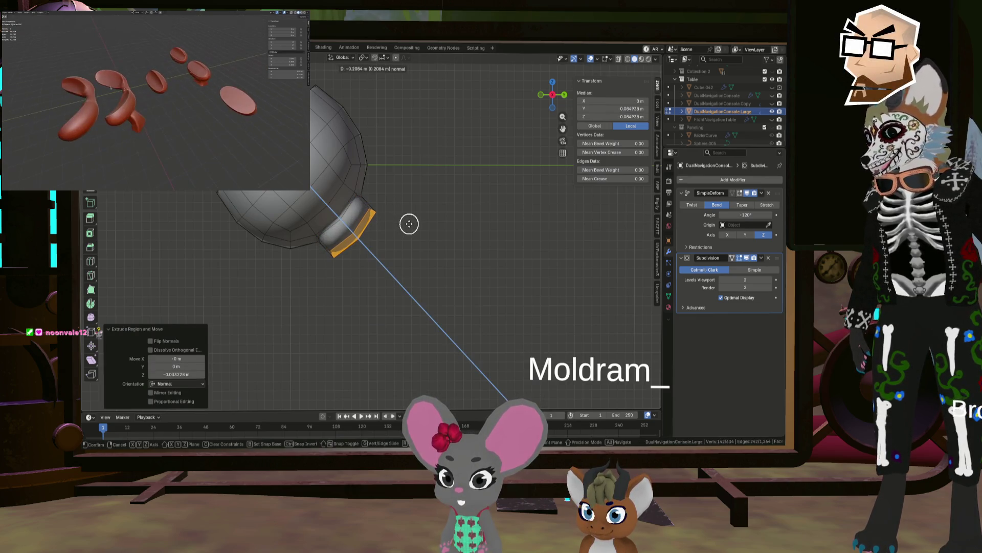
left_click(408, 220)
scroll(378, 226, "up", 2)
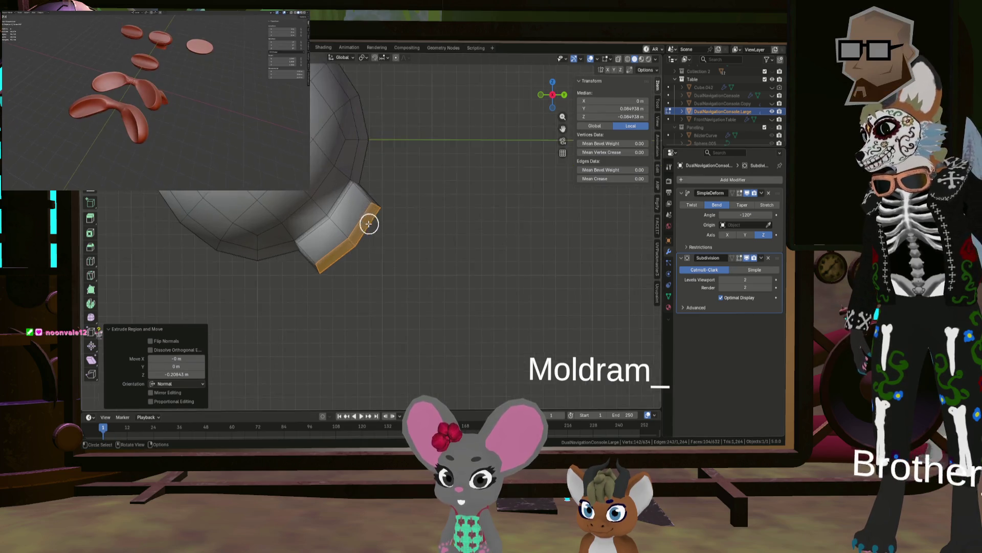
scroll(377, 224, "down", 3)
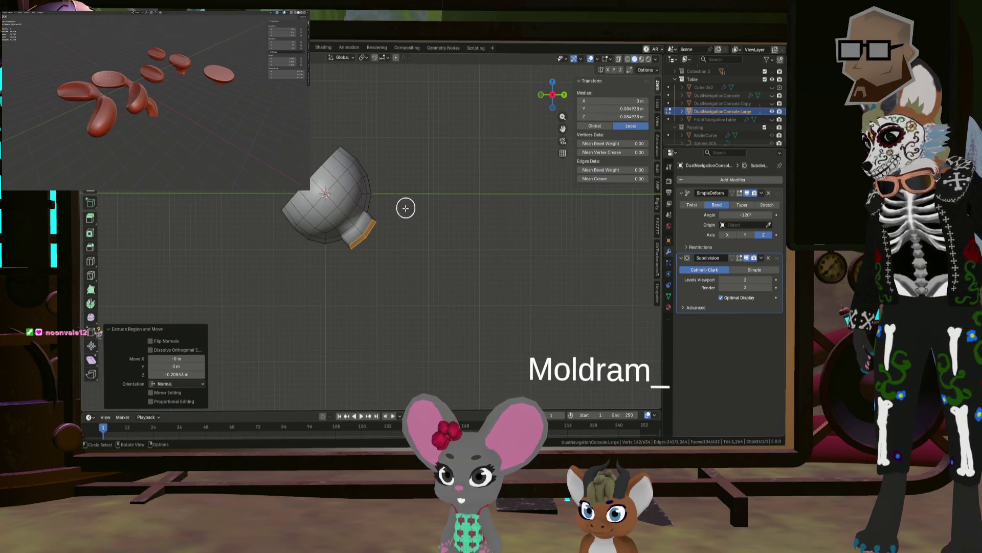
key("e")
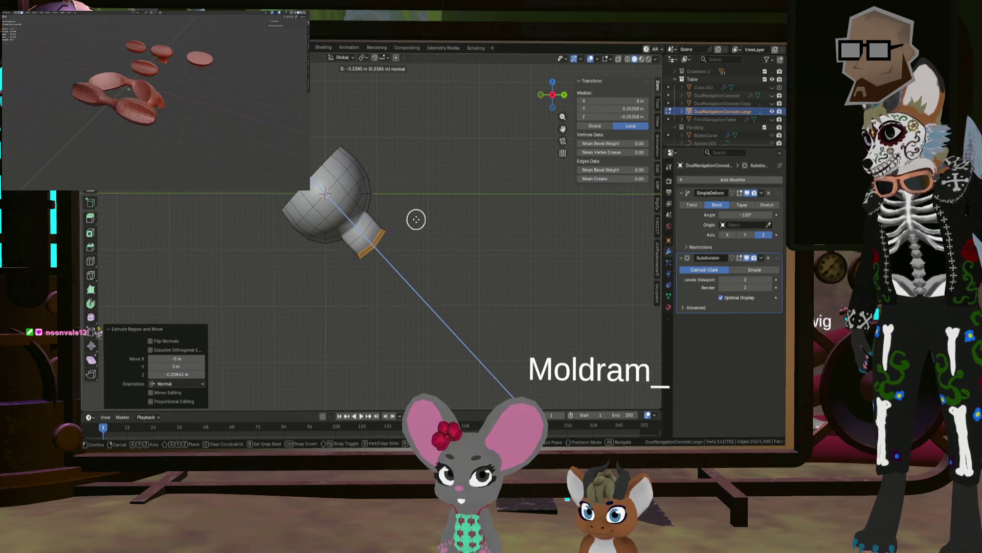
left_click(417, 220)
key("r")
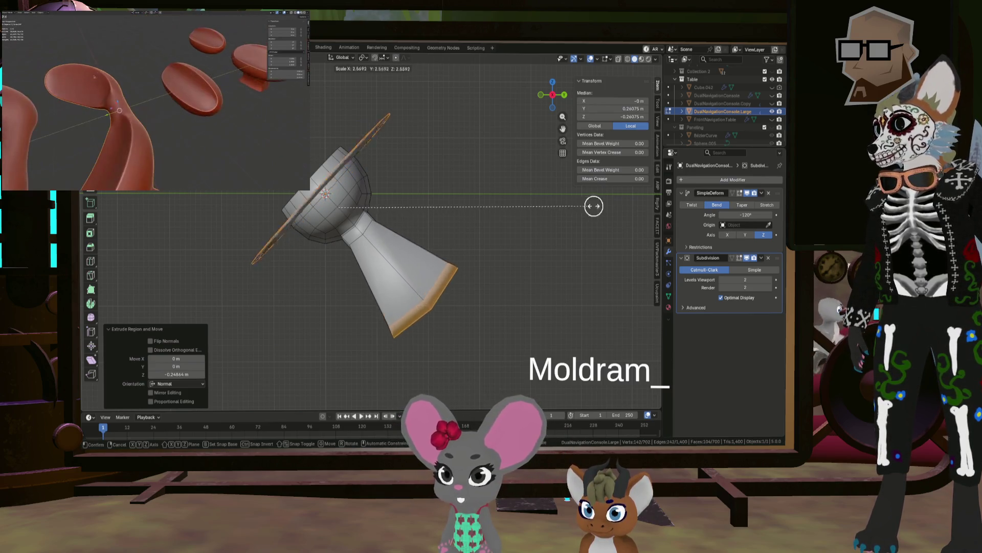
right_click(485, 208)
mouse_move(485, 209)
middle_mouse_down()
mouse_move(393, 213)
mouse_move(366, 202)
mouse_move(358, 212)
mouse_move(406, 193)
mouse_move(461, 232)
mouse_move(356, 177)
mouse_move(329, 152)
mouse_move(339, 146)
middle_mouse_up()
key("ctrl+z")
key("alt+a")
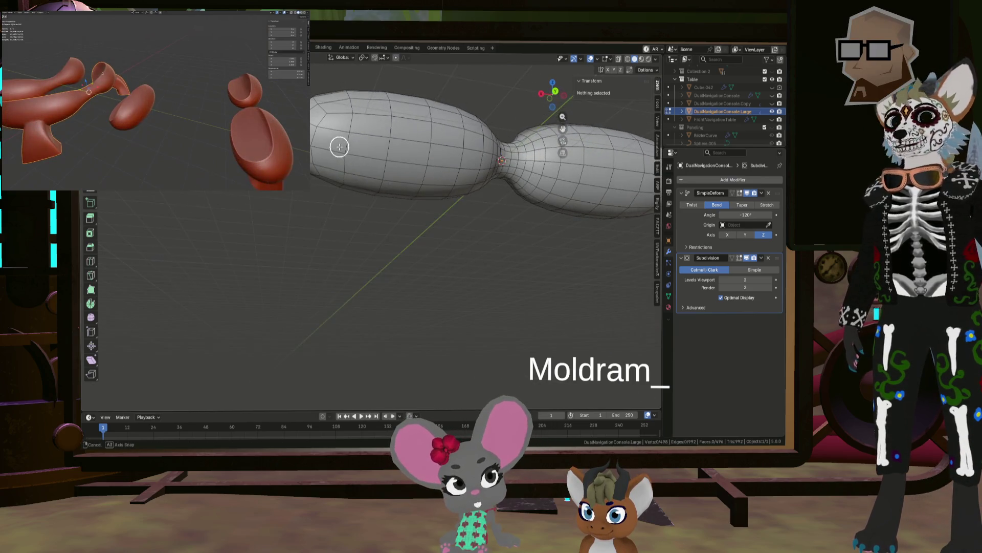
Select the shell's bottom edge strip, extrude it downward, and slightly enlarge the end loop.
left_click_drag(387, 155, 421, 163)
mouse_move(489, 182)
middle_mouse_down()
mouse_move(369, 188)
mouse_move(395, 186)
mouse_move(333, 201)
mouse_move(392, 209)
mouse_move(366, 193)
mouse_move(416, 162)
mouse_move(397, 165)
middle_mouse_up()
scroll(315, 197, "up", 4)
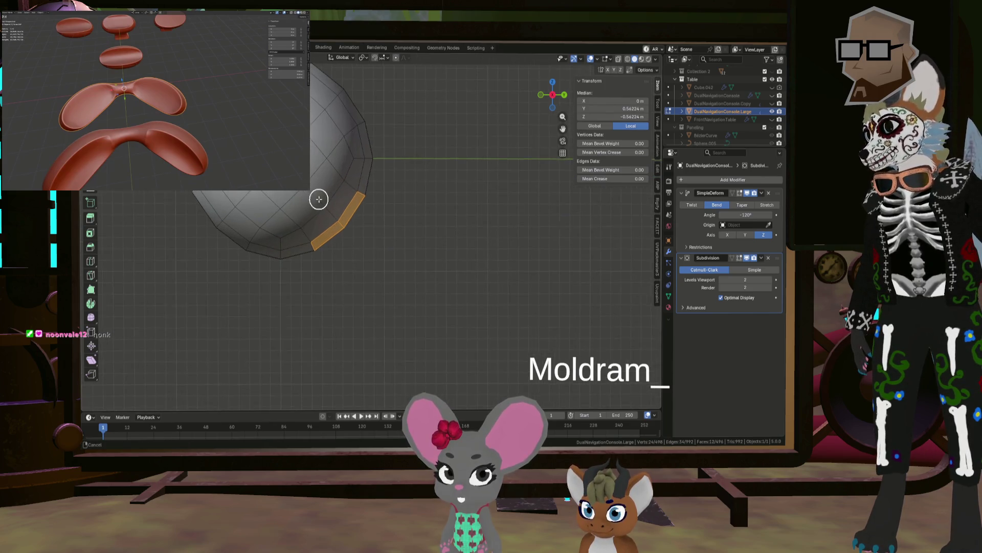
right_click(369, 190)
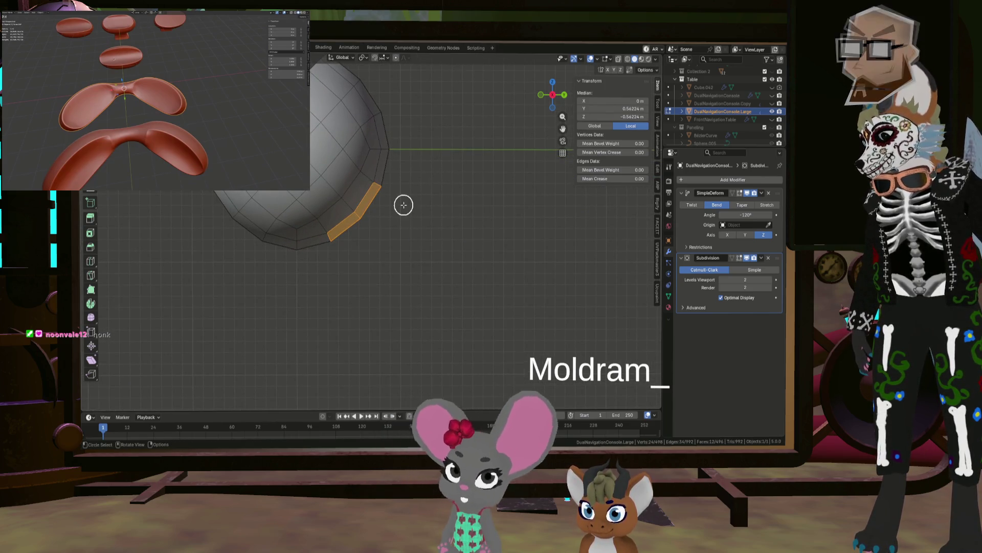
key("e")
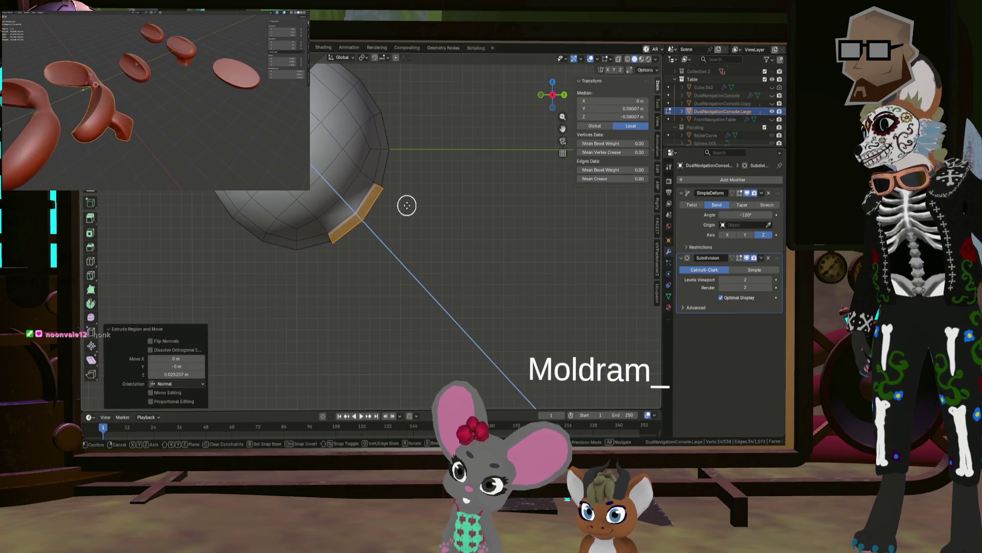
left_click(426, 224)
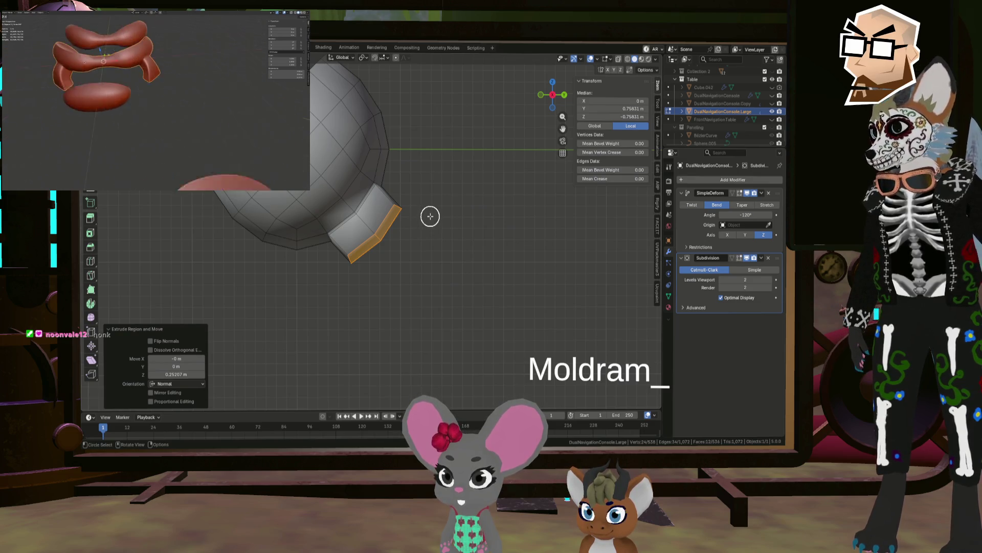
key("s")
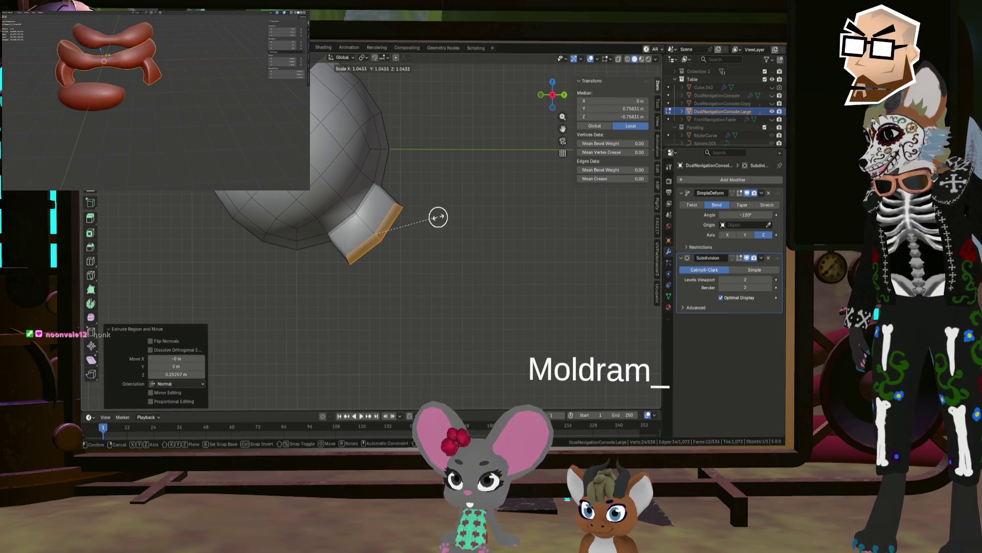
left_click(438, 217)
left_click(379, 57)
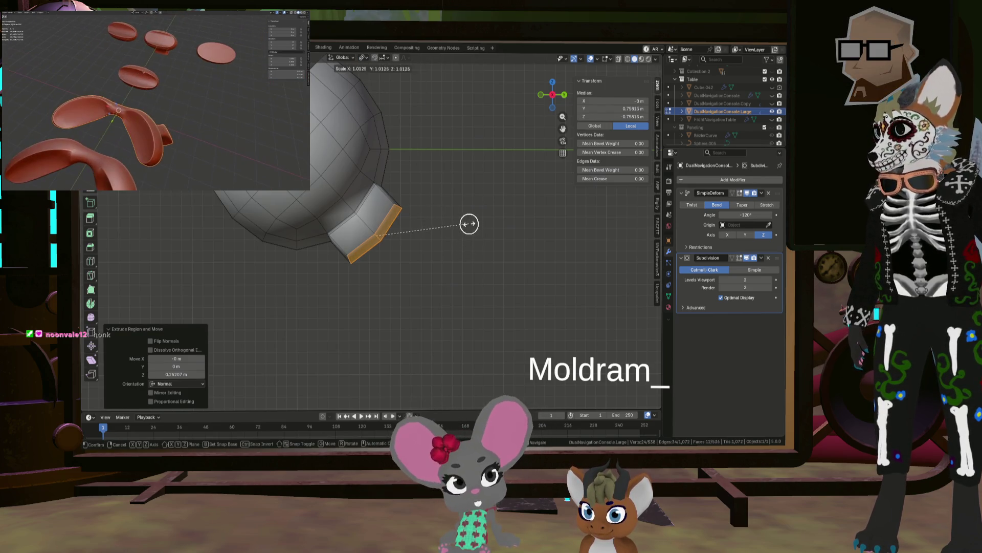
key("s")
left_click(474, 223)
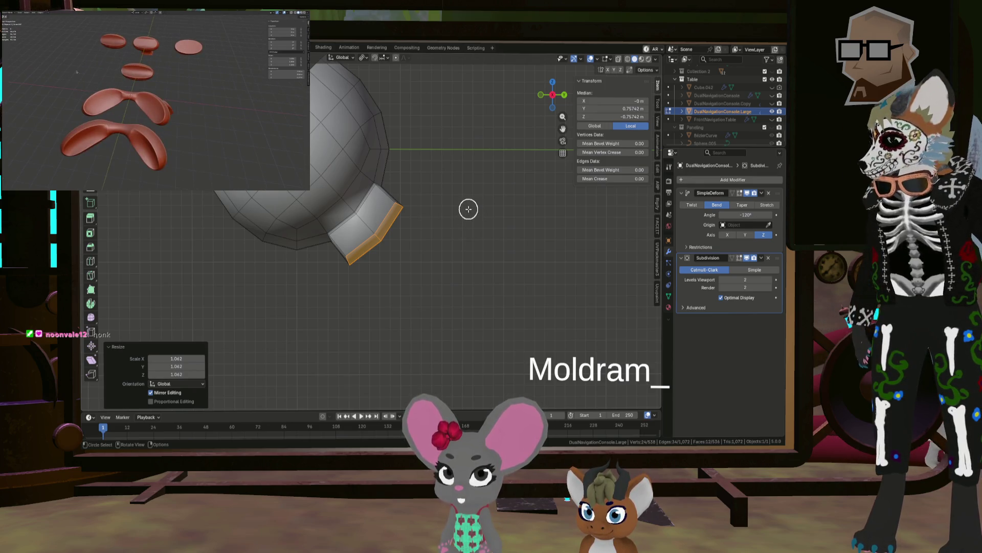
Extrude two more stem sections, moving and rotating the end loop to bend it outward.
key("e")
left_click(484, 225)
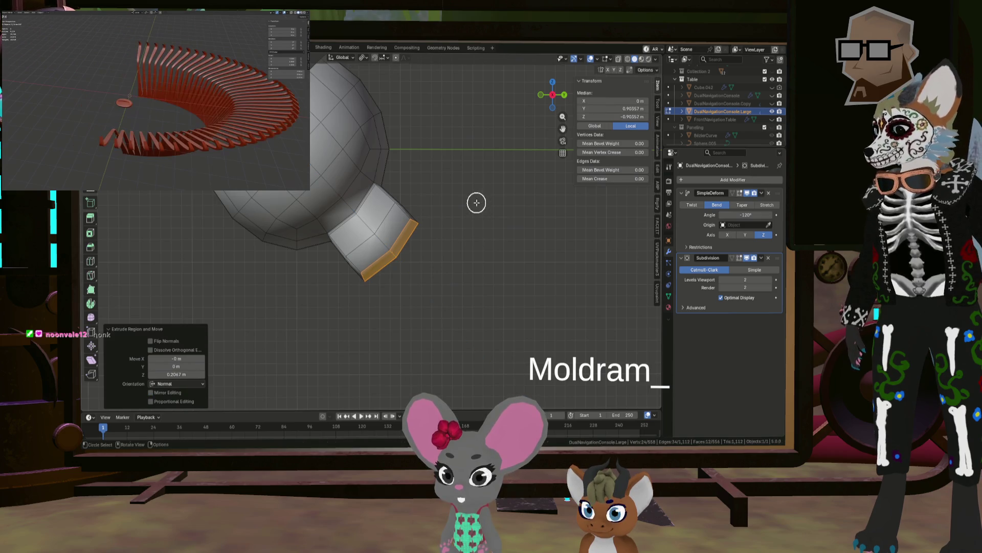
key("g")
left_click(477, 238)
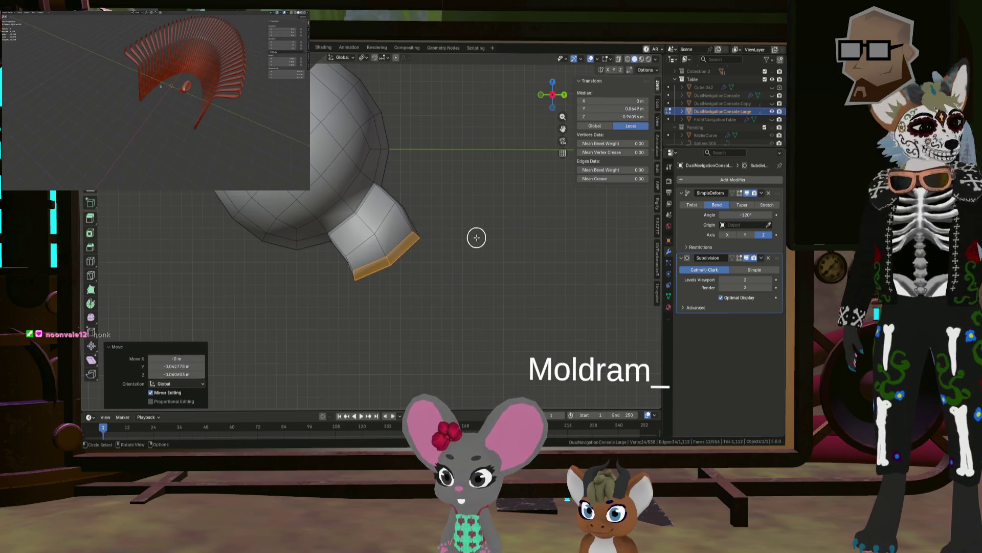
key("e")
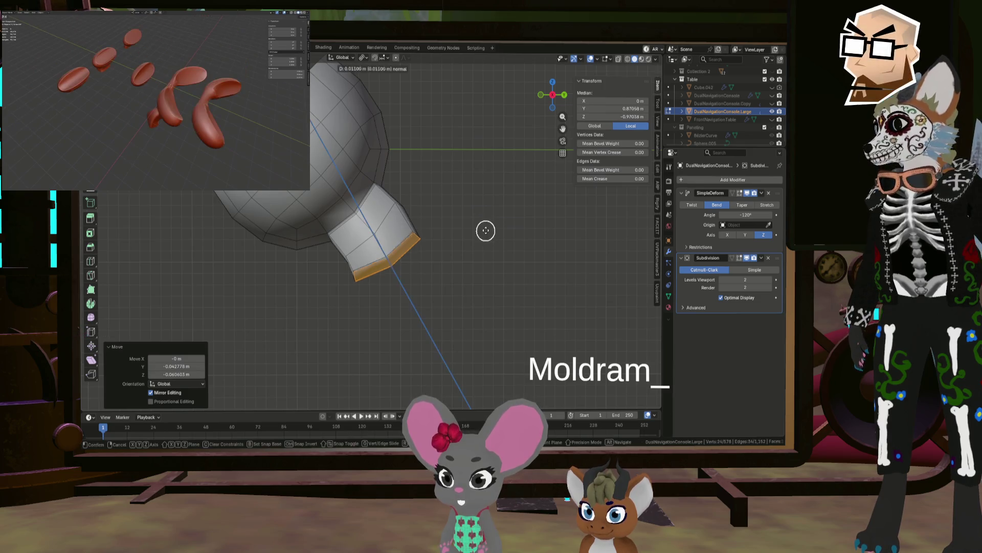
left_click(524, 263)
key("r")
left_click(528, 264)
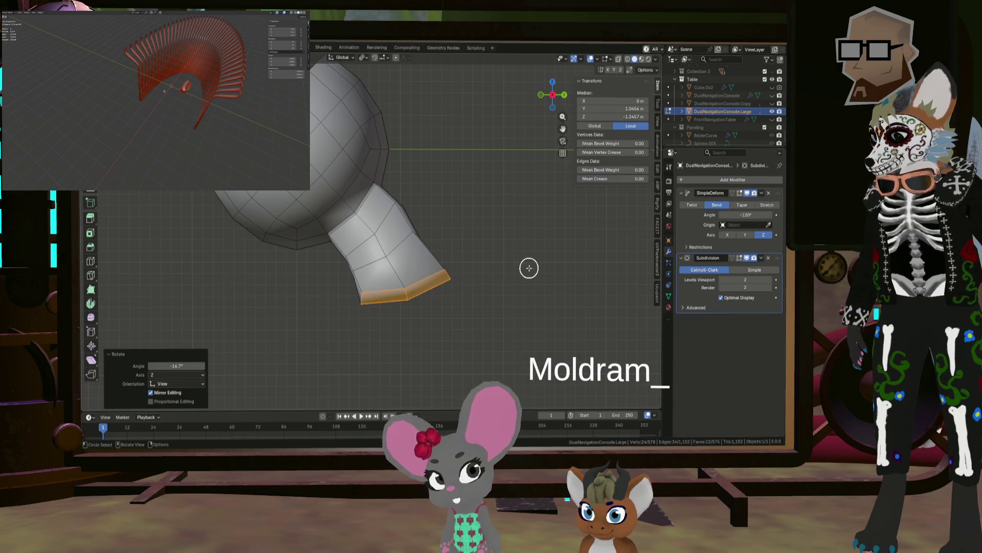
key("g")
left_click(515, 279)
key("r")
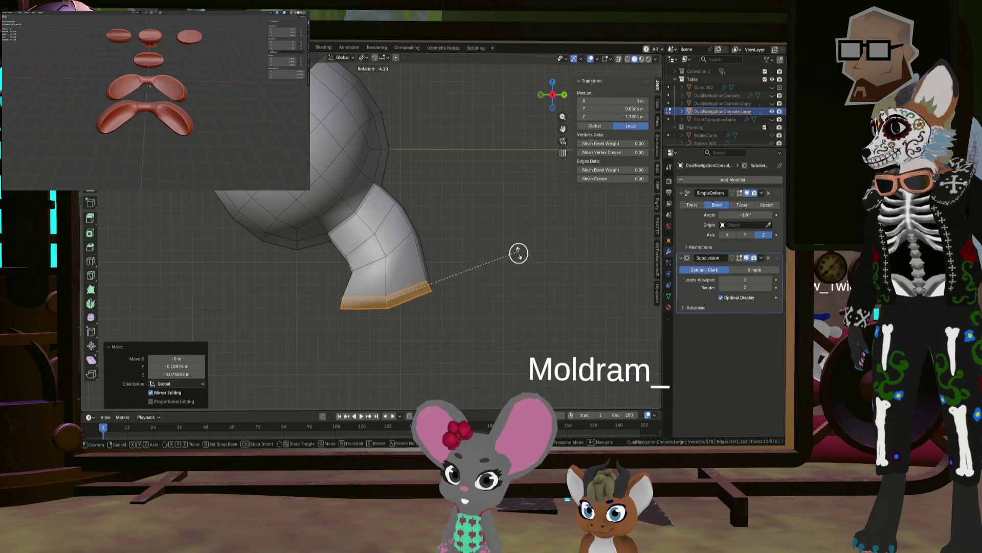
left_click(524, 266)
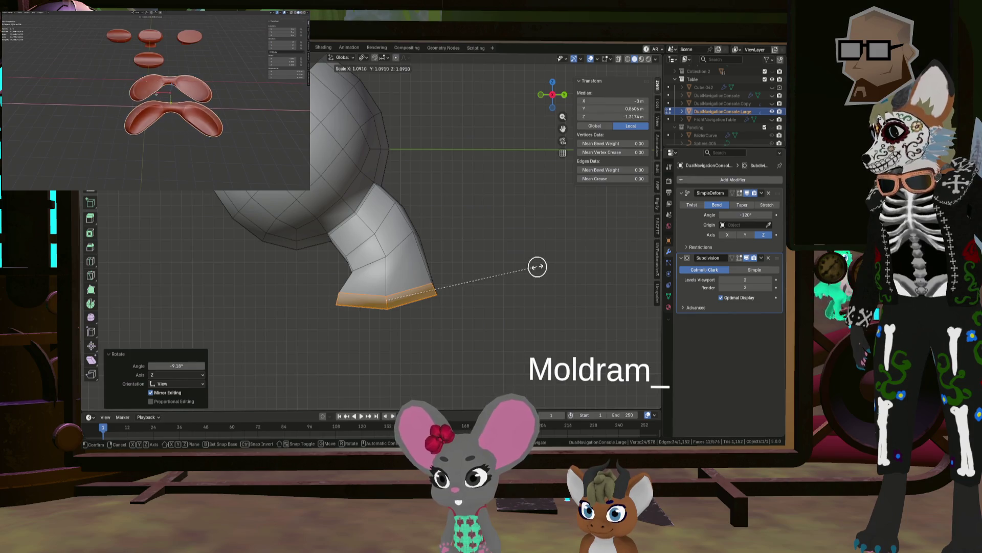
Scale the stem's bottom ring, then flatten it with LoopTools Flatten.
left_click(534, 267)
right_click(463, 268)
mouse_move(494, 267)
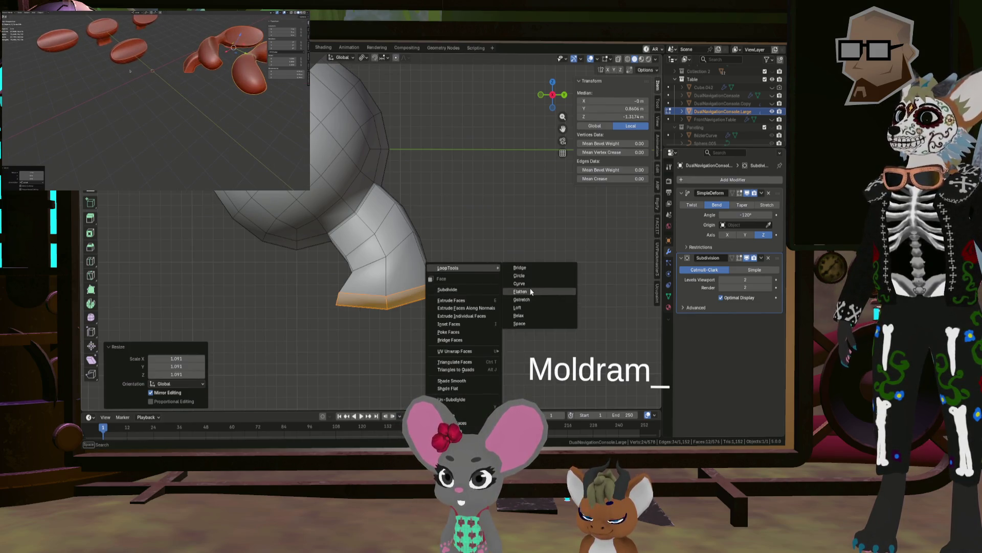
left_click(521, 291)
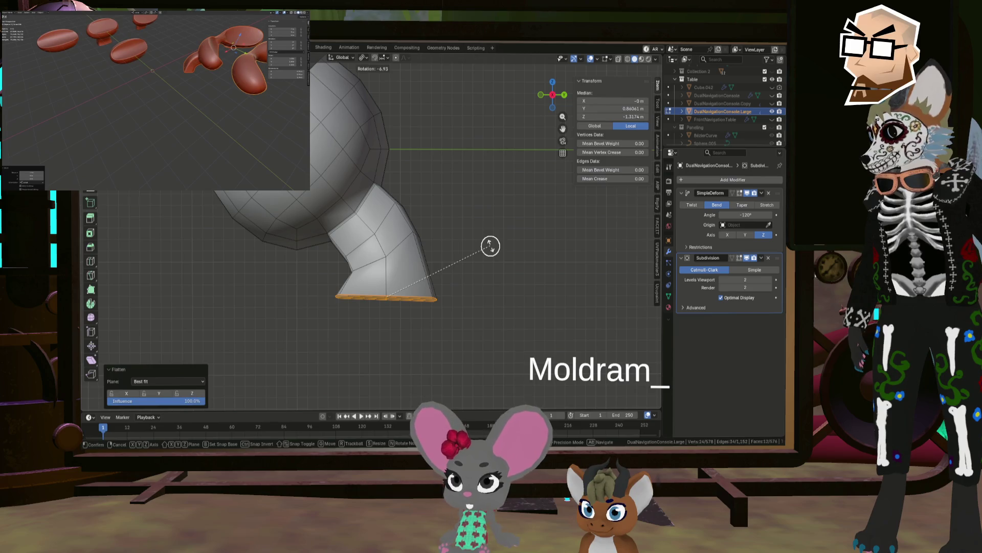
left_click(490, 246)
middle_click_drag(474, 243, 459, 267, "shift")
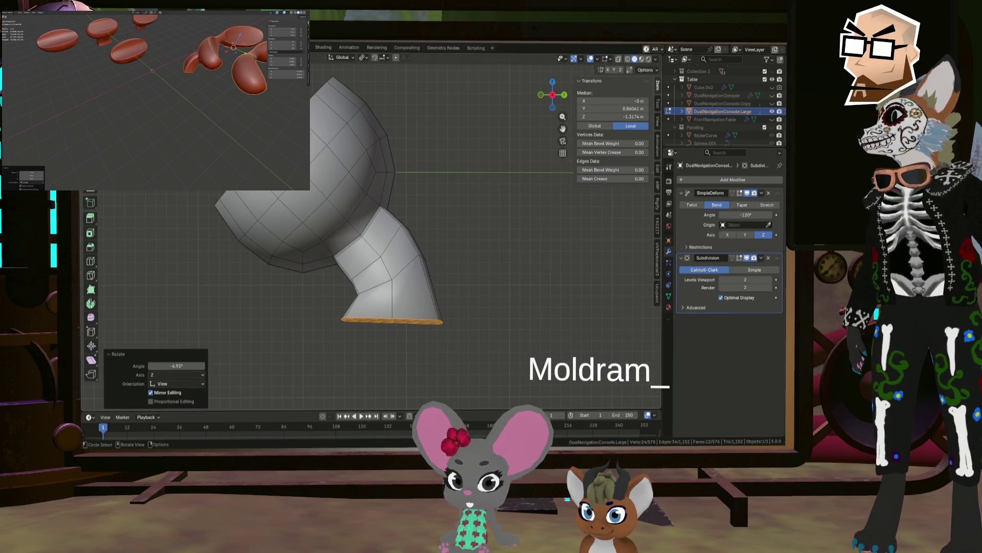
Select an edge loop around the neck and rotate it -10.8° in side view.
left_click(410, 265, "alt+shift")
key("ctrl+z")
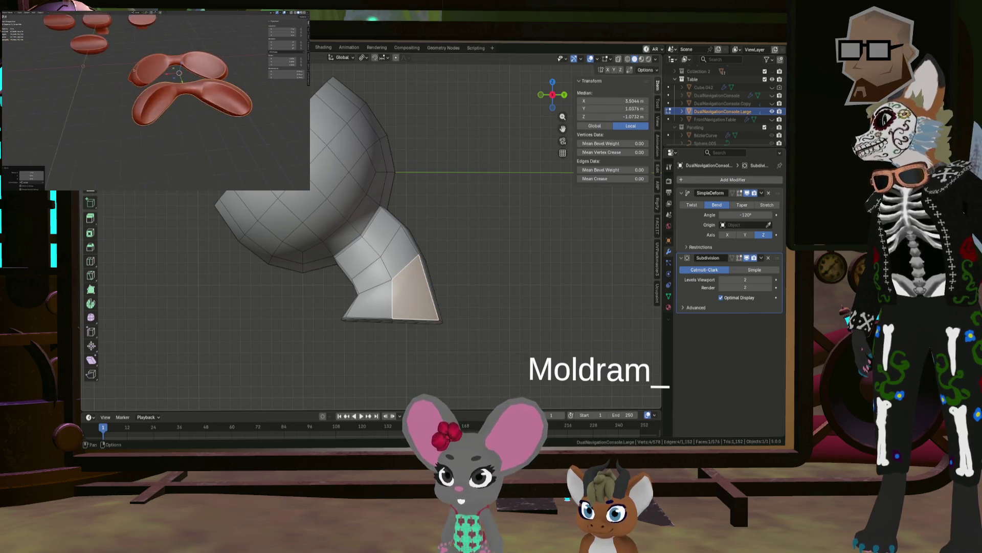
key("alt+a")
left_click(418, 260, "alt")
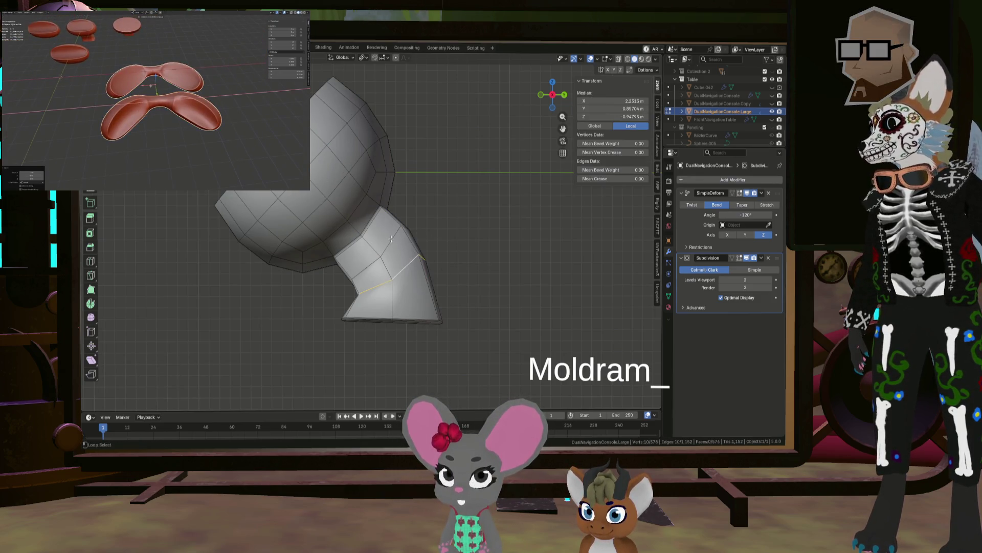
key("r")
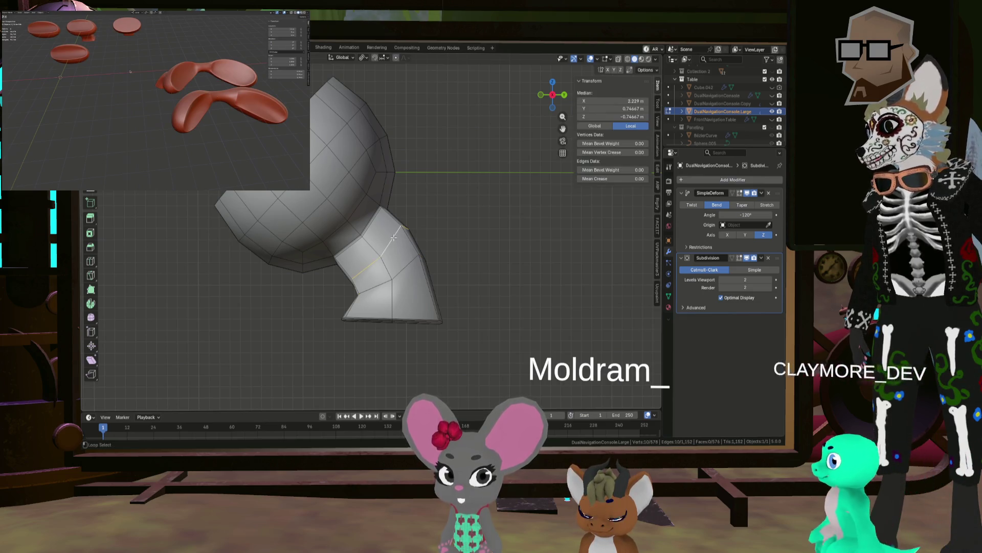
left_click(483, 208)
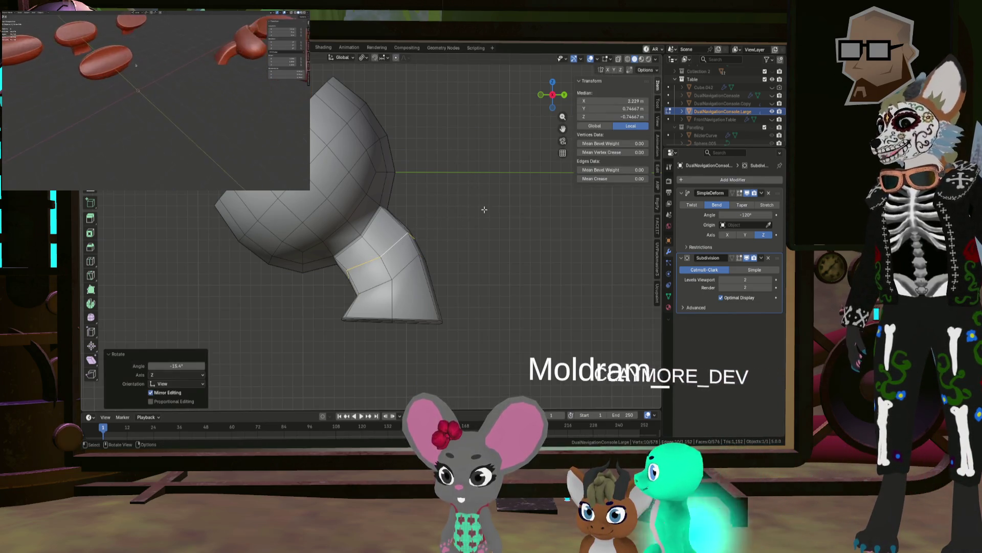
key("g")
right_click(479, 210)
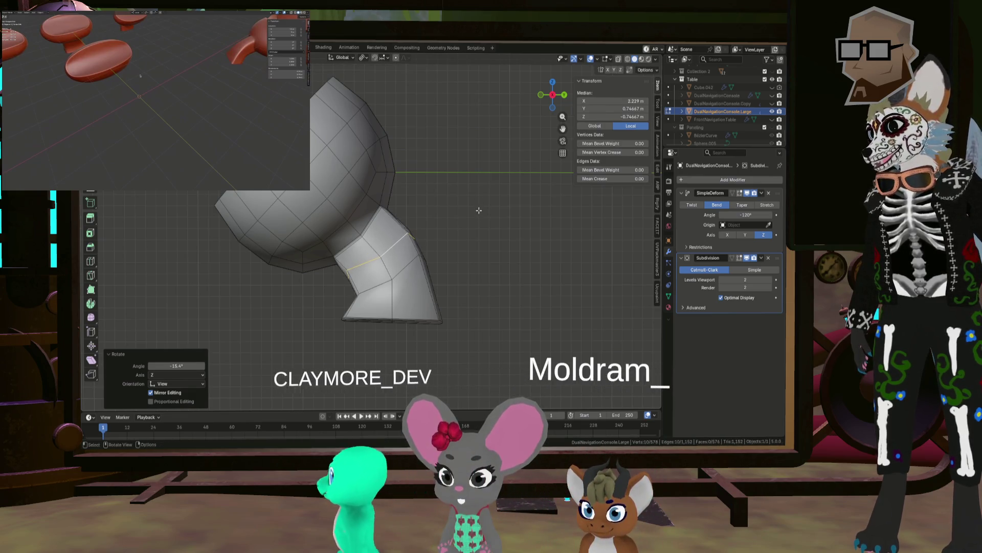
mouse_move(478, 210)
middle_mouse_down()
mouse_move(416, 219)
mouse_move(501, 203)
mouse_move(486, 197)
mouse_move(520, 179)
middle_mouse_up()
key("KP_3")
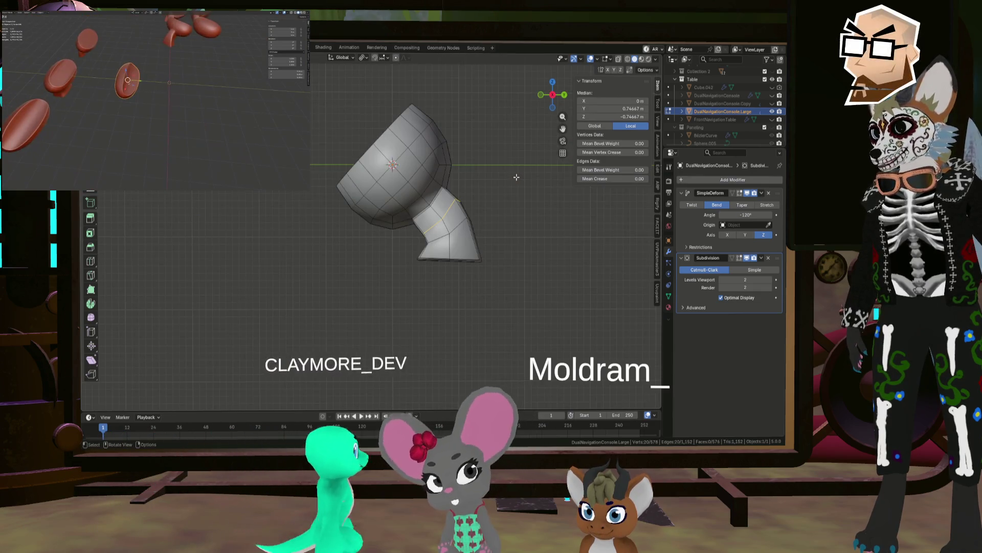
key("r")
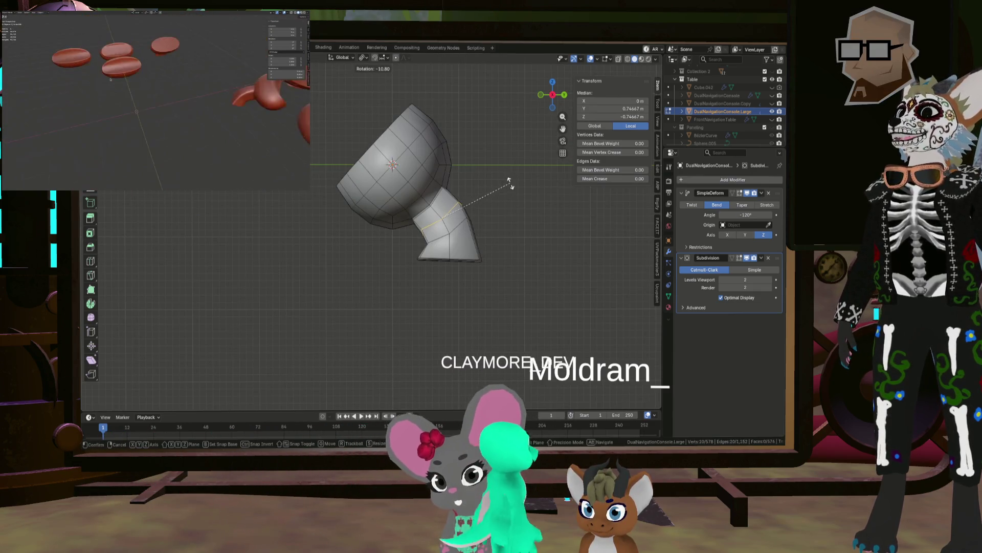
left_click(510, 182)
Select another neck edge loop, rotate it -8.55° in side view, then shift and slightly enlarge it.
scroll(468, 194, "up", 6)
scroll(470, 206, "down", 5)
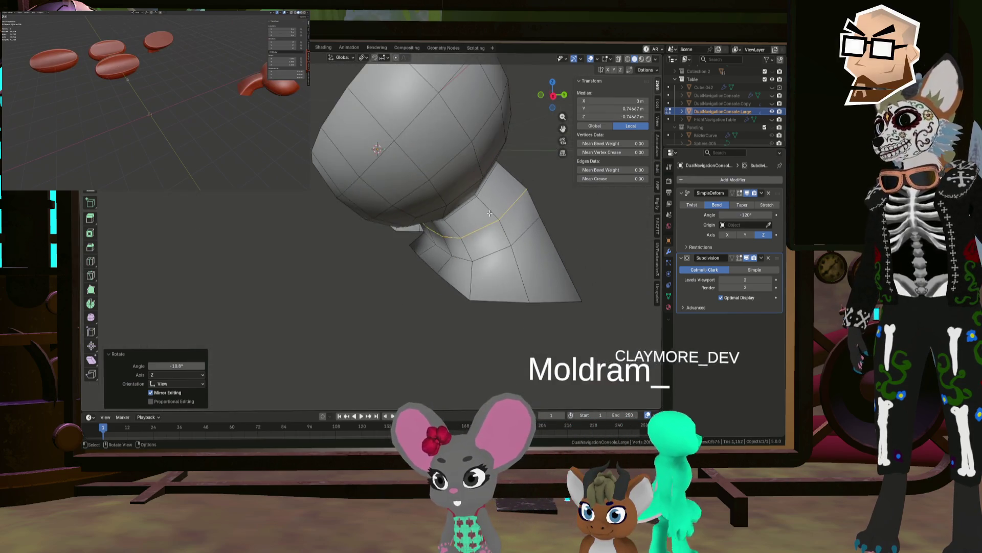
middle_click_drag(476, 215, 504, 254)
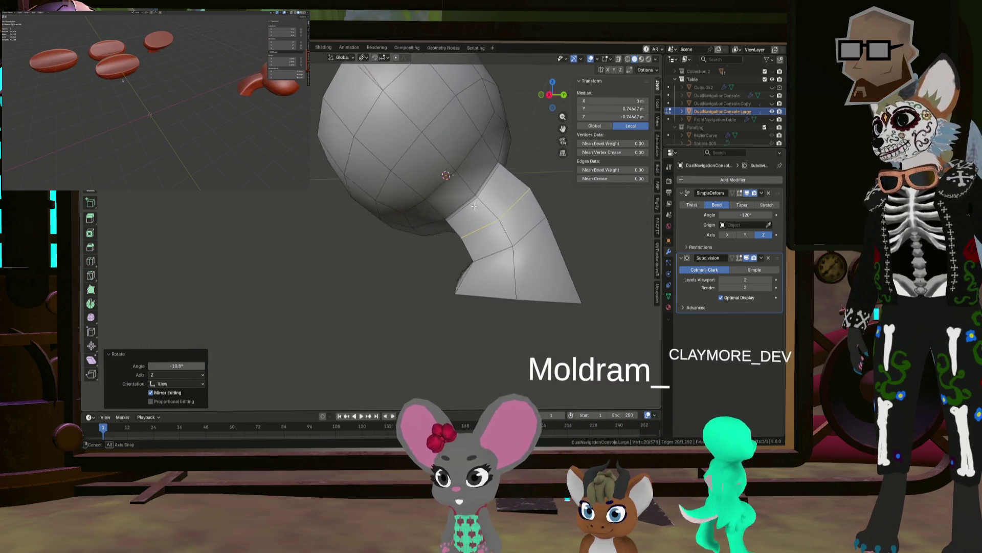
left_click(501, 251)
left_click(501, 252, "alt")
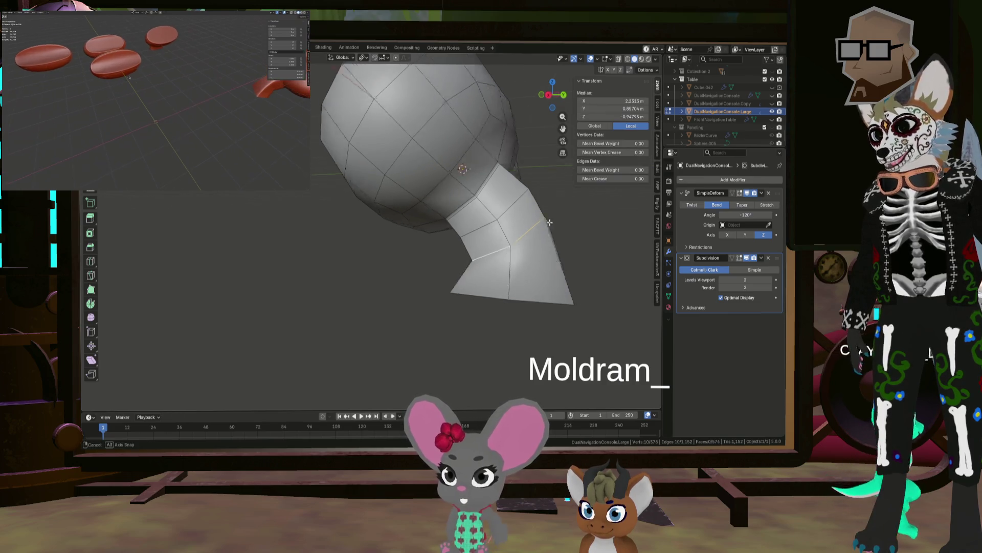
middle_click_drag(501, 251, 537, 221)
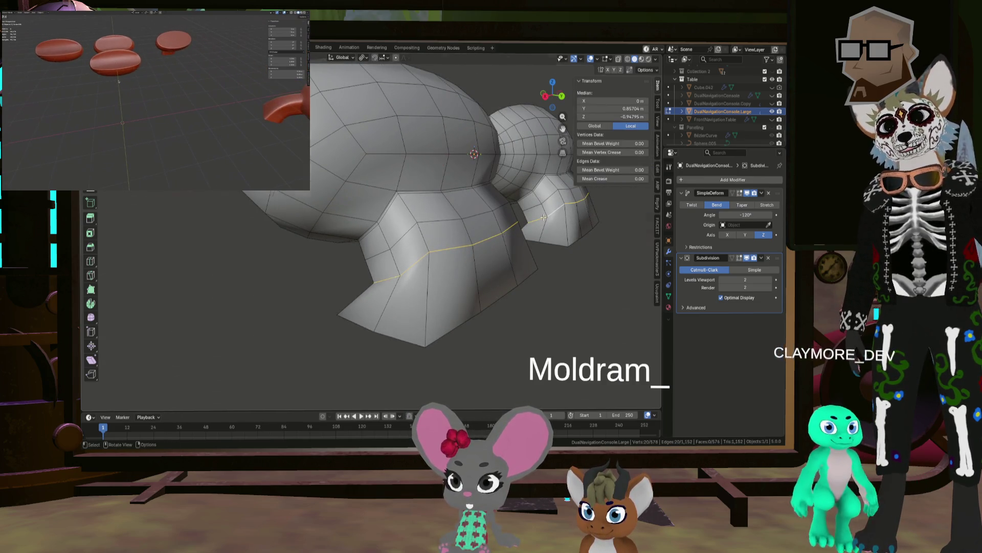
key("KP_3")
key("r")
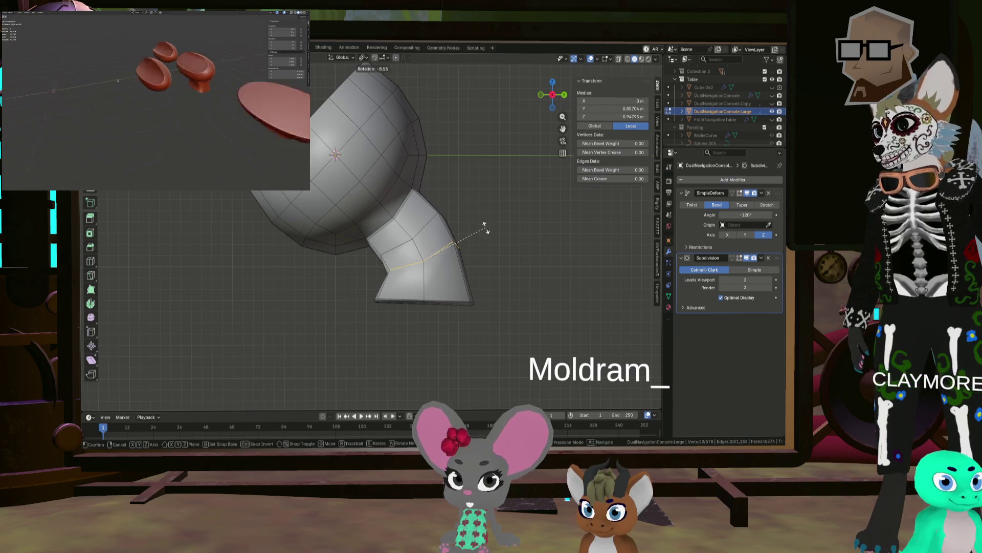
left_click(517, 232)
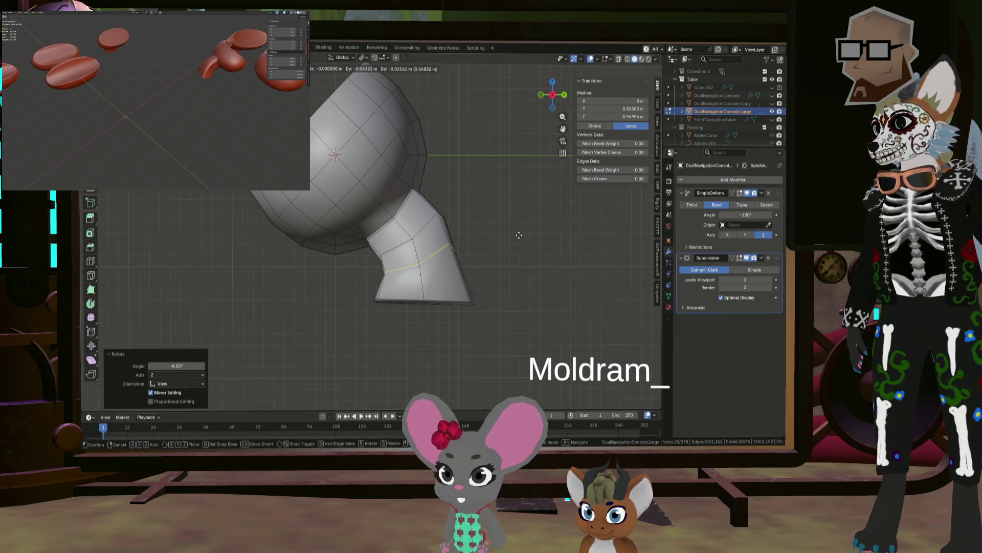
left_click(519, 234)
mouse_move(519, 235)
middle_mouse_down()
mouse_move(341, 224)
mouse_move(342, 232)
mouse_move(556, 216)
middle_mouse_up()
scroll(384, 229, "down", 5)
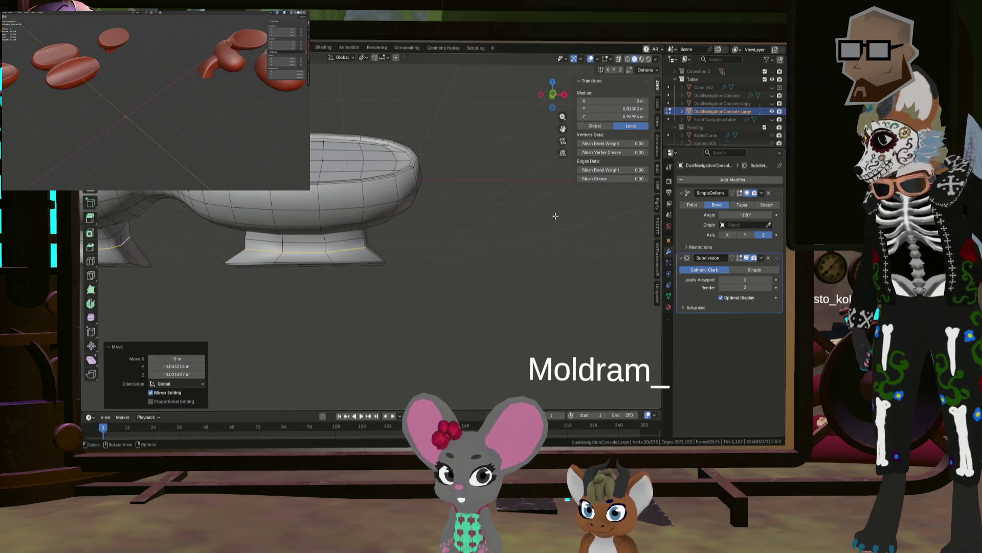
left_click(491, 223)
mouse_move(491, 223)
middle_mouse_down()
mouse_move(367, 241)
mouse_move(542, 247)
mouse_move(522, 245)
middle_mouse_up()
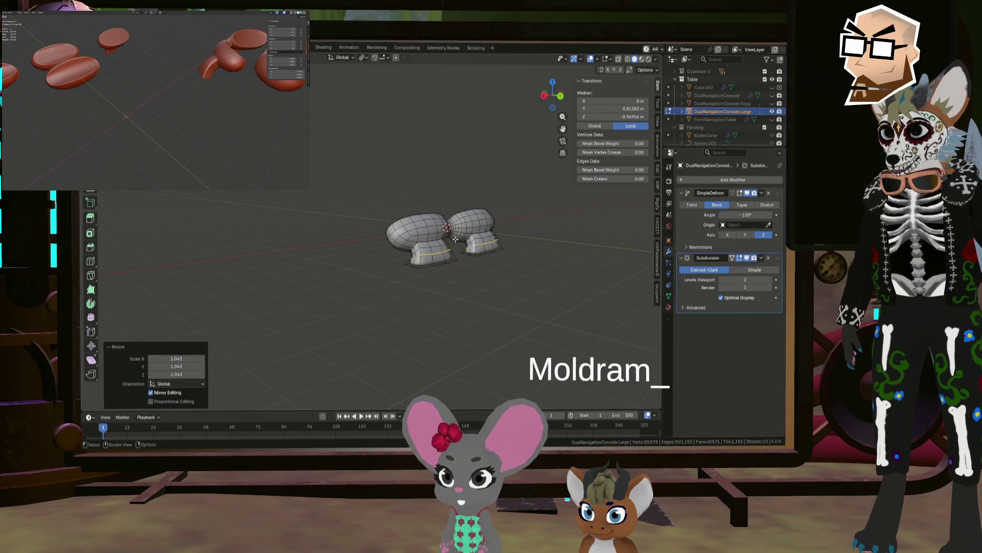
Clear the selection and delete the chosen strip of shell faces, opening the shell.
middle_click_drag(435, 251, 467, 198)
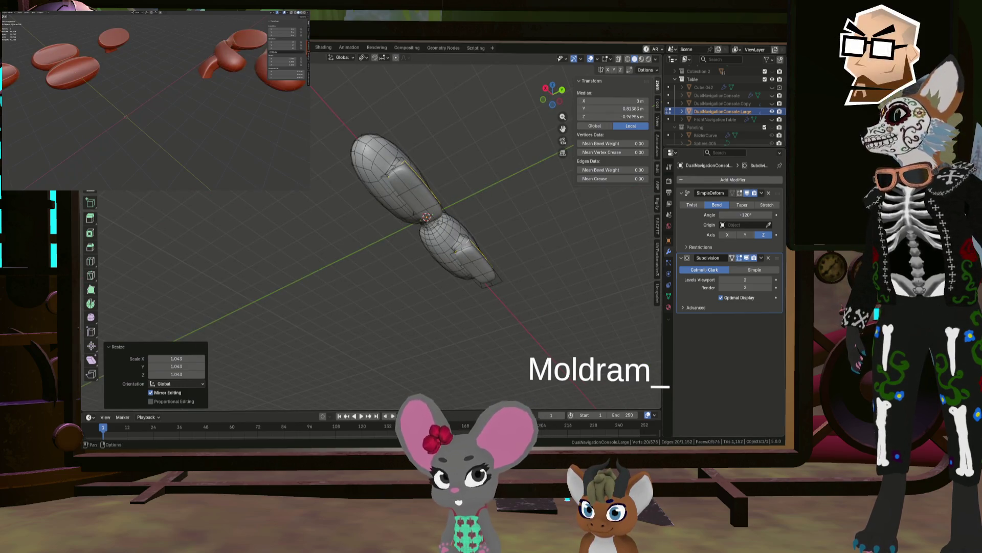
key("alt+a")
scroll(394, 166, "up", 3)
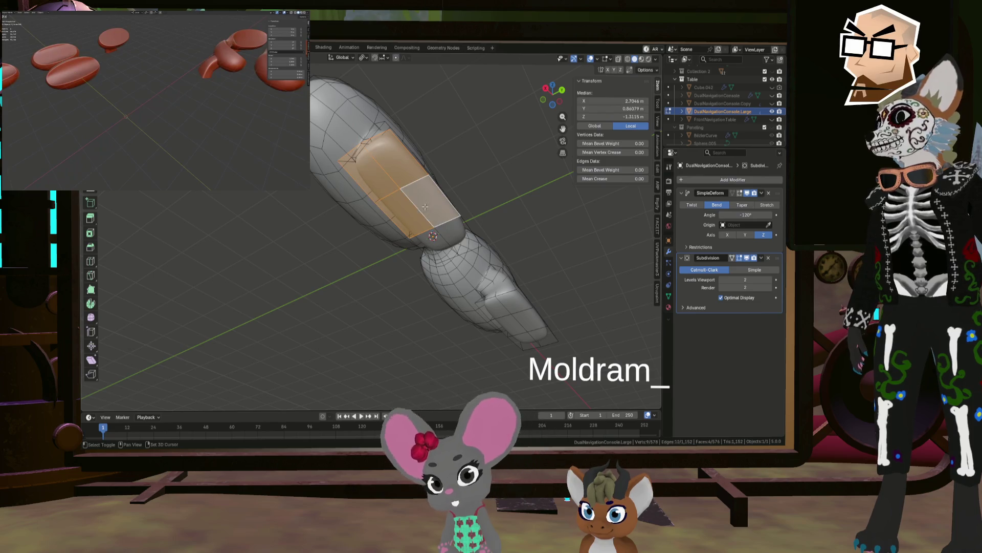
middle_click_drag(491, 250, 520, 314)
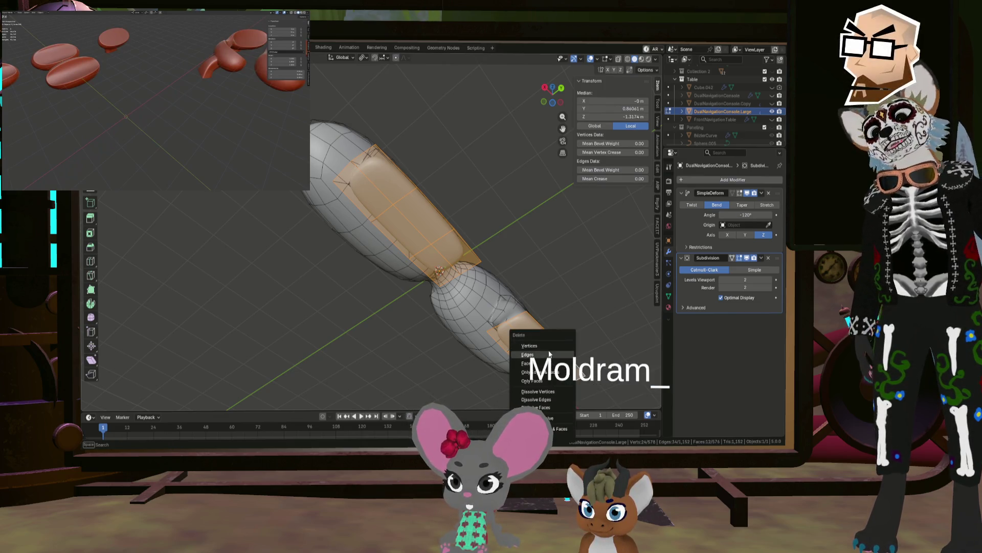
left_click(532, 363)
mouse_move(533, 362)
middle_mouse_down()
mouse_move(432, 258)
mouse_move(379, 283)
mouse_move(493, 276)
mouse_move(537, 292)
mouse_move(462, 263)
mouse_move(470, 278)
mouse_move(450, 280)
mouse_move(378, 252)
middle_mouse_up()
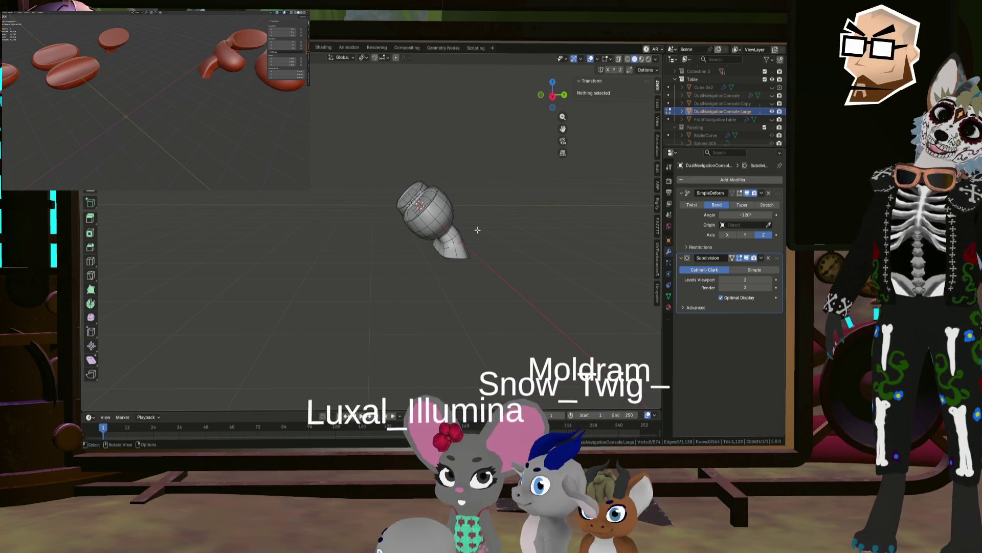
Turn on the Simple Deform modifier's edit-mode display, then return to Object Mode to view the whole shell.
mouse_move(477, 230)
middle_mouse_down()
mouse_move(513, 203)
mouse_move(509, 193)
mouse_move(527, 220)
mouse_move(597, 223)
middle_mouse_up()
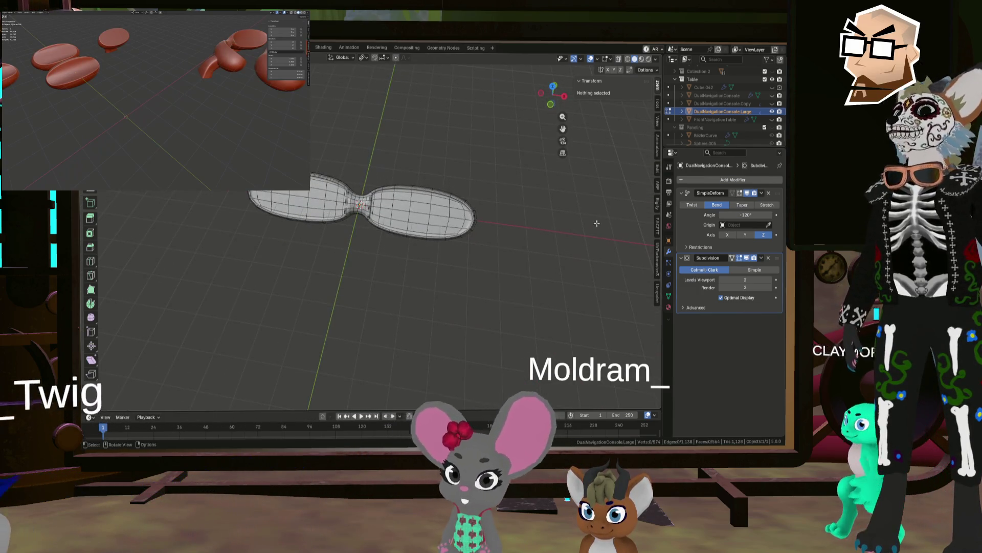
left_click(739, 194)
key("Tab")
mouse_move(489, 200)
middle_mouse_down()
mouse_move(394, 159)
mouse_move(497, 173)
mouse_move(412, 209)
mouse_move(409, 237)
mouse_move(395, 224)
middle_mouse_up()
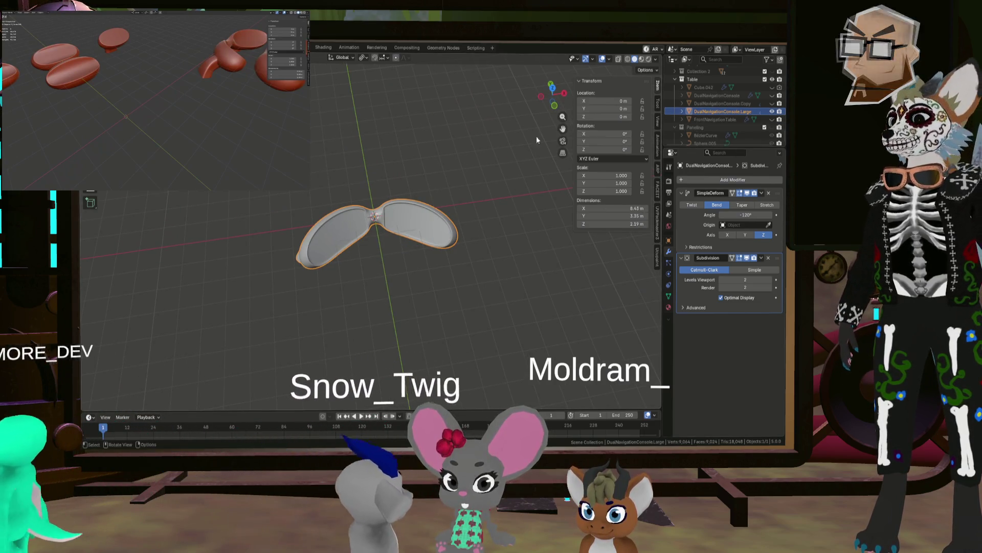
Duplicate DualNavigationConsole.Large in place, move the copy to another collection, and hide the Table collection.
key("shift+d")
key("Escape")
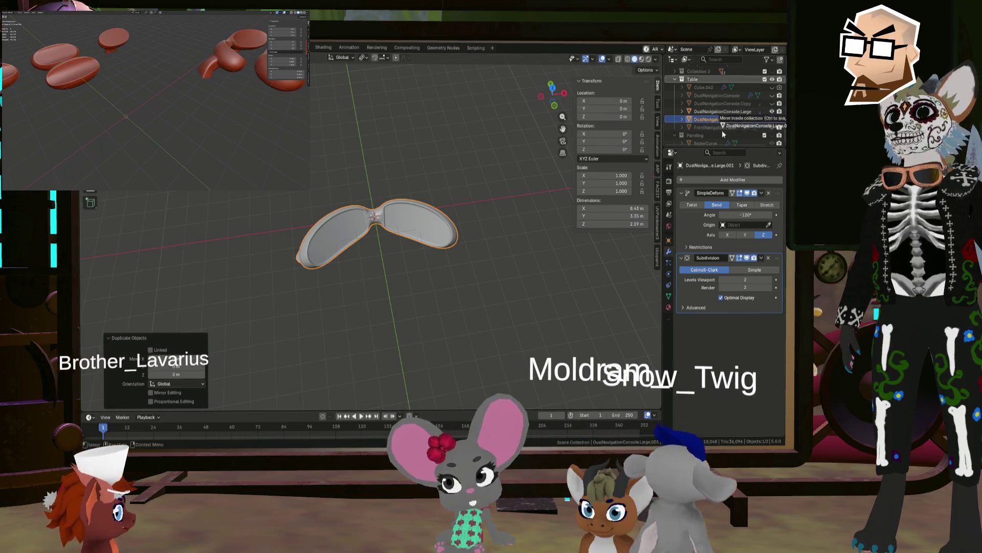
mouse_move(726, 119)
left_mouse_down()
mouse_move(710, 130)
mouse_move(708, 47)
mouse_move(731, 126)
left_mouse_up()
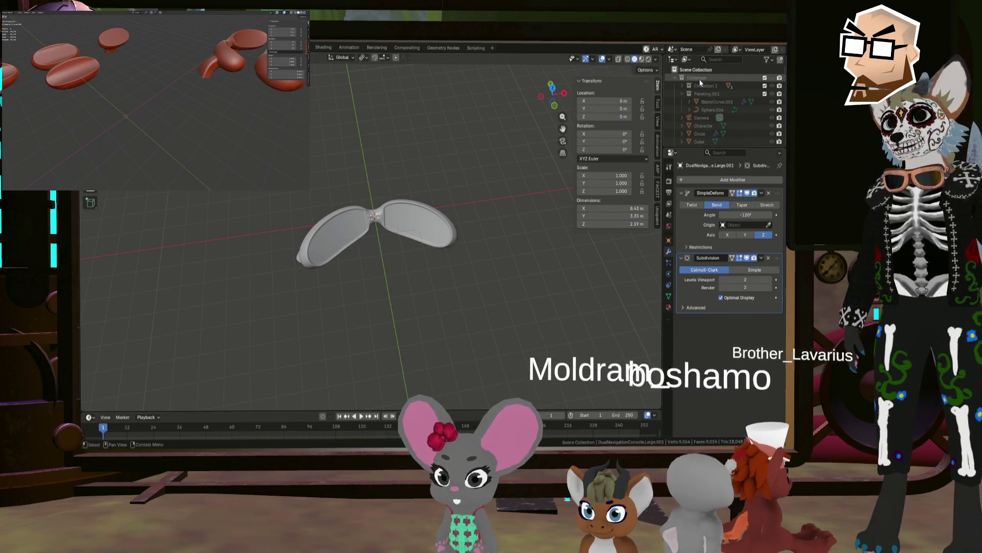
scroll(735, 117, "down", 5)
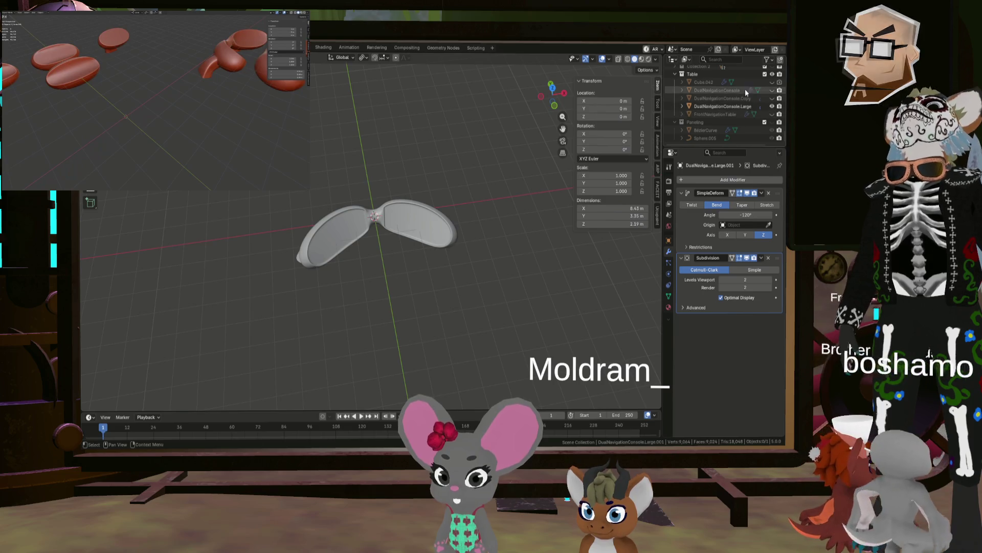
left_click(772, 74)
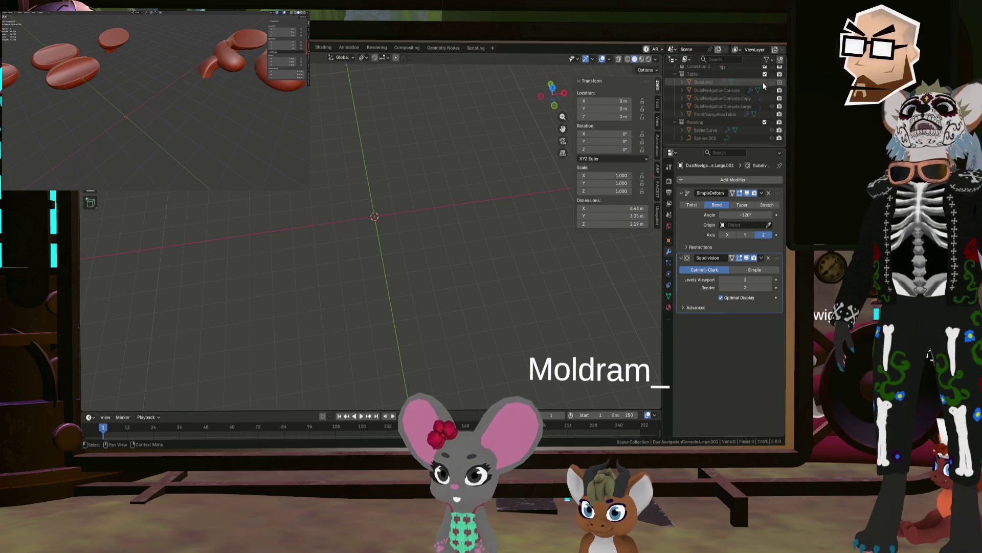
scroll(752, 110, "up", 10)
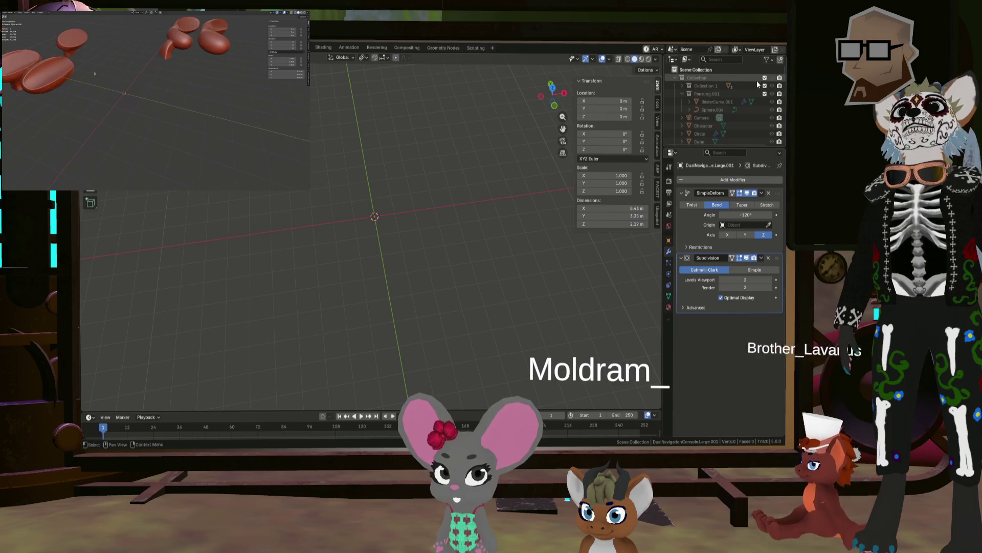
Unhide the main Collection and move the lens piece along Y.
left_click(772, 78)
mouse_move(455, 158)
middle_mouse_down()
mouse_move(534, 204)
mouse_move(381, 203)
middle_mouse_up()
scroll(381, 203, "up", 3)
key("g")
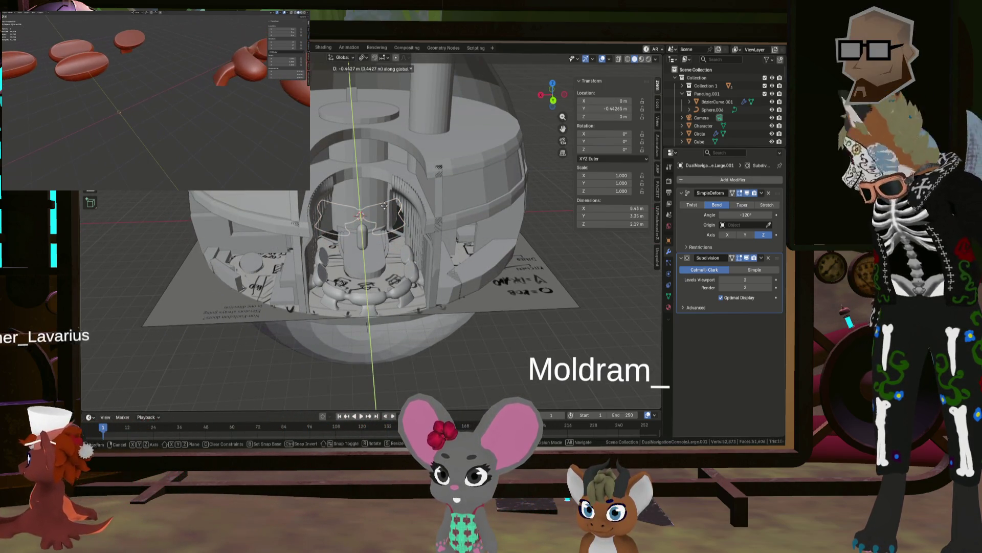
key("y")
left_click(394, 328)
Shrink the lens piece to roughly half size and lower it to Z 1.1888 m.
mouse_move(394, 328)
middle_mouse_down()
mouse_move(407, 366)
mouse_move(420, 353)
middle_mouse_up()
key("s")
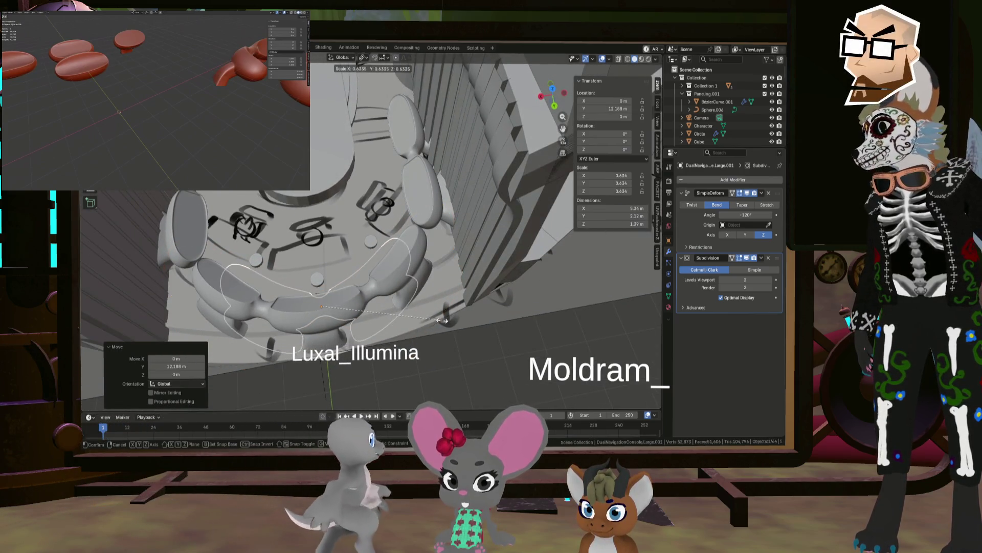
left_click(444, 320)
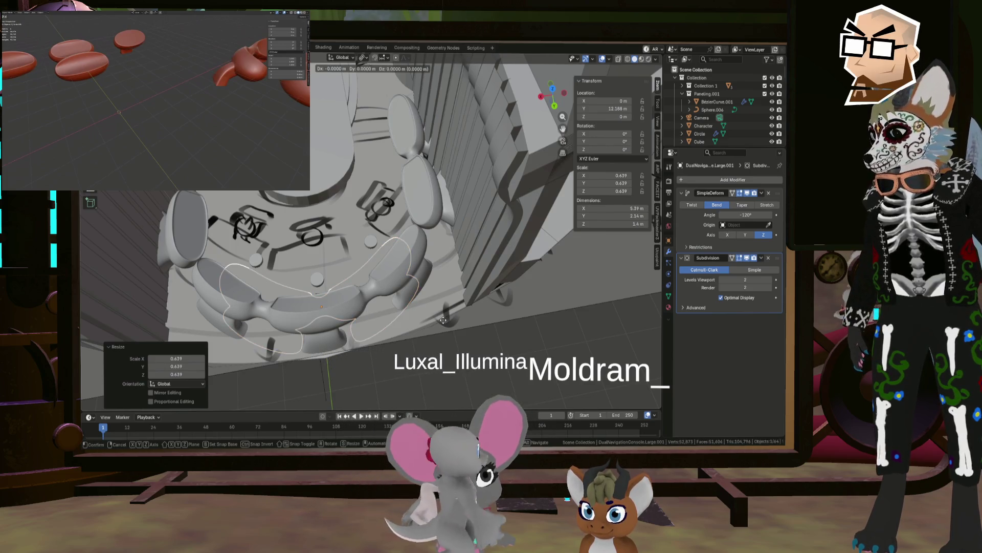
left_click(443, 298)
mouse_move(443, 297)
middle_mouse_down()
mouse_move(368, 263)
mouse_move(484, 268)
middle_mouse_up()
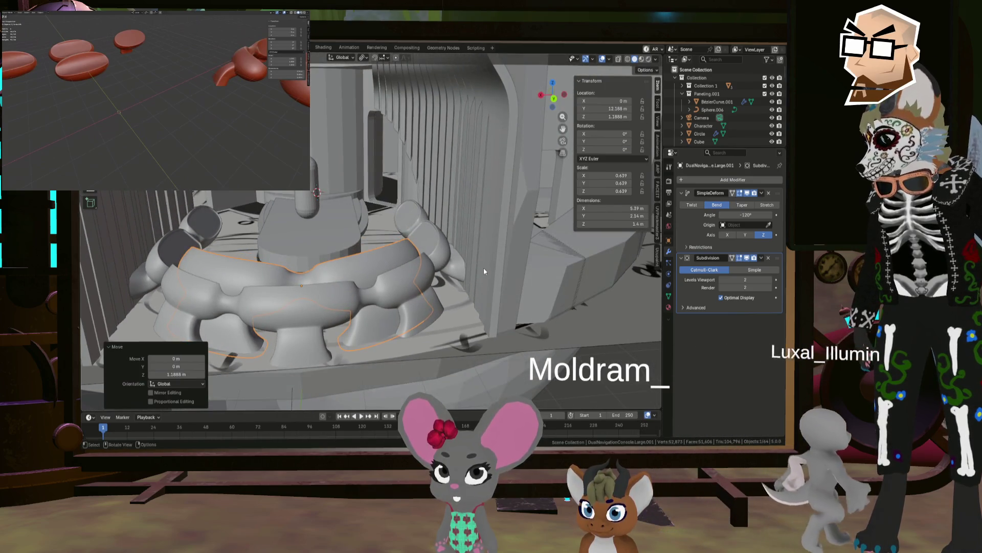
mouse_move(397, 277)
middle_mouse_down()
mouse_move(404, 294)
mouse_move(478, 292)
mouse_move(412, 291)
middle_mouse_up()
scroll(412, 291, "up", 5)
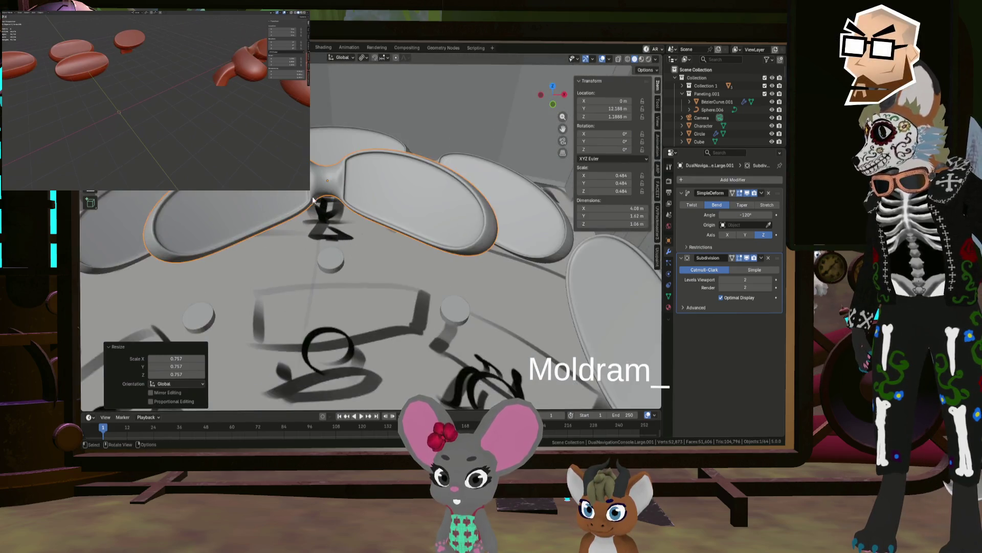
middle_click_drag(368, 256, 363, 250)
scroll(368, 253, "down", 4)
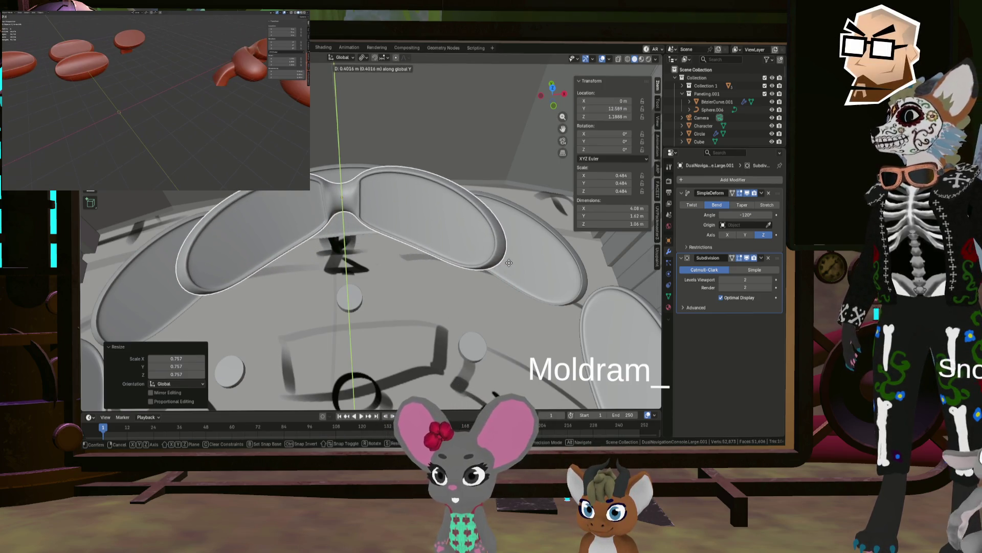
Widen the lens piece by scaling it along X.
key("s")
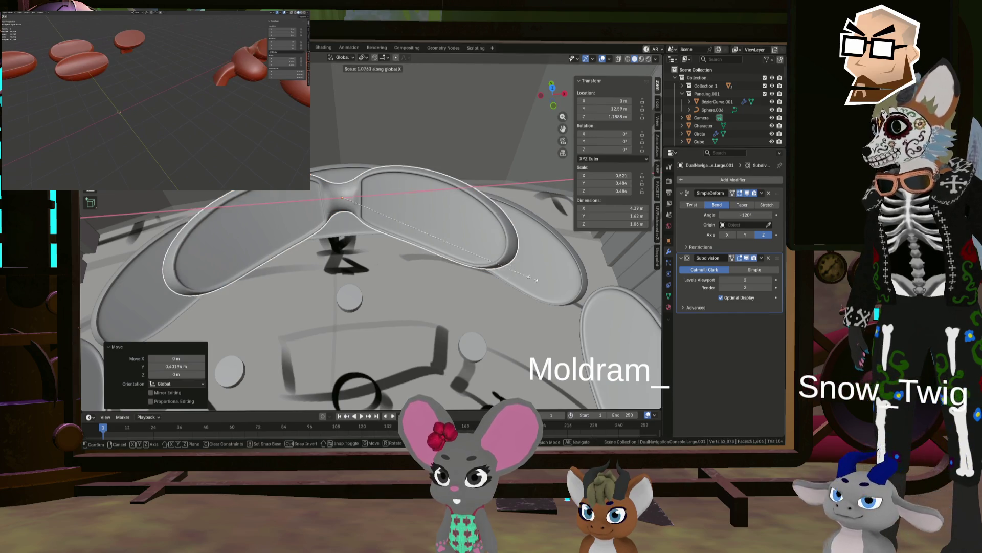
key("x")
left_click(588, 285)
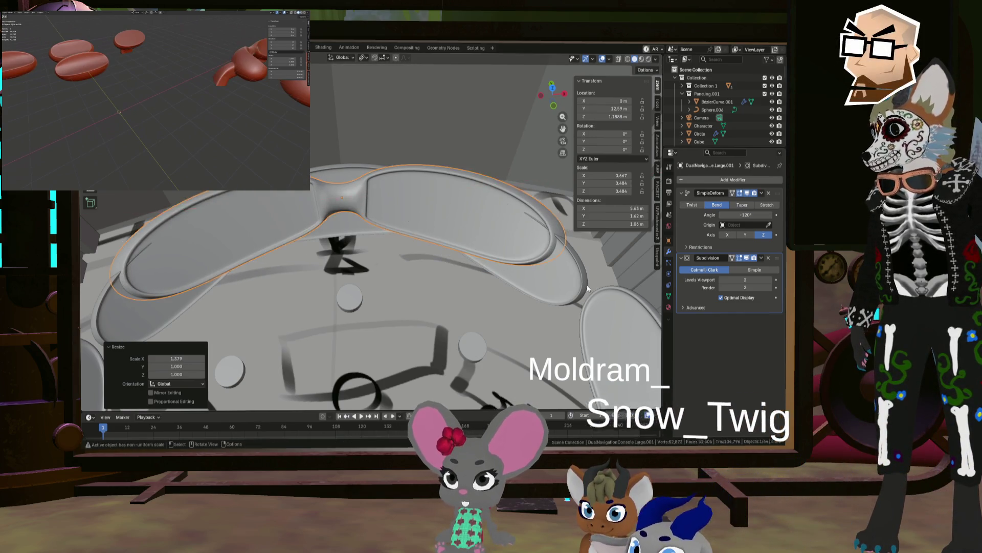
middle_click_drag(588, 285, 462, 273)
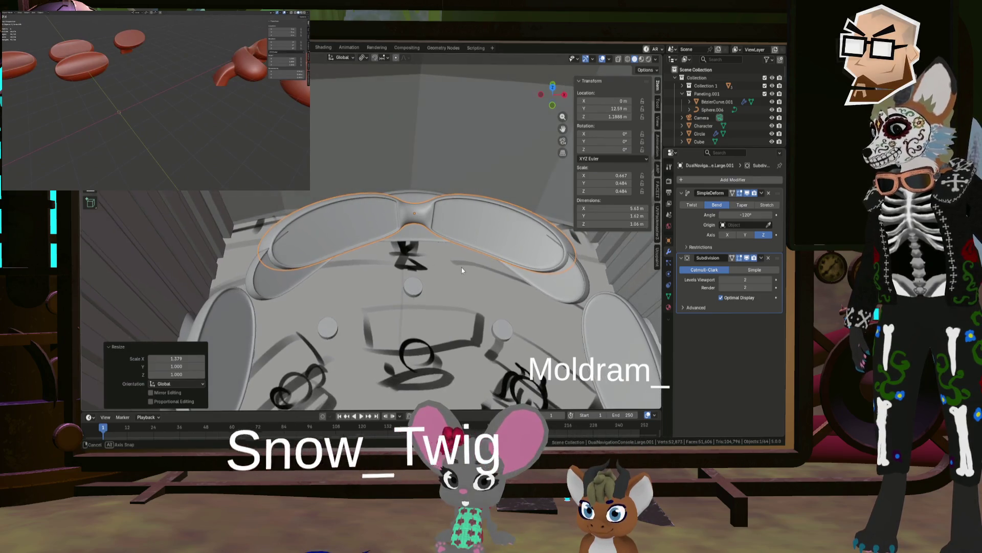
scroll(462, 267, "up", 2)
Move the lens piece back along Y and lower it to Z 1.0223 m.
key("g")
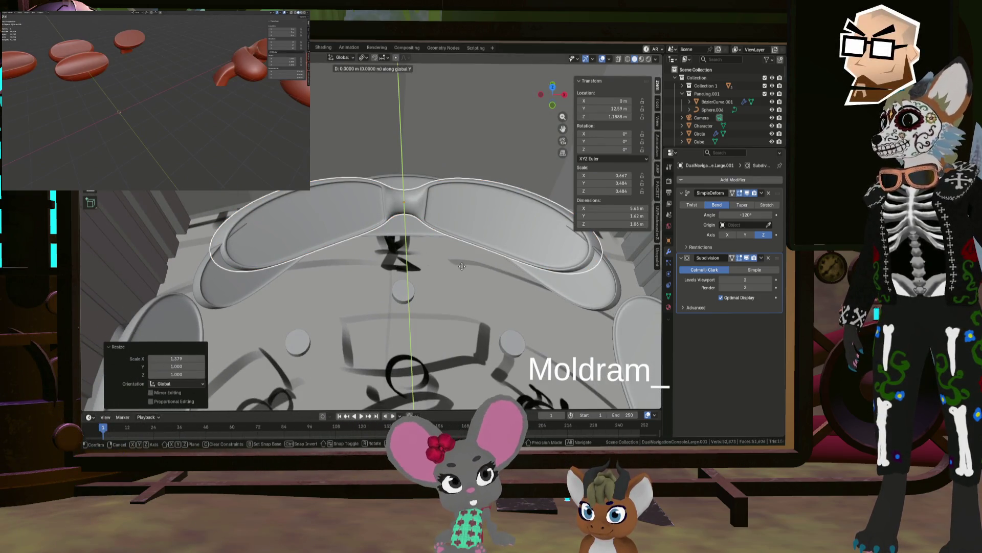
left_click(459, 291)
mouse_move(458, 292)
middle_mouse_down()
mouse_move(458, 249)
mouse_move(456, 282)
middle_mouse_up()
key("z")
left_click(455, 265)
Rescale the lens piece along X to 0.668, then select Cube.043 and DualNavigationConsole.Large.001.
key("s")
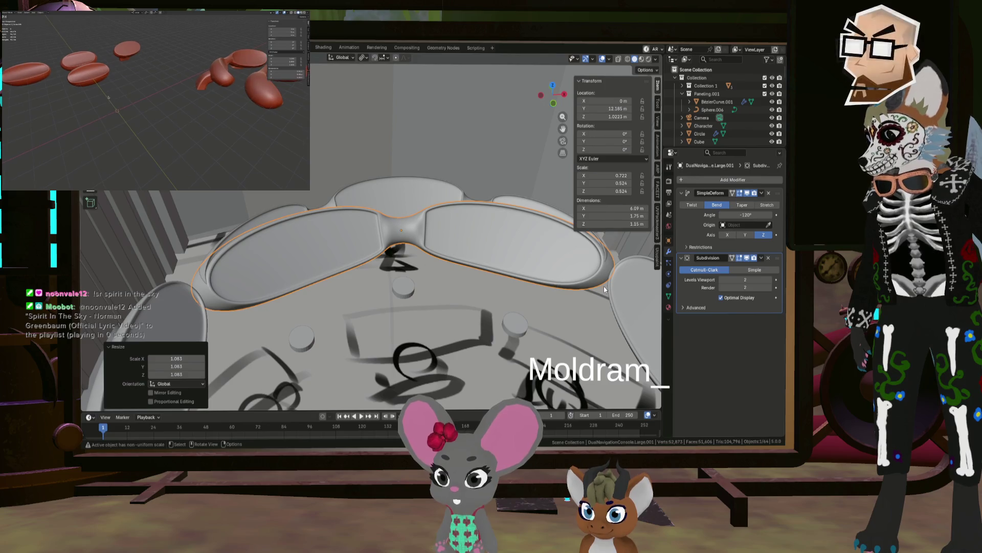
key("s")
key("x")
mouse_move(491, 277)
middle_mouse_down()
mouse_move(483, 302)
mouse_move(444, 277)
mouse_move(401, 275)
mouse_move(449, 290)
mouse_move(409, 177)
middle_mouse_up()
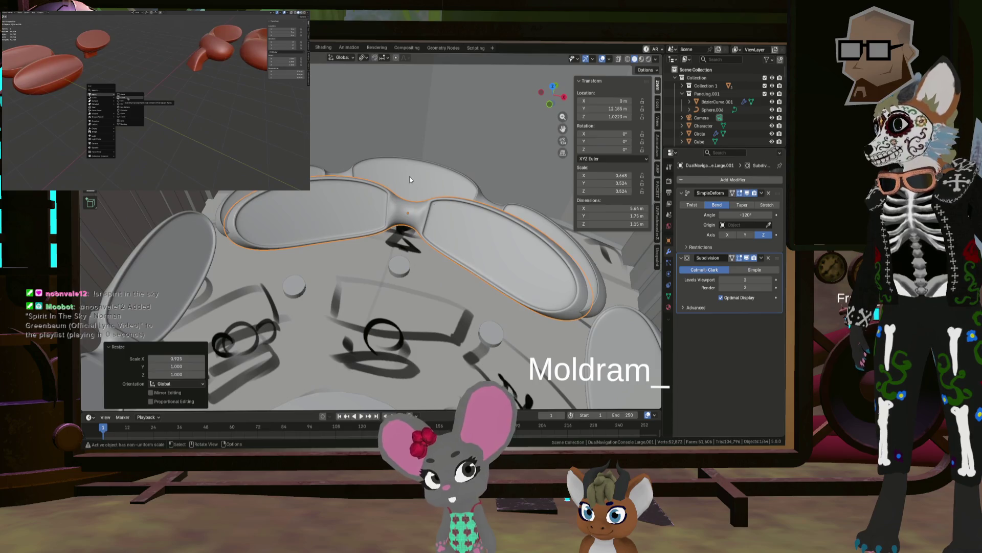
left_click(410, 176)
left_click(397, 223)
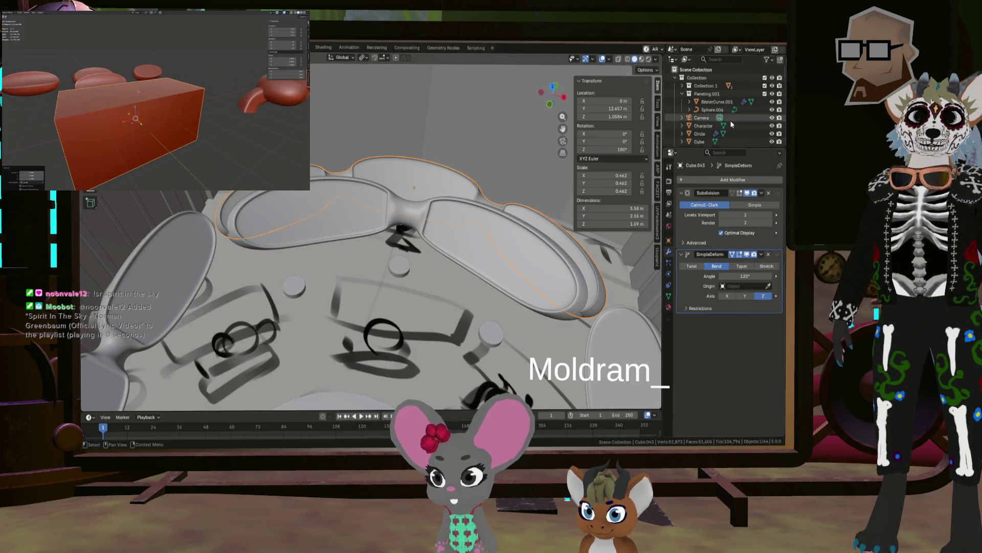
Select the twin-lens piece and raise it 0.0457 m to Z 1.1478 m.
scroll(731, 124, "down", 5)
scroll(732, 122, "down", 5)
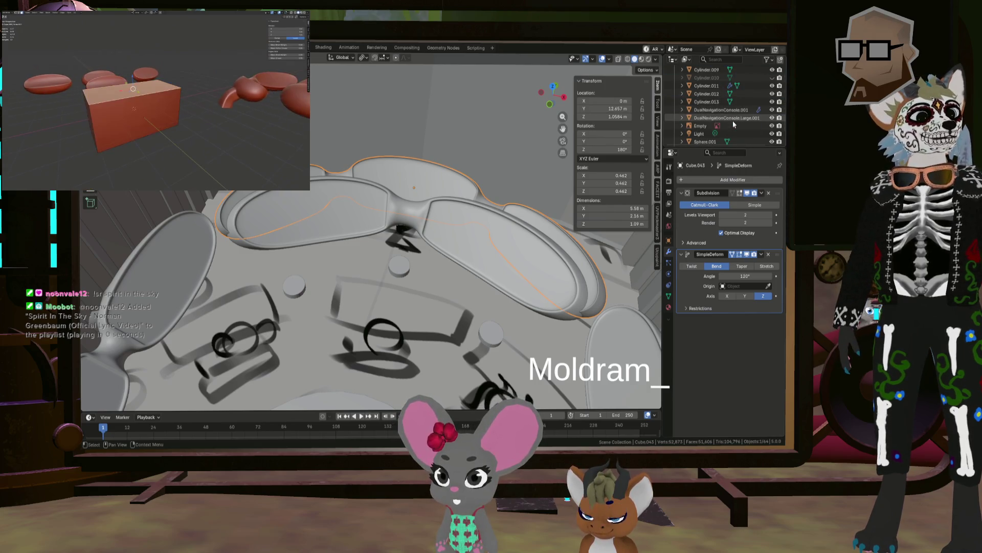
scroll(733, 124, "up", 3)
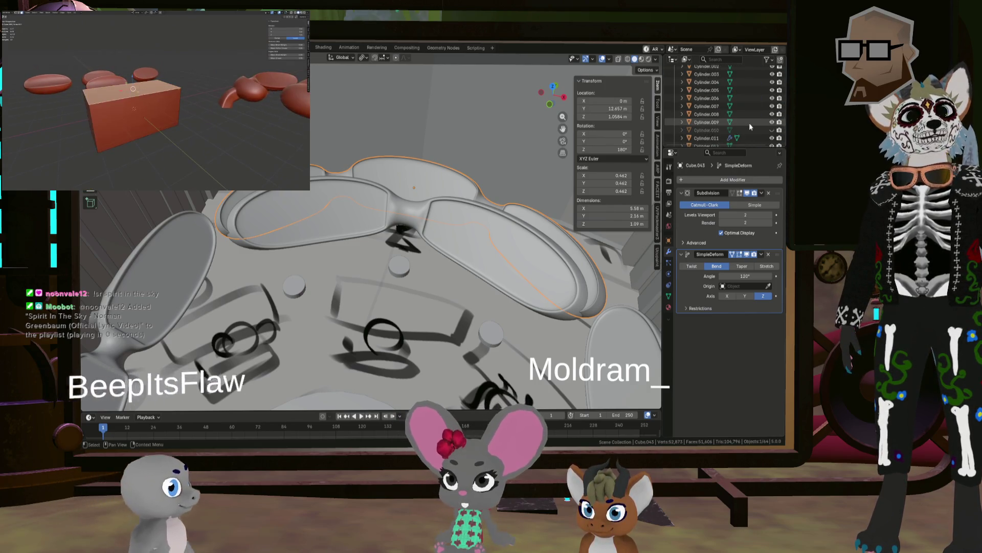
scroll(749, 123, "up", 6)
middle_click_drag(410, 230, 459, 194)
left_click(461, 195)
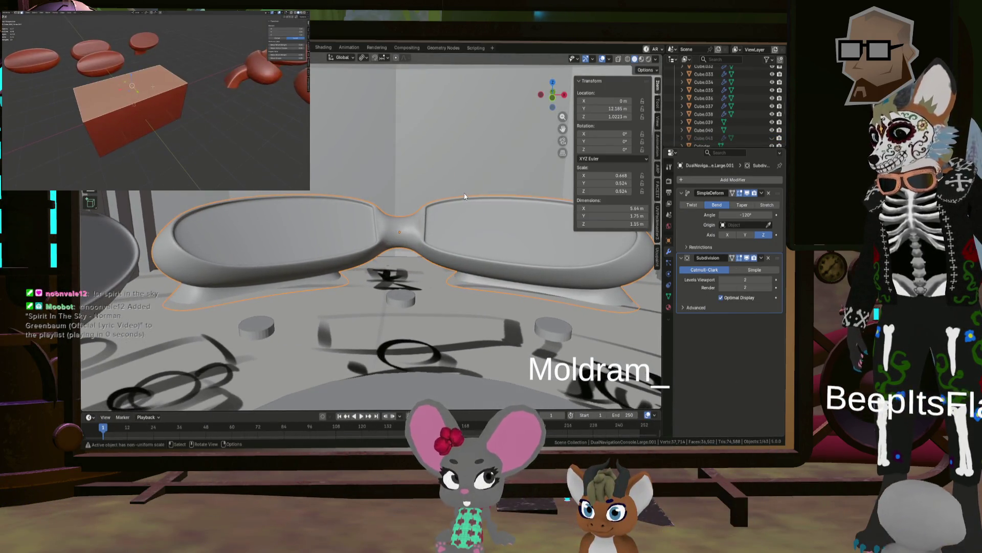
key("g")
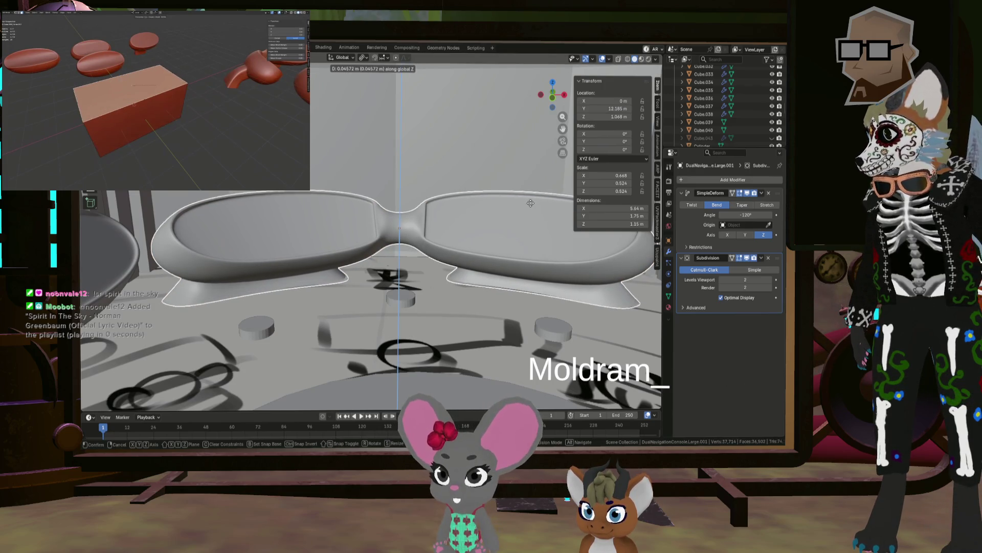
left_click(531, 203)
mouse_move(461, 219)
middle_mouse_down()
mouse_move(418, 285)
mouse_move(405, 275)
middle_mouse_up()
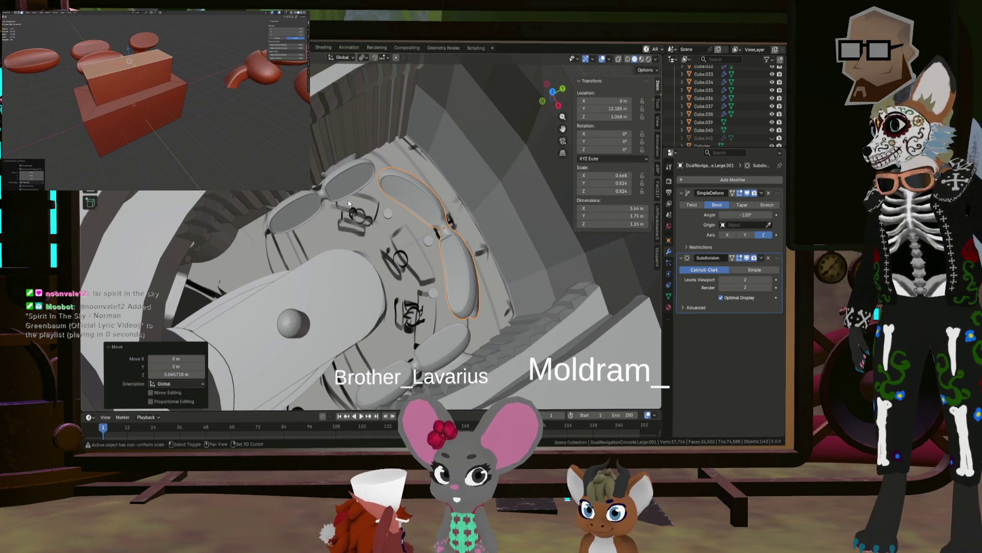
Add the oval pods to the selection and slide them 0.51 m along Y.
left_click(359, 184, "shift")
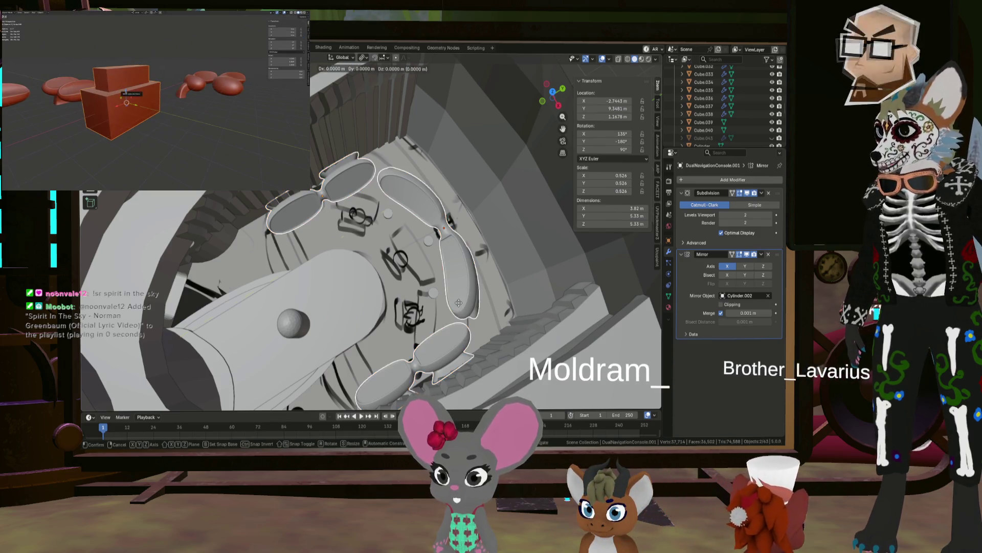
key("g")
key("y")
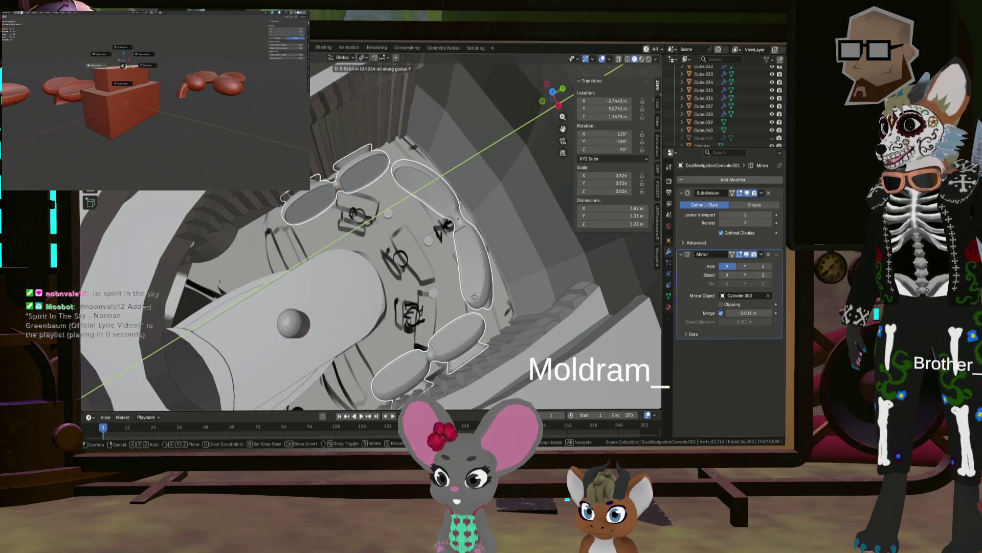
left_click(475, 297)
middle_click_drag(474, 297, 449, 193)
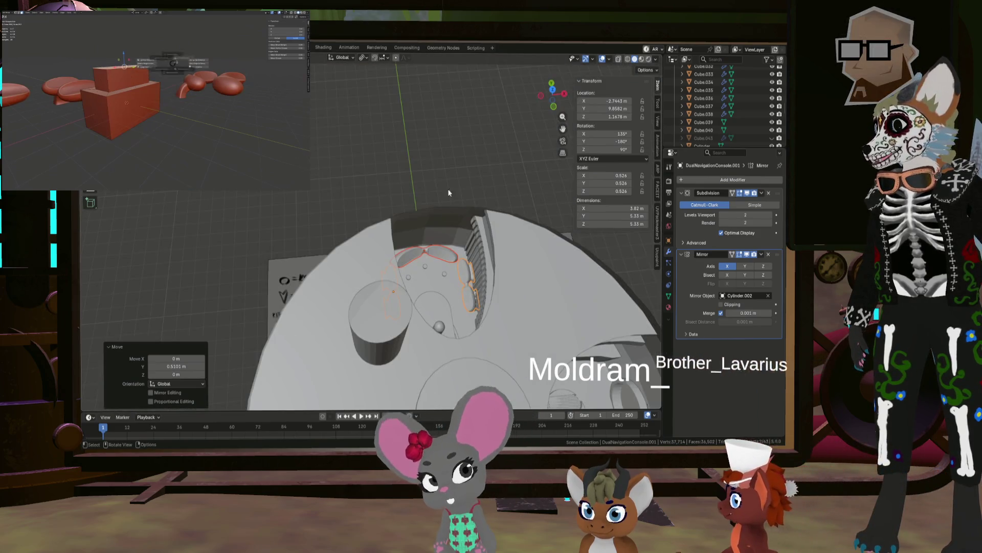
mouse_move(452, 260)
middle_mouse_down()
mouse_move(437, 284)
mouse_move(379, 256)
mouse_move(401, 250)
mouse_move(391, 219)
mouse_move(399, 209)
mouse_move(443, 285)
mouse_move(445, 174)
mouse_move(426, 179)
mouse_move(382, 91)
mouse_move(388, 172)
mouse_move(484, 154)
mouse_move(409, 219)
mouse_move(394, 211)
mouse_move(403, 201)
mouse_move(421, 325)
middle_mouse_up()
scroll(424, 164, "down", 10)
scroll(410, 219, "up", 5)
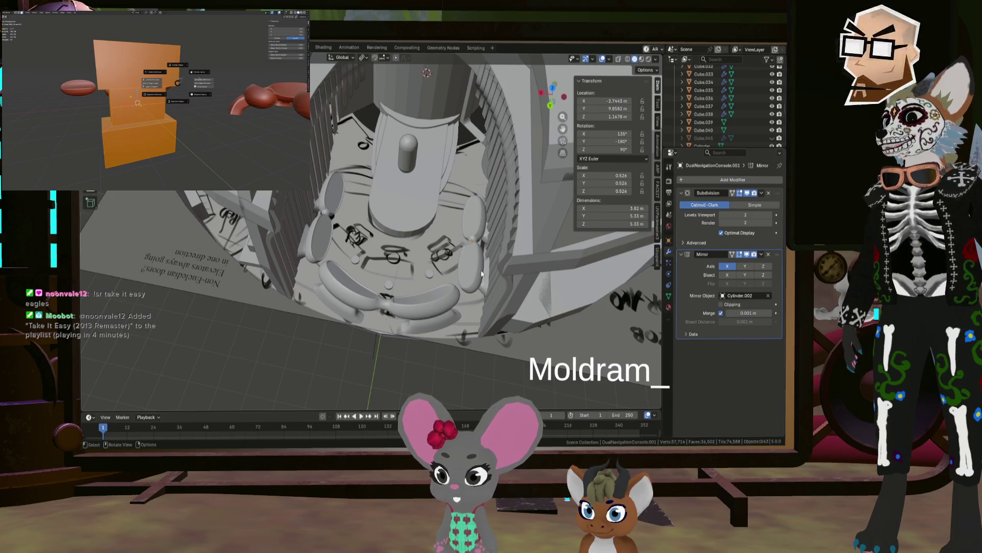
Slide the oval side pods back along Y to 9.4946 m, nesting them deeper in the console.
mouse_move(430, 313)
middle_mouse_down()
mouse_move(423, 299)
mouse_move(420, 313)
mouse_move(379, 304)
mouse_move(465, 292)
mouse_move(398, 286)
mouse_move(514, 186)
middle_mouse_up()
left_click(515, 195)
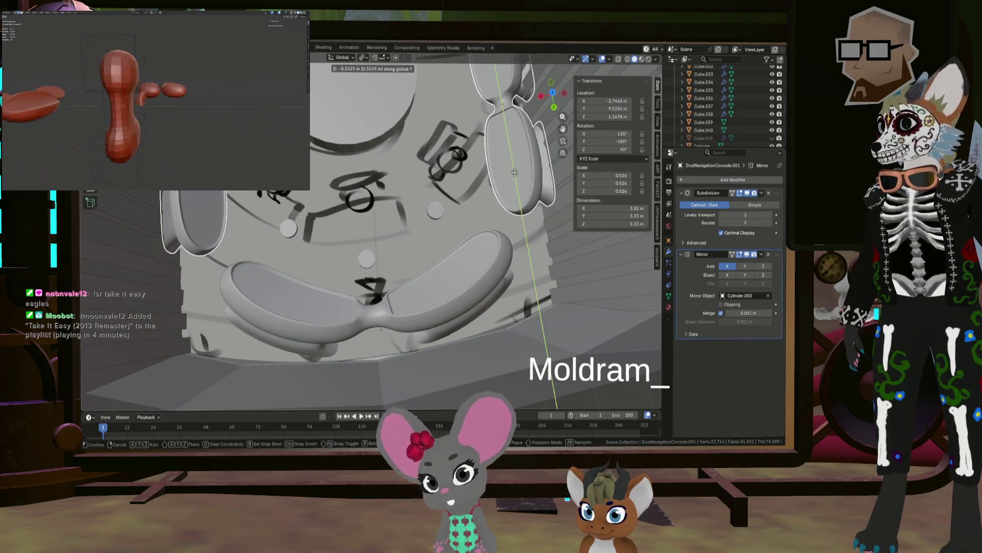
left_click(514, 173)
mouse_move(514, 175)
middle_mouse_down()
mouse_move(474, 275)
mouse_move(518, 265)
mouse_move(480, 222)
mouse_move(496, 210)
mouse_move(468, 252)
mouse_move(414, 237)
mouse_move(408, 245)
mouse_move(494, 264)
mouse_move(555, 224)
mouse_move(521, 259)
mouse_move(511, 248)
middle_mouse_up()
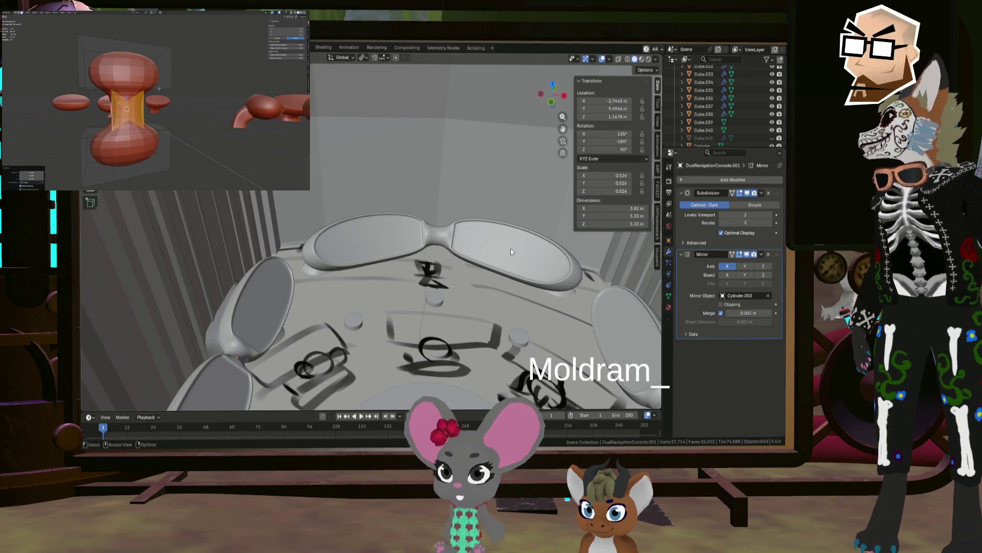
Squash the mushroom's top cap vertices flat along Z and return to Object Mode.
mouse_move(490, 255)
middle_mouse_down()
mouse_move(502, 309)
mouse_move(489, 260)
mouse_move(526, 277)
middle_mouse_up()
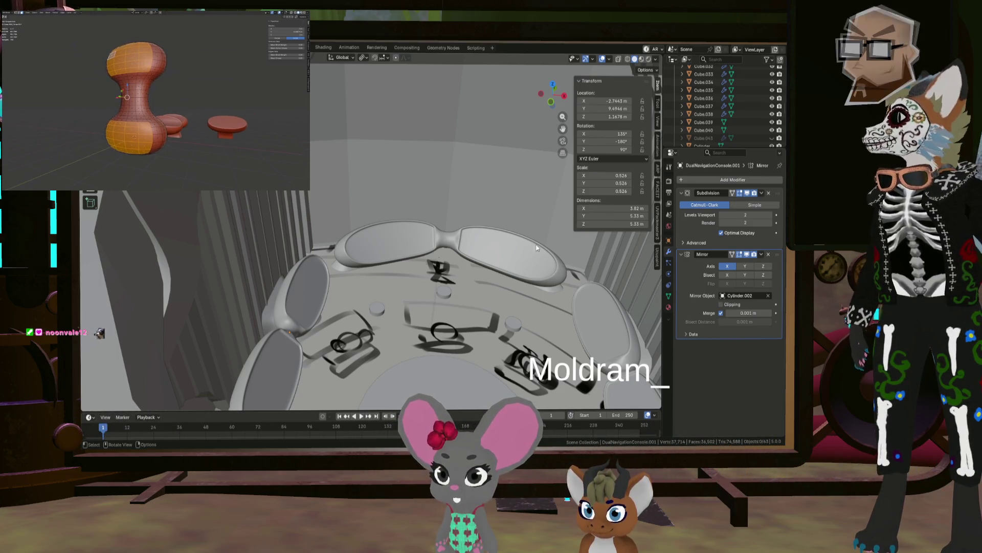
mouse_move(562, 267)
middle_mouse_down()
mouse_move(505, 293)
mouse_move(435, 275)
mouse_move(448, 282)
middle_mouse_up()
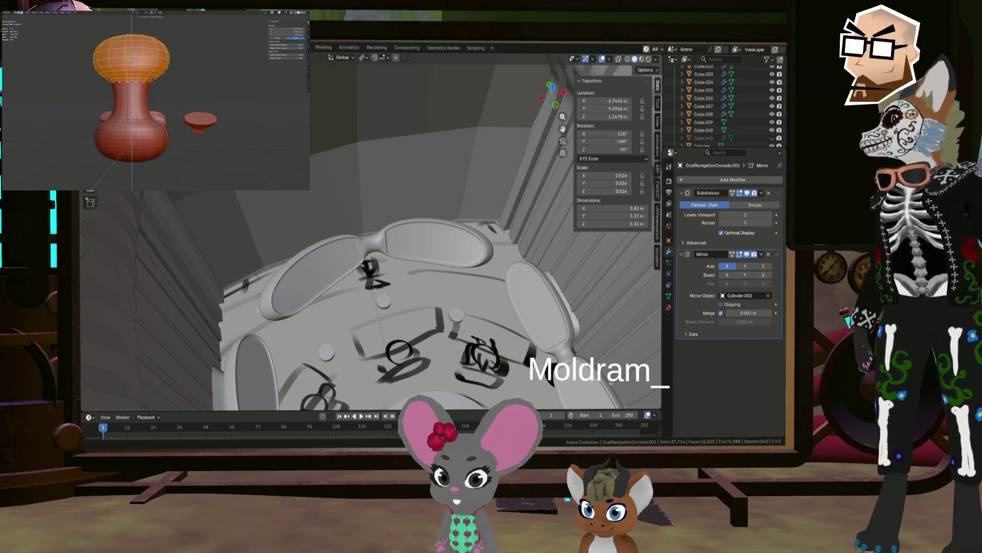
middle_click_drag(368, 255, 358, 246)
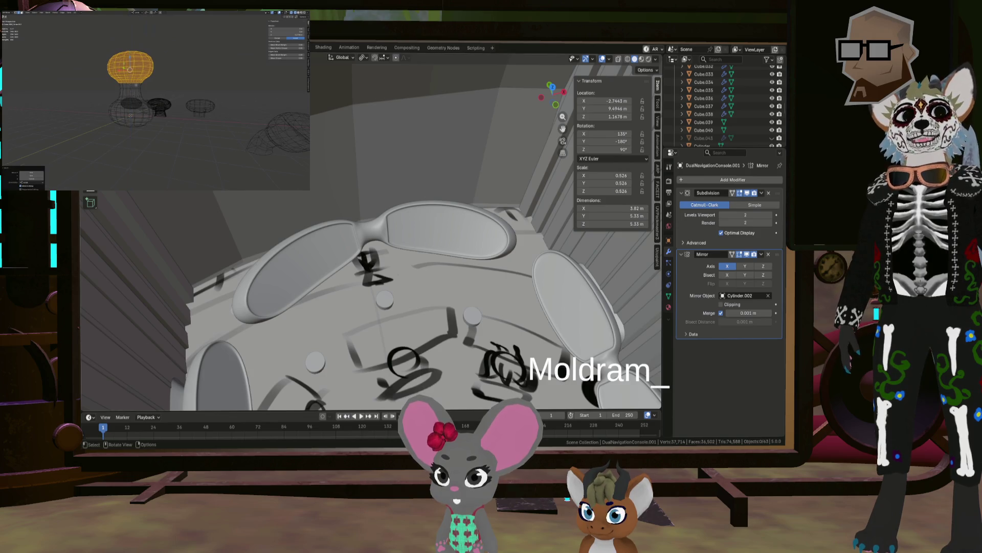
mouse_move(176, 36)
left_mouse_down()
mouse_move(103, 73)
mouse_move(87, 97)
left_mouse_up()
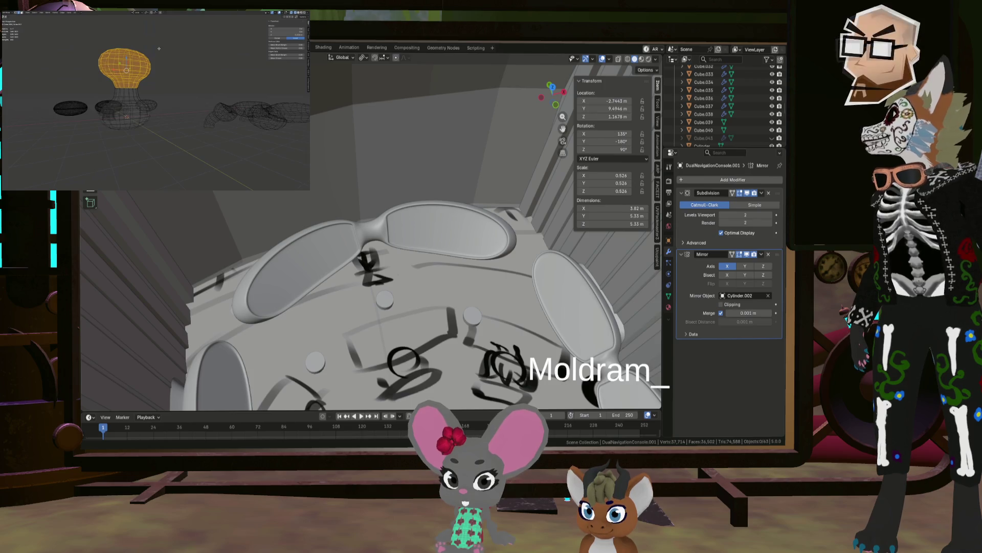
key("s")
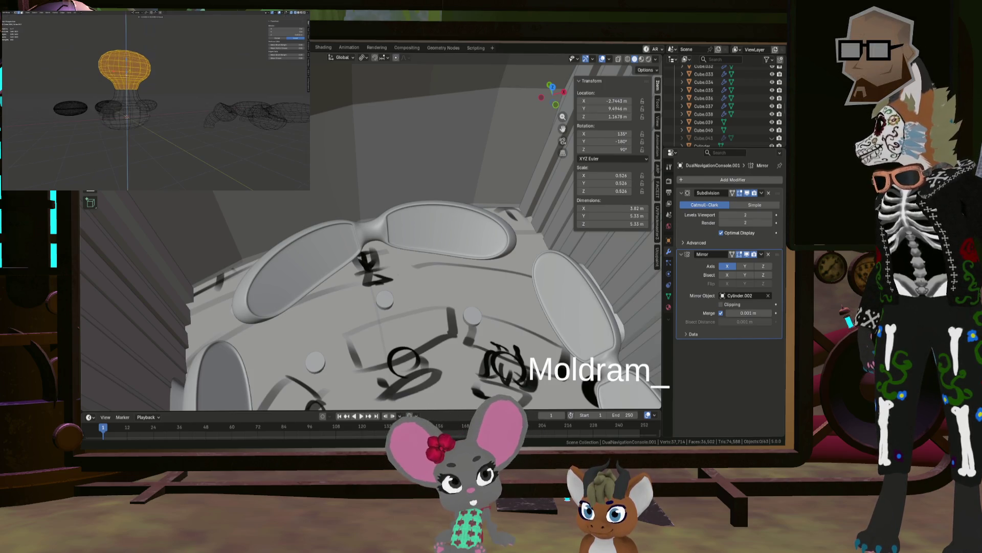
key("Return")
key("shift+z")
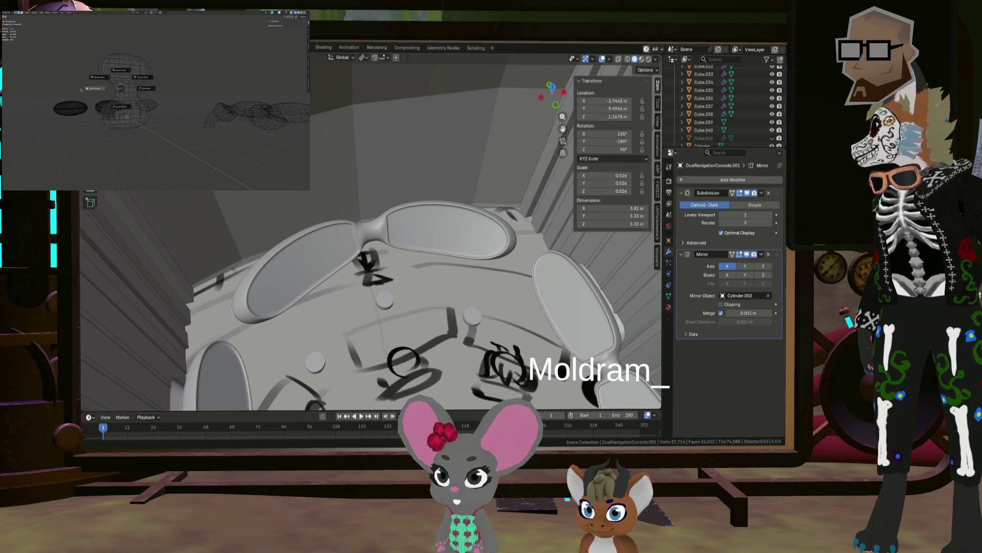
key("Tab")
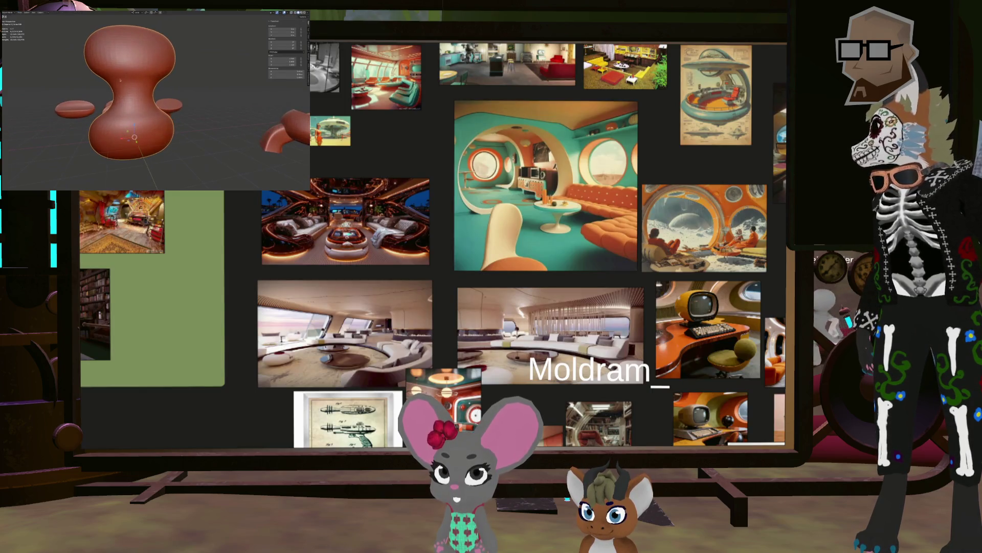
Pan and zoom the board toward the Space Dandy line-art interior sheets.
middle_click_drag(507, 241, 552, 284)
scroll(551, 283, "up", 3)
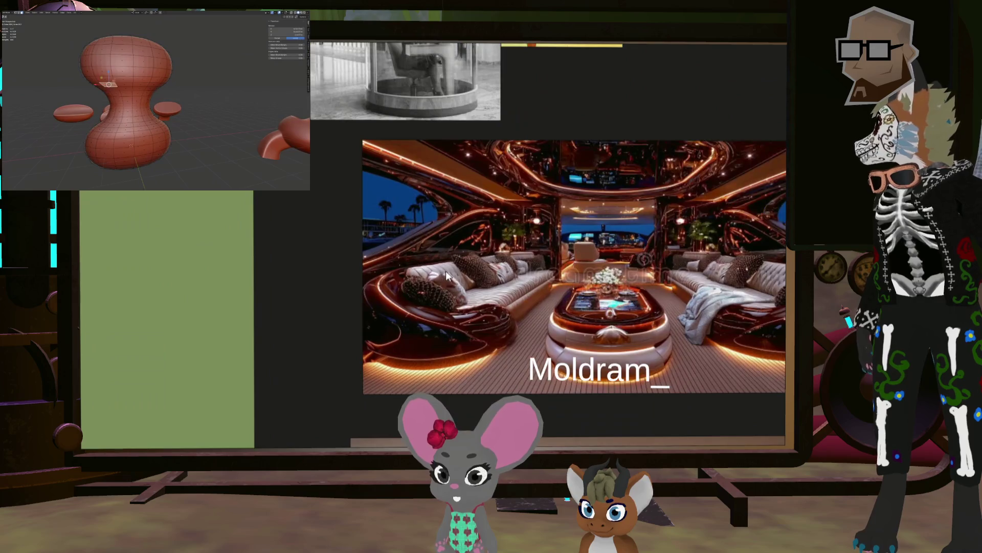
scroll(492, 245, "down", 3)
middle_click_drag(397, 274, 427, 292)
scroll(427, 293, "up", 3)
scroll(514, 290, "up", 5)
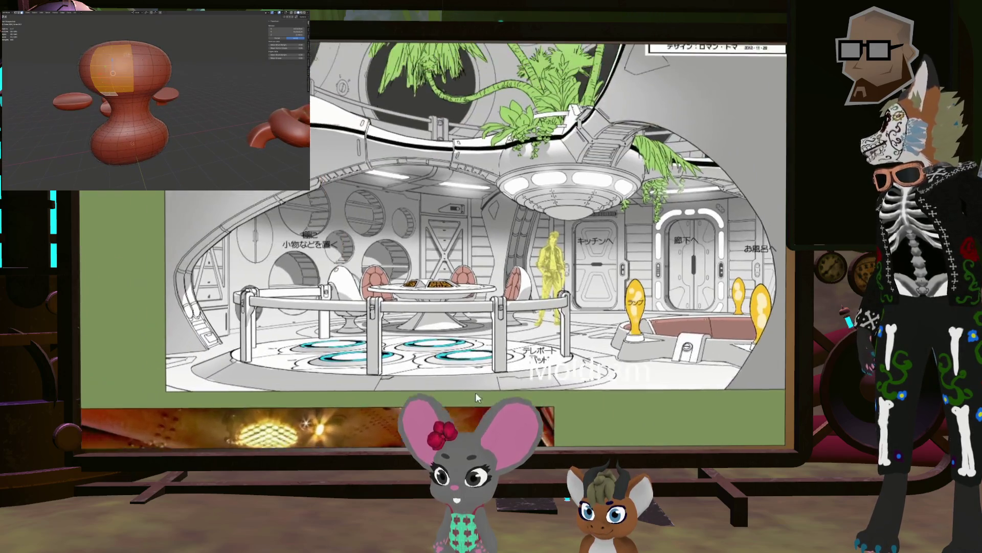
scroll(577, 315, "down", 3)
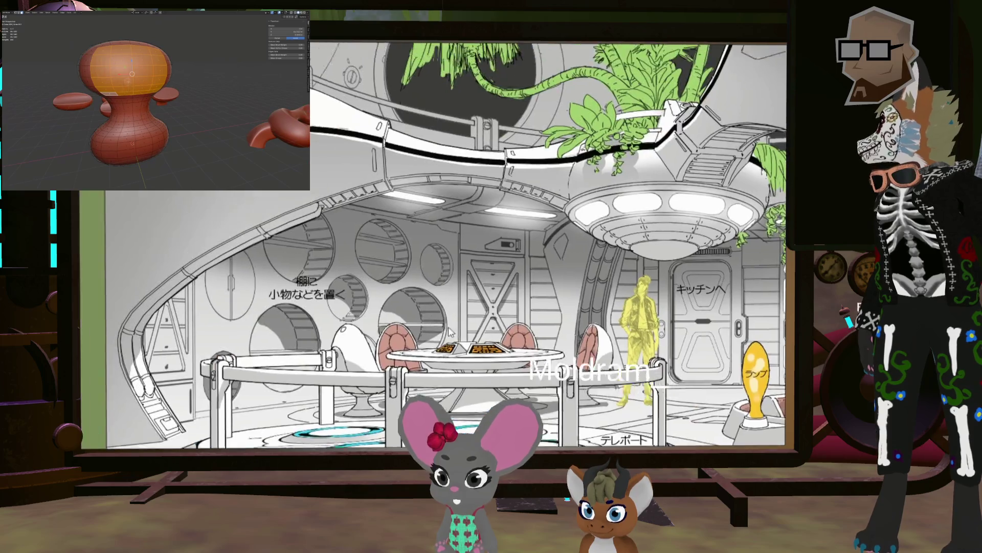
scroll(535, 220, "down", 3)
scroll(552, 229, "up", 2)
scroll(552, 229, "up", 3)
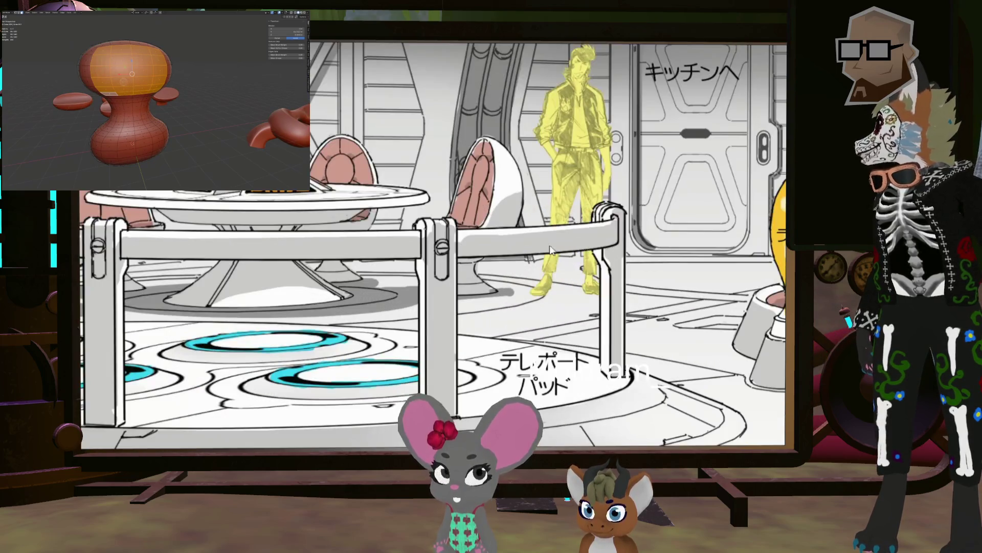
Center the line-art table with orange panels and zoom onto the cockpit drawing.
middle_click_drag(319, 214, 573, 242)
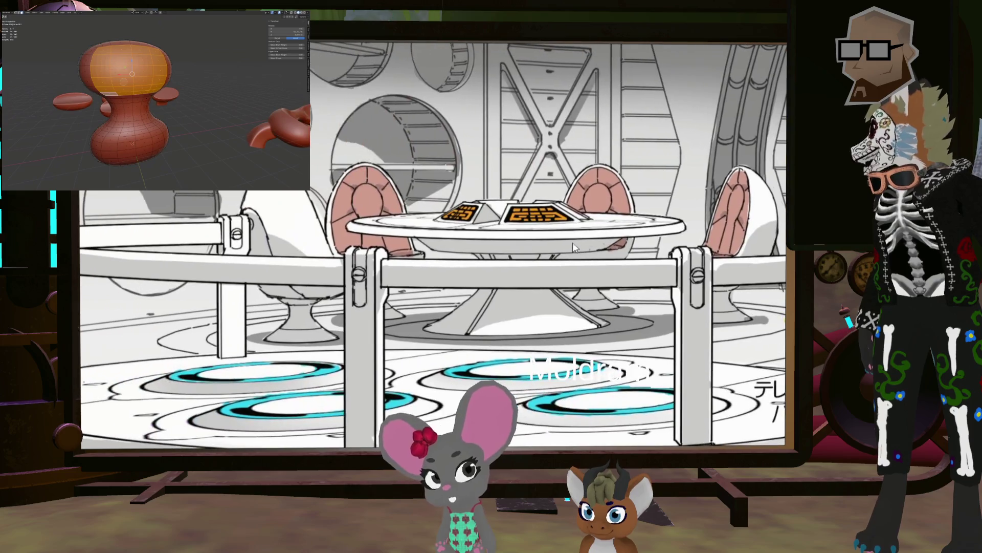
scroll(361, 253, "down", 3)
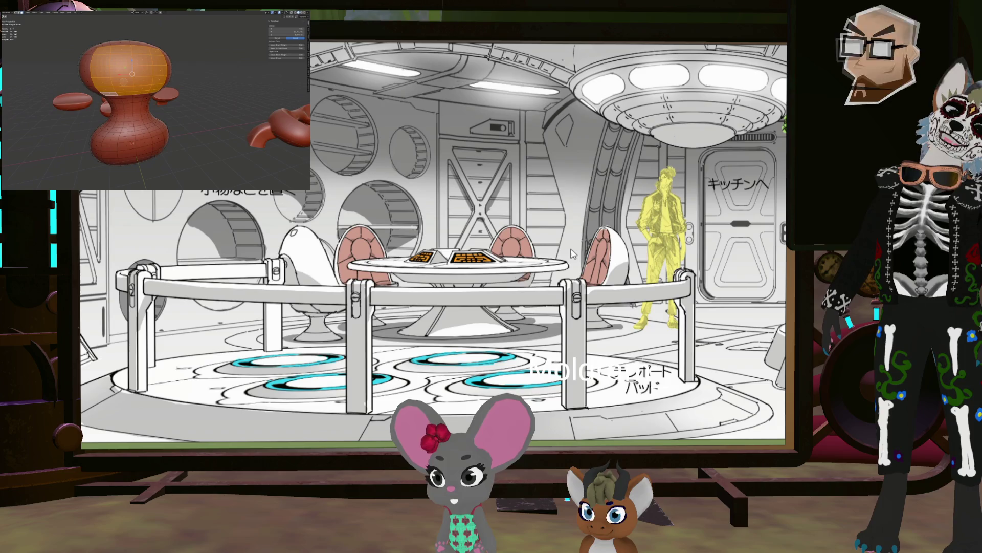
scroll(561, 301, "down", 2)
scroll(560, 301, "down", 2)
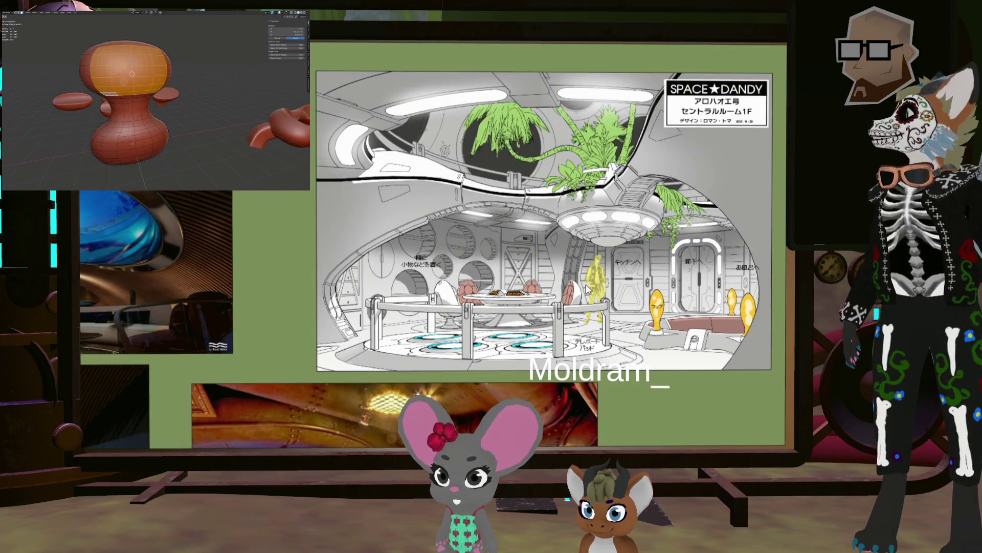
mouse_move(587, 289)
middle_mouse_down()
mouse_move(685, 282)
mouse_move(642, 159)
middle_mouse_up()
scroll(684, 281, "up", 2)
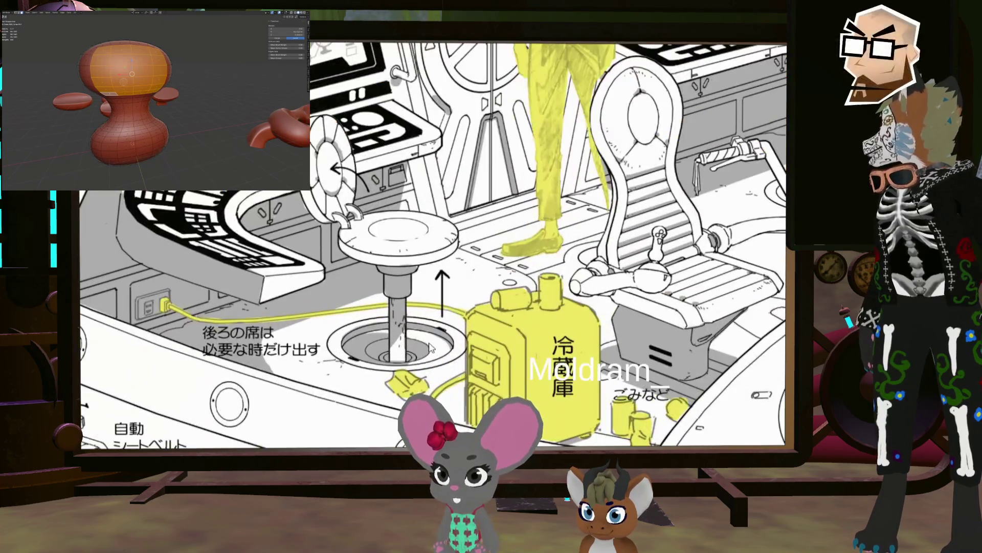
Zoom out to show the retro lounge photos beside the Space Dandy central room sheet.
scroll(504, 338, "down", 2)
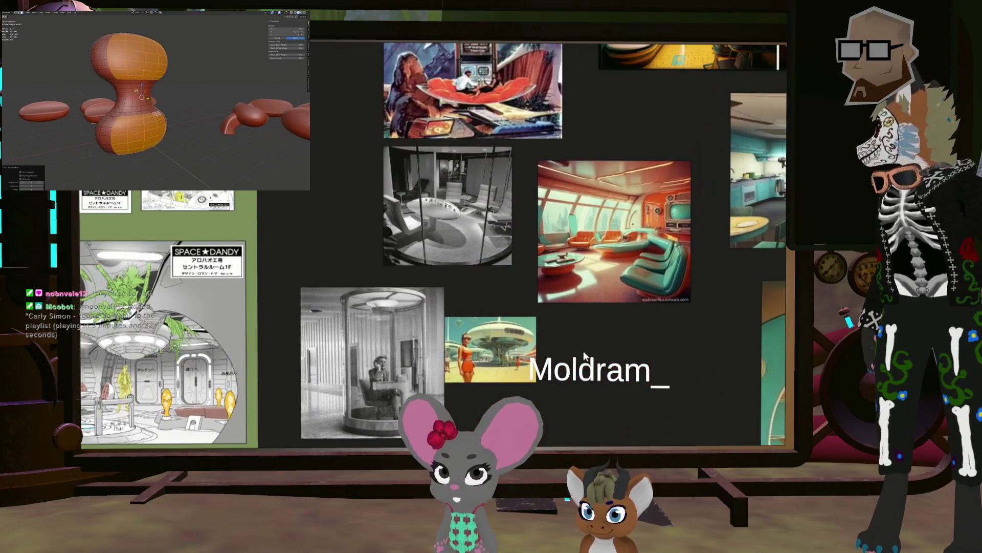
Pan and zoom the board to frame the orange lounge and kitchen images.
scroll(587, 327, "up", 4)
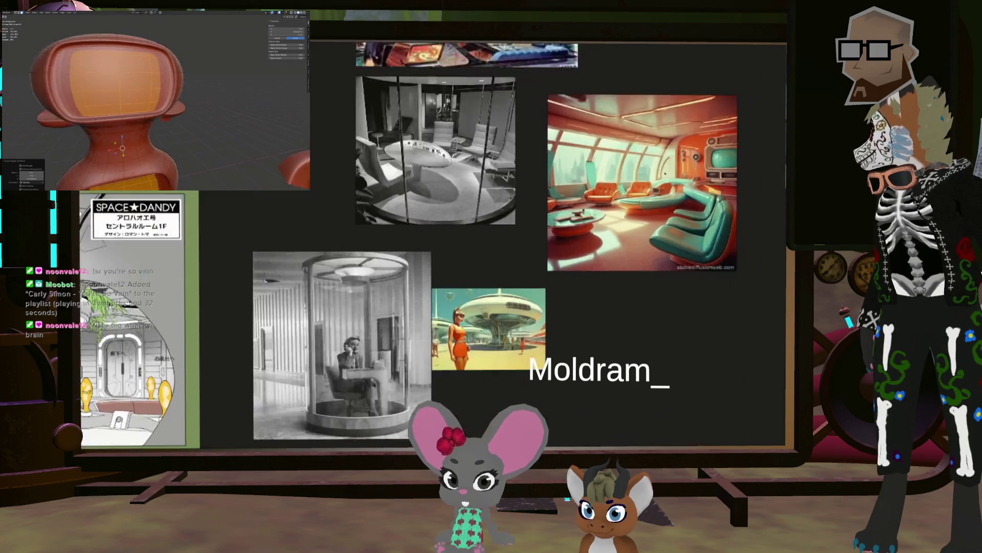
scroll(577, 250, "up", 5)
middle_click_drag(639, 244, 579, 256)
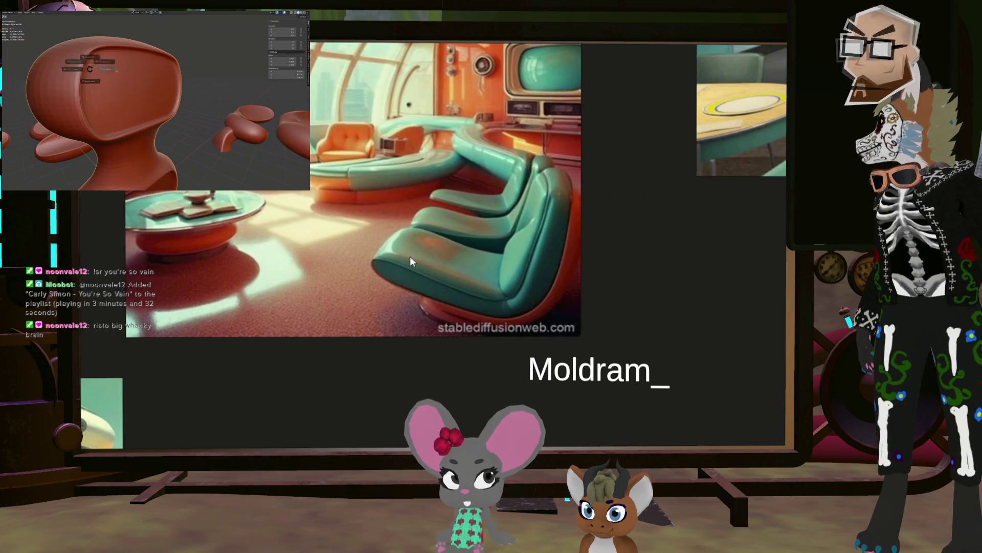
scroll(562, 253, "up", 3)
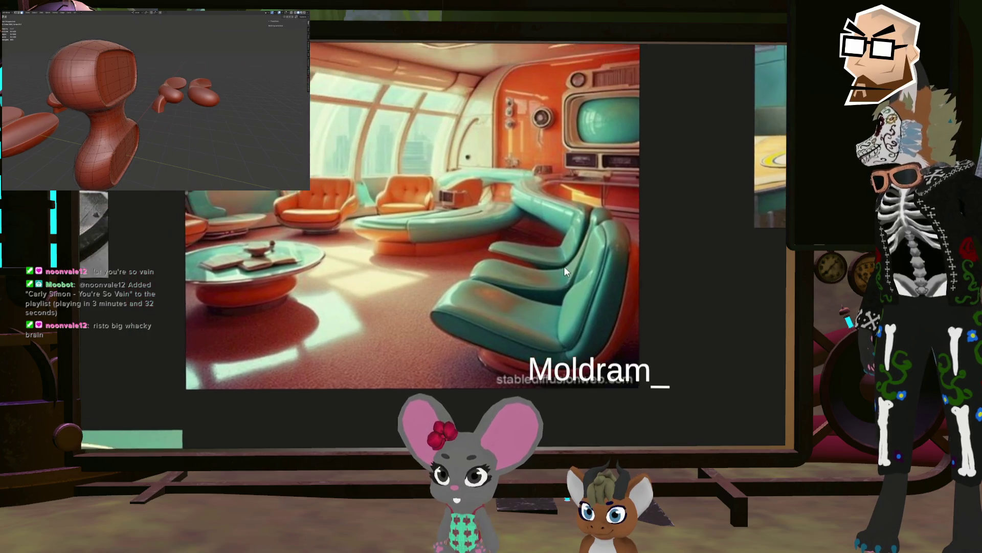
middle_click_drag(568, 249, 423, 285)
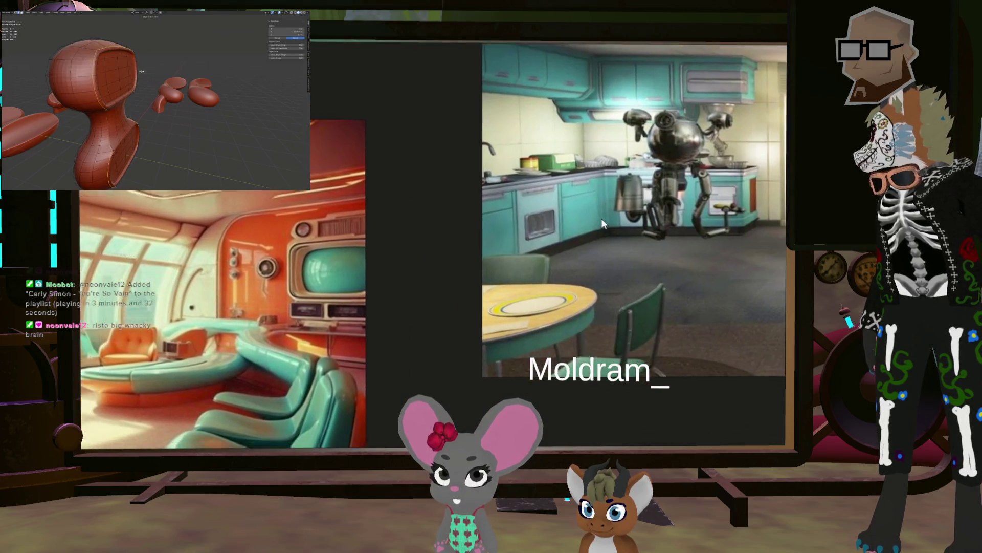
scroll(437, 239, "up", 3)
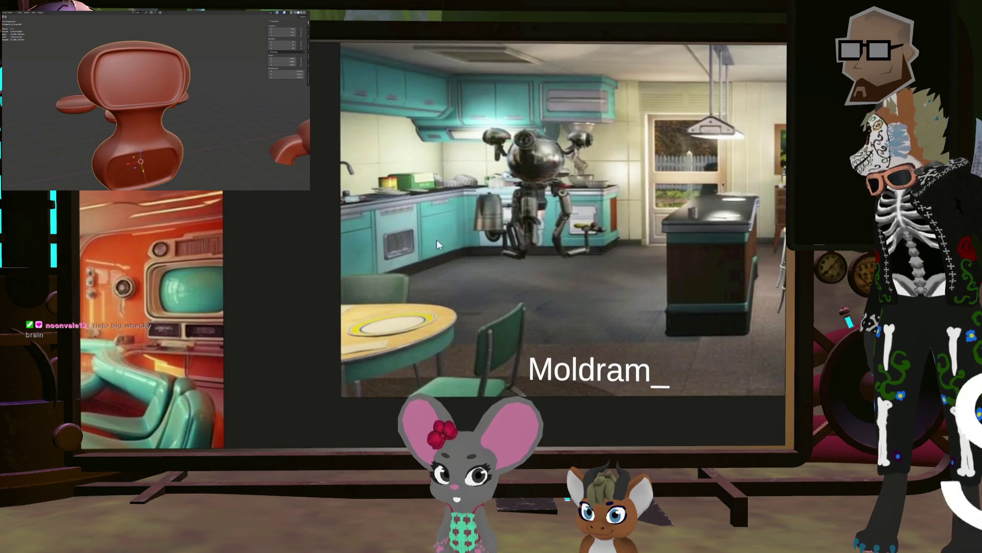
scroll(441, 248, "down", 5)
scroll(426, 211, "up", 2)
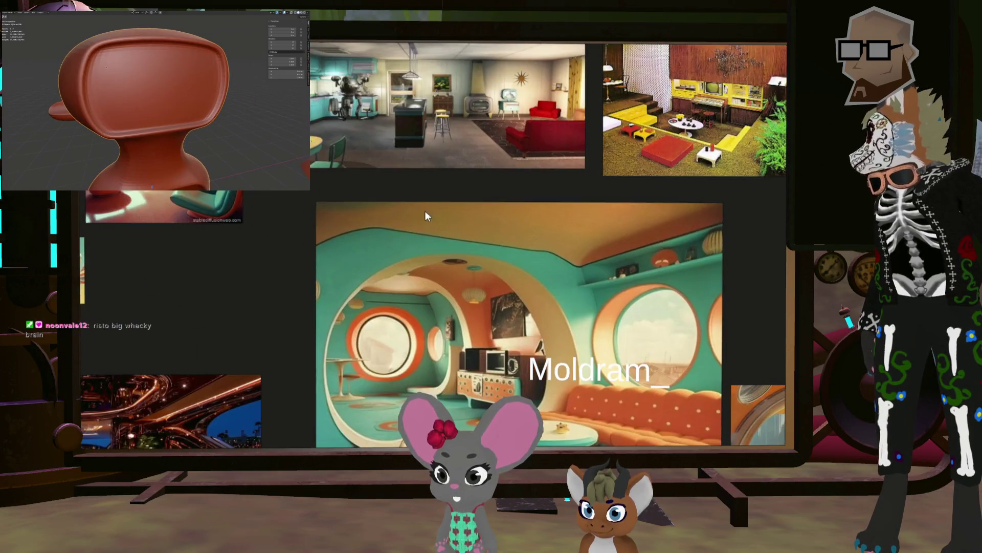
Move the sphere-TV image about 130 px lower among the moon-lounge and teal-orange references.
middle_click_drag(547, 290, 541, 217)
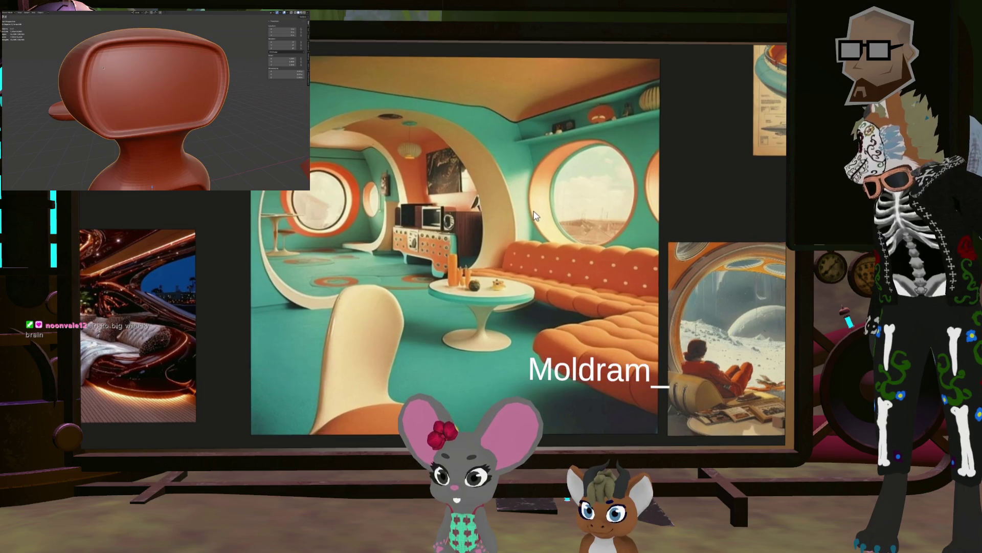
scroll(578, 177, "up", 3)
middle_click_drag(578, 177, 340, 164)
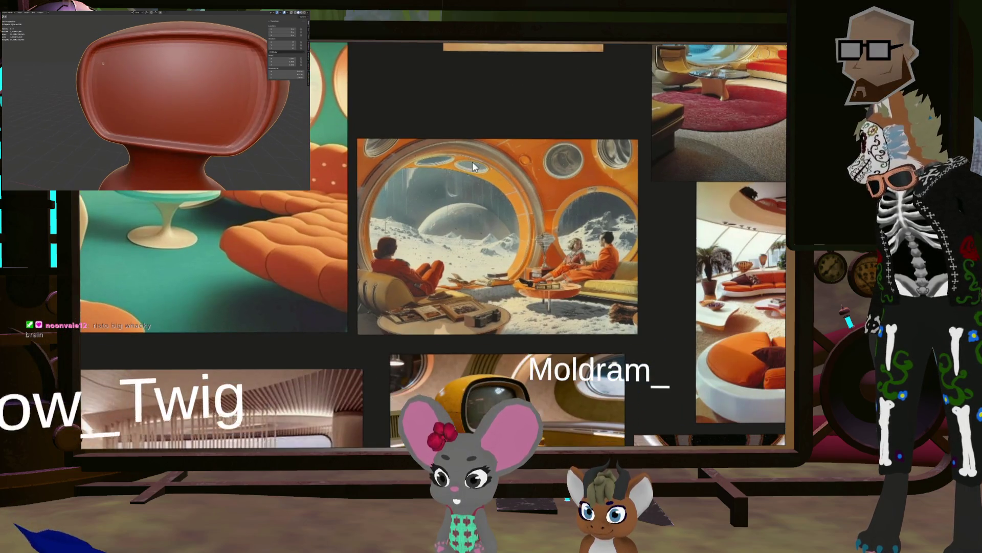
scroll(545, 229, "down", 5)
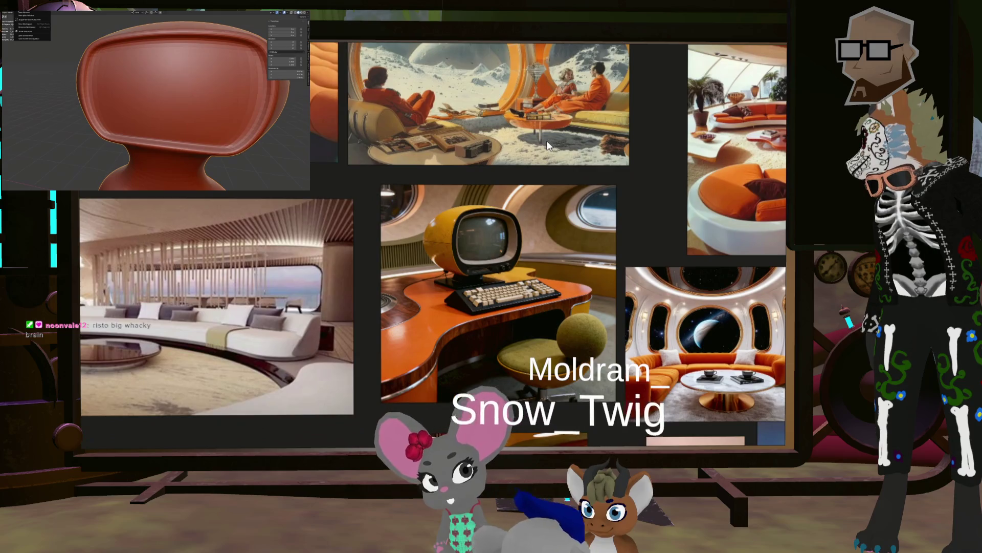
scroll(564, 161, "down", 5)
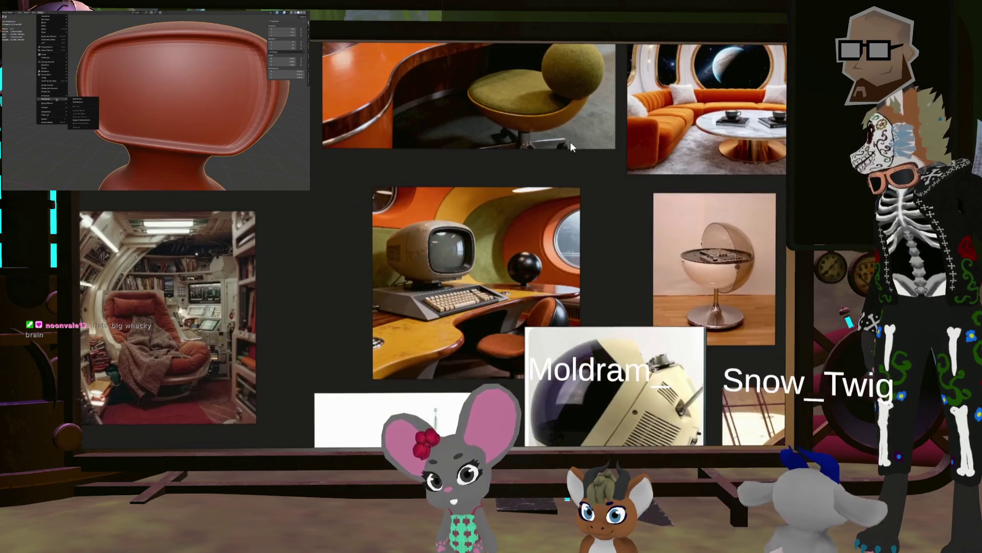
scroll(559, 292, "up", 3)
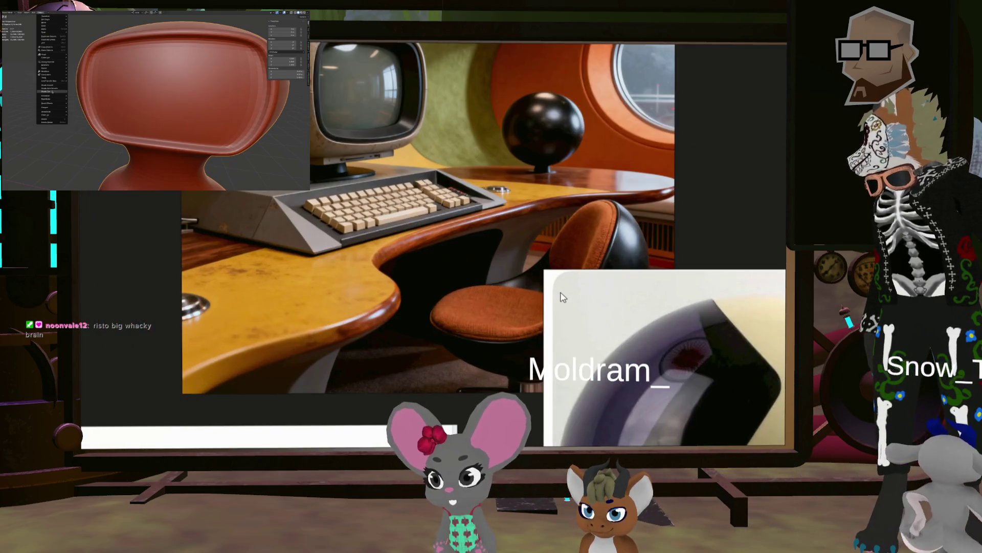
scroll(558, 297, "down", 3)
left_click_drag(625, 337, 632, 405)
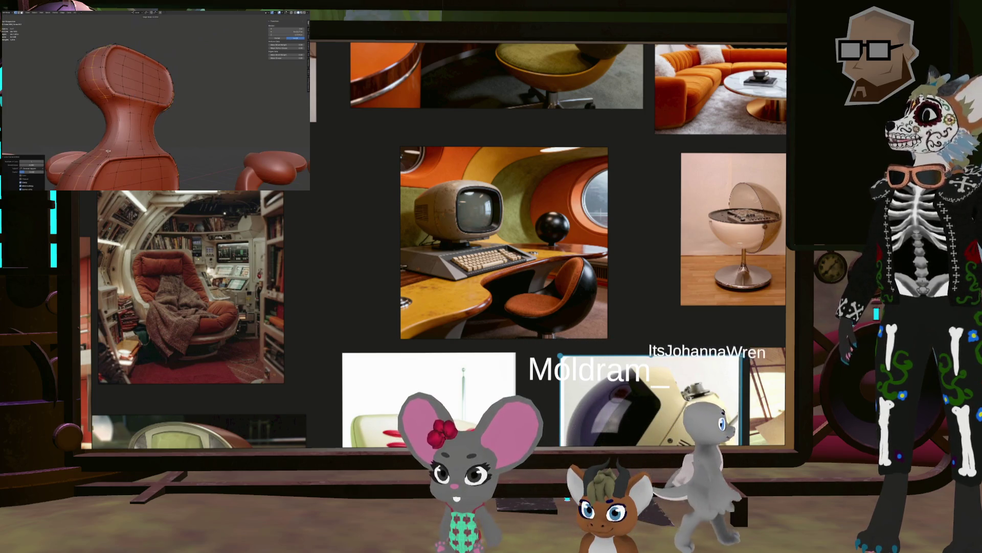
Pan the board up and right to bring the living-room image into view.
scroll(613, 207, "down", 1)
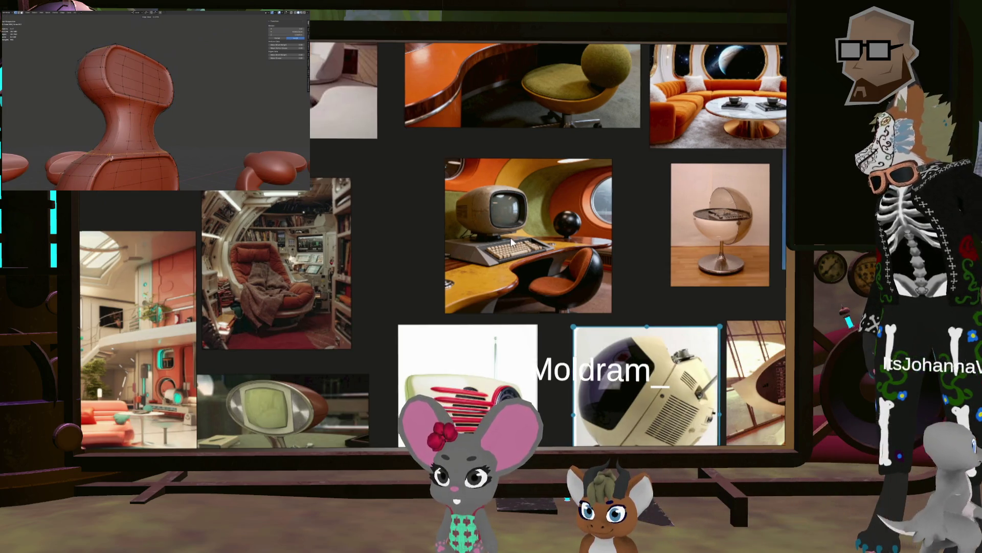
middle_click_drag(511, 237, 579, 158)
scroll(579, 159, "up", 2)
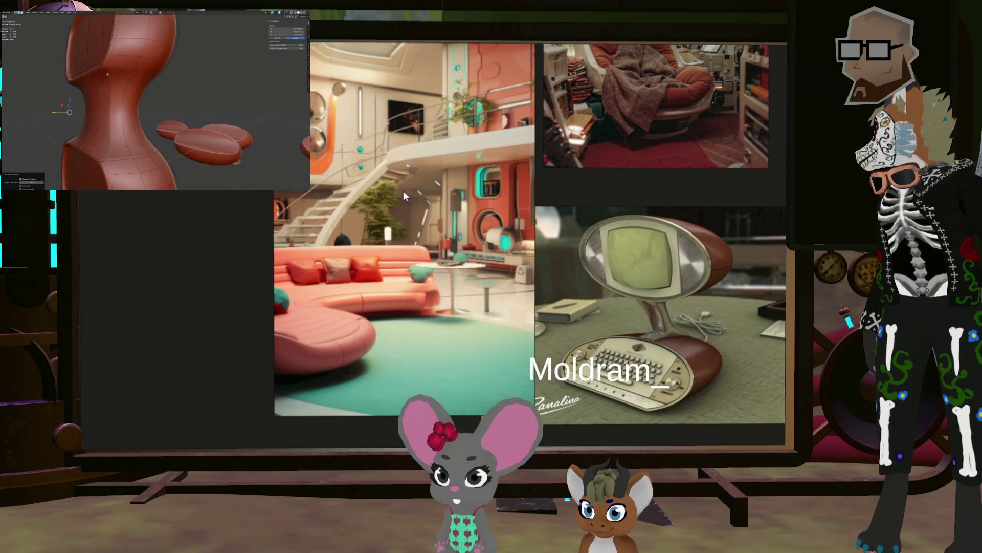
middle_click_drag(403, 190, 634, 281)
scroll(633, 288, "down", 1)
Center the retro teal room image before returning to the Blender scene.
middle_click_drag(577, 329, 701, 352)
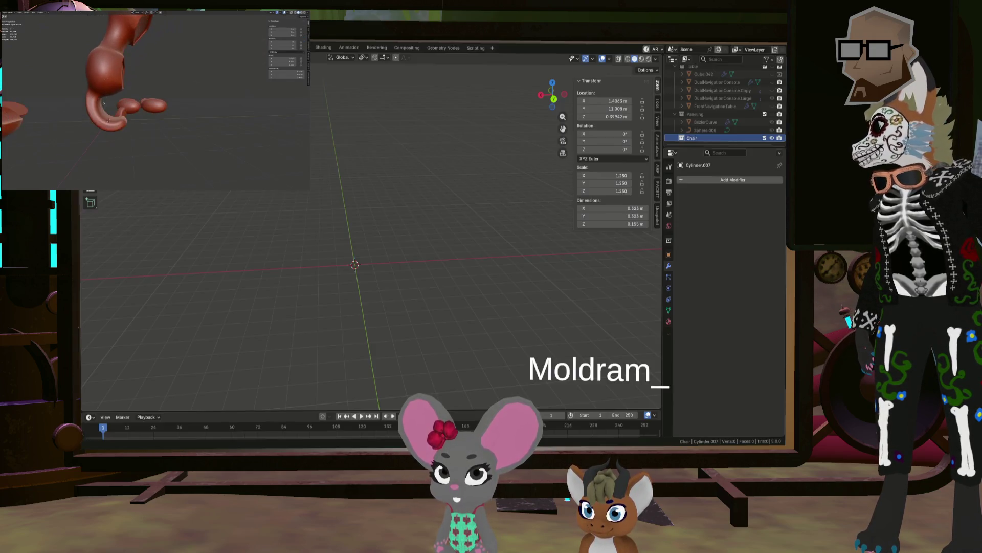
Add Roundcube.010, a size 2, radius 1 rounded-cube sphere at the origin, and frame it.
mouse_move(338, 215)
middle_mouse_down()
mouse_move(348, 253)
mouse_move(334, 176)
middle_mouse_up()
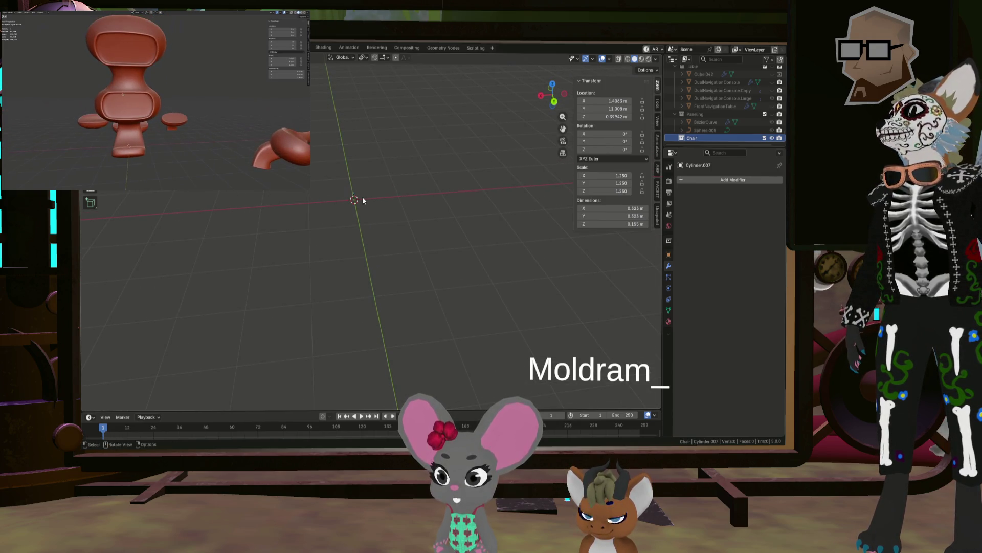
key("shift+a")
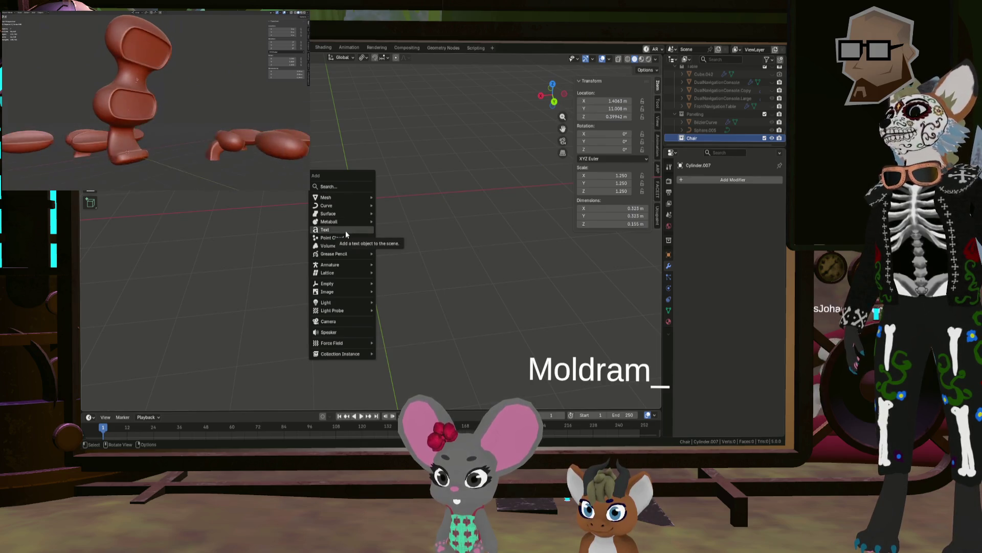
mouse_move(316, 214)
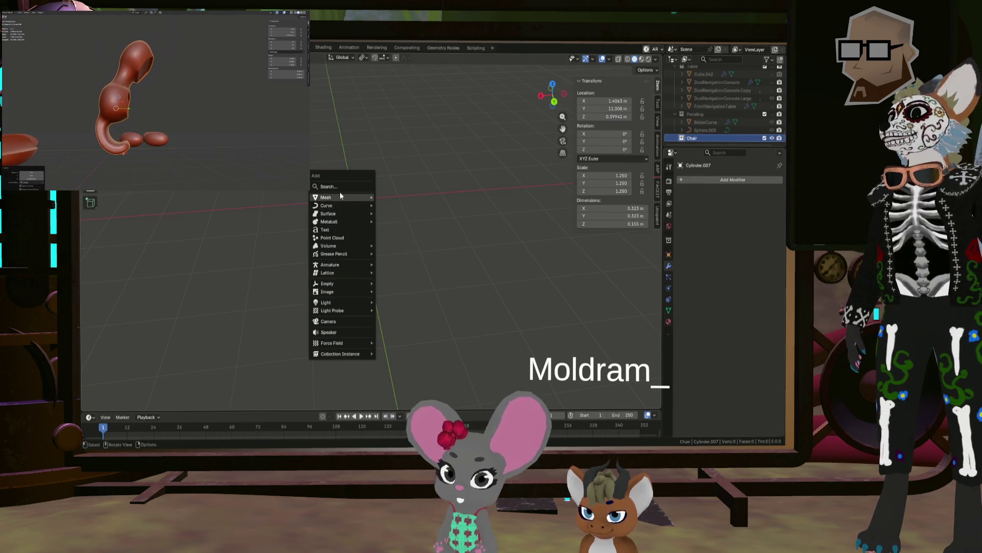
mouse_move(339, 197)
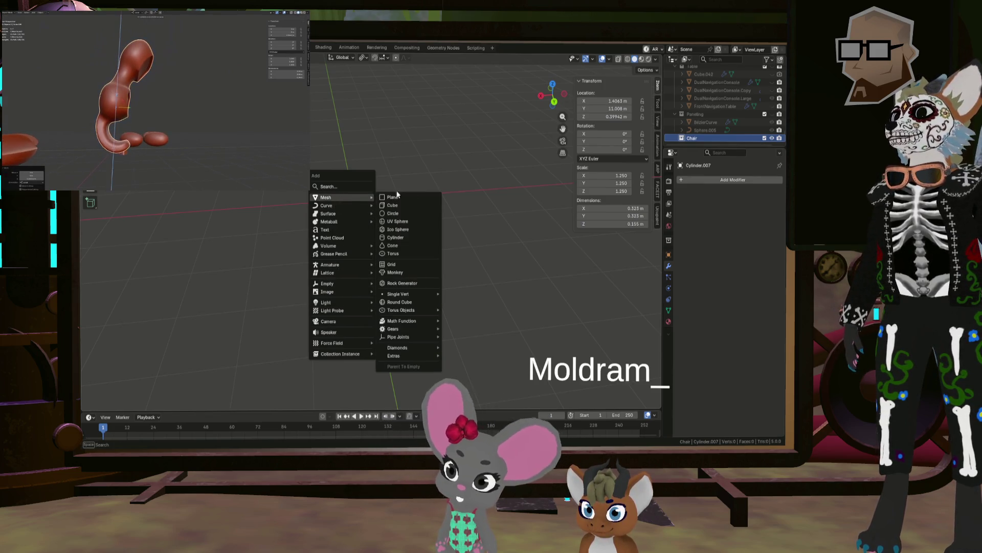
left_click(421, 302)
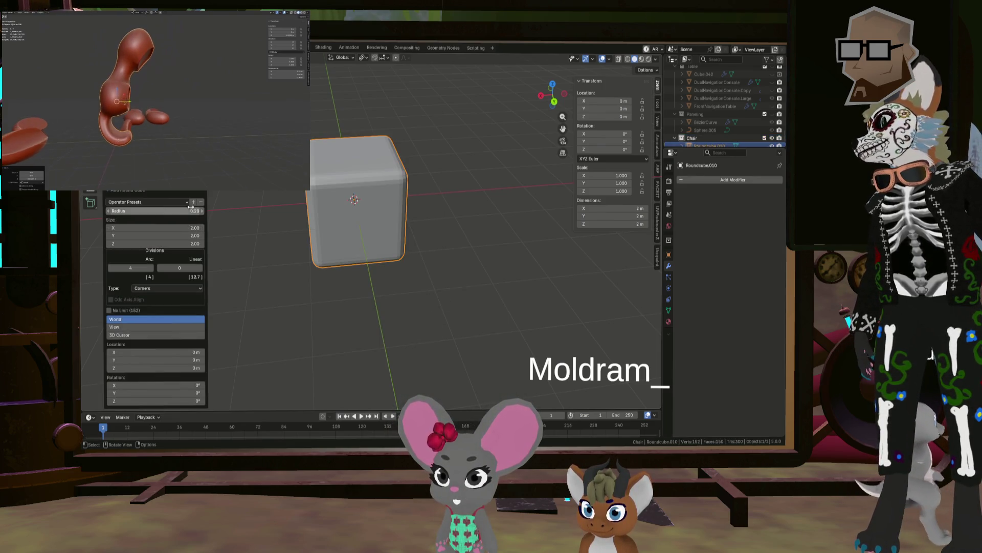
left_click_drag(190, 207, 293, 230)
mouse_move(282, 225)
middle_mouse_down()
mouse_move(425, 250)
mouse_move(418, 229)
middle_mouse_up()
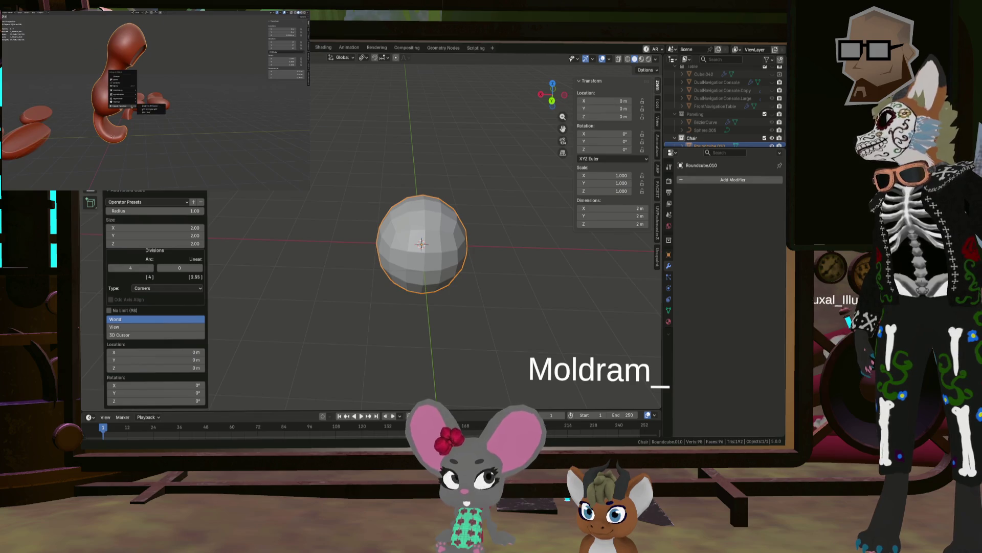
scroll(279, 189, "down", 3)
mouse_move(280, 189)
middle_mouse_down()
mouse_move(311, 237)
mouse_move(278, 204)
middle_mouse_up()
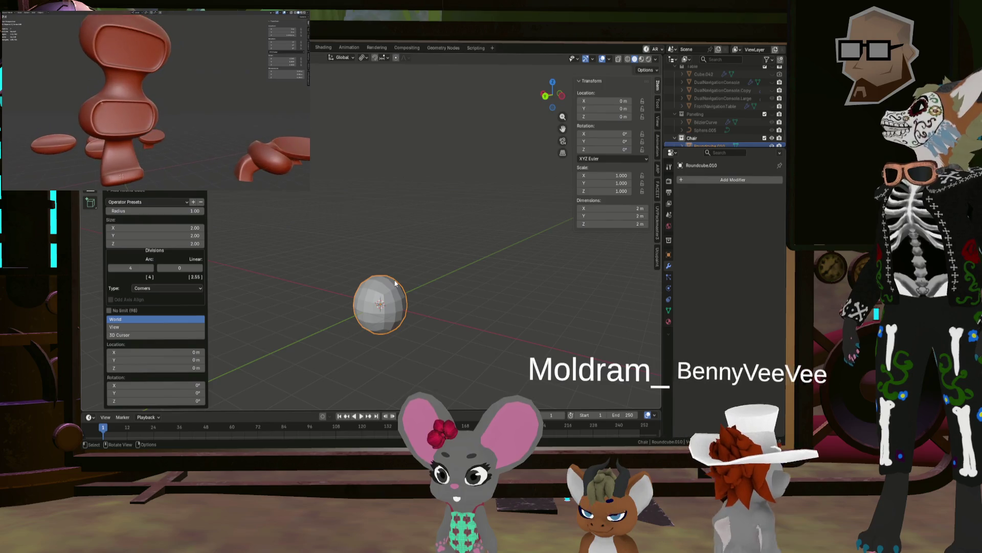
scroll(400, 295, "up", 5)
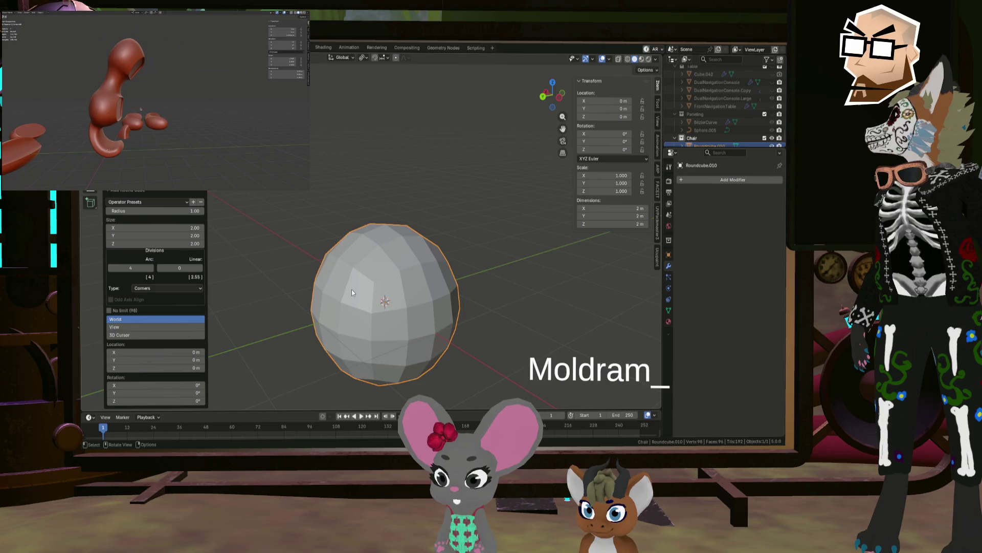
In Edit Mode, stretch the sphere vertically into an egg and lift it to 1.083 m.
key("Tab")
middle_click_drag(366, 284, 382, 271)
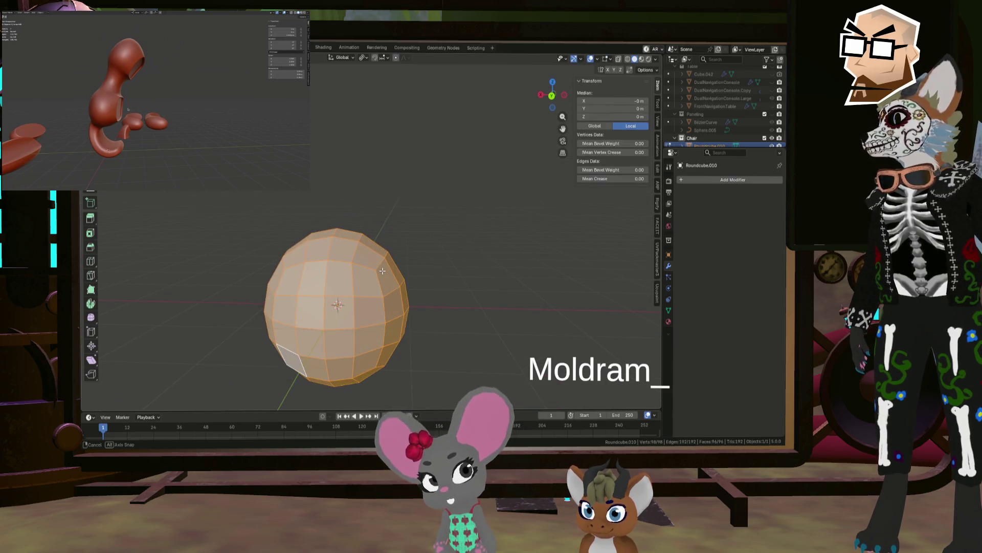
key("z")
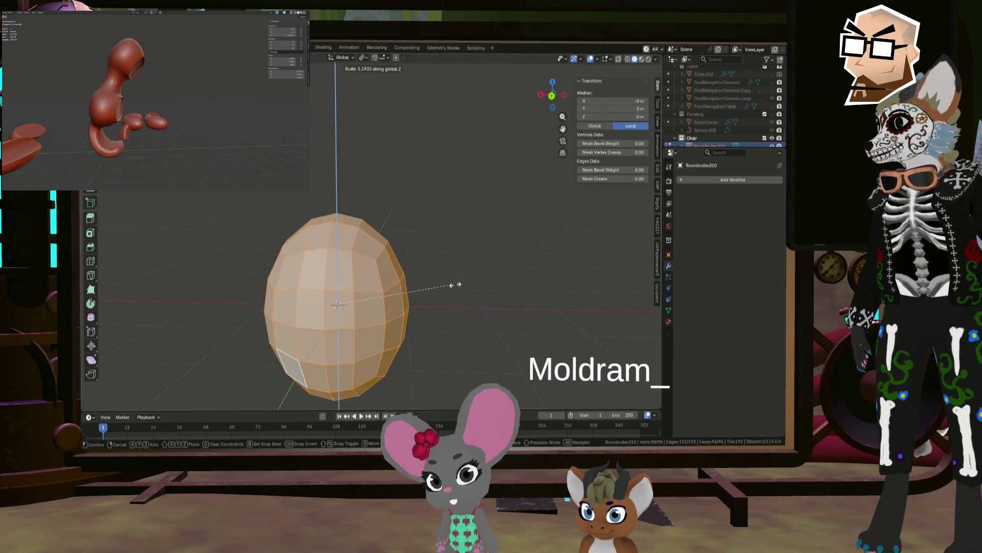
left_click(463, 284)
mouse_move(463, 284)
middle_mouse_down()
mouse_move(374, 287)
mouse_move(432, 293)
middle_mouse_up()
key("z")
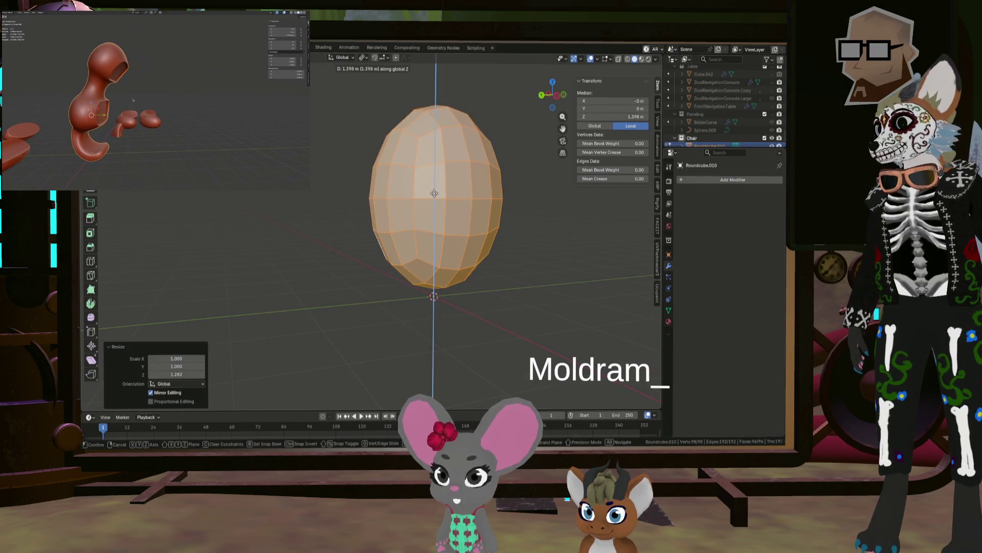
mouse_move(433, 196)
middle_mouse_down()
mouse_move(428, 202)
mouse_move(445, 215)
mouse_move(425, 230)
mouse_move(460, 246)
mouse_move(522, 246)
mouse_move(433, 227)
middle_mouse_up()
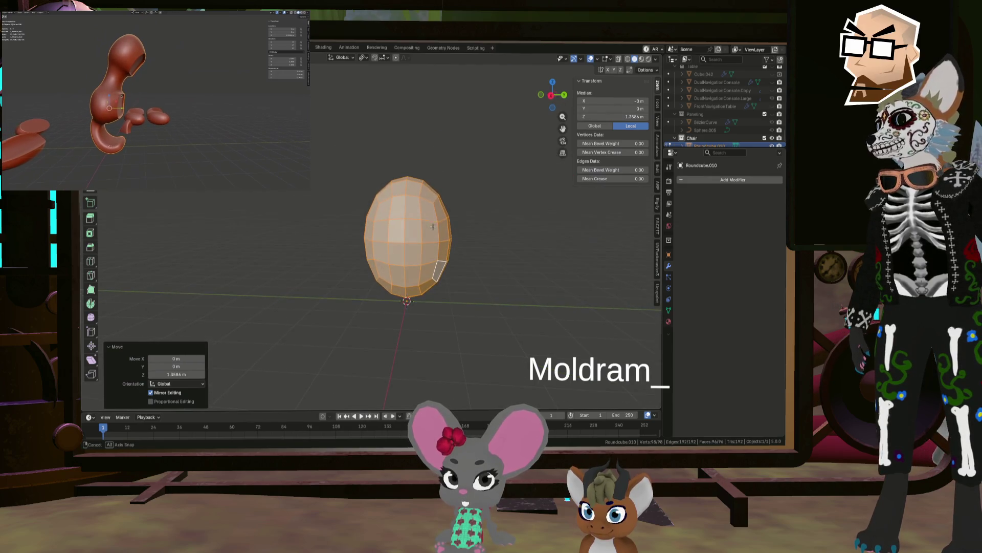
key("ctrl+z")
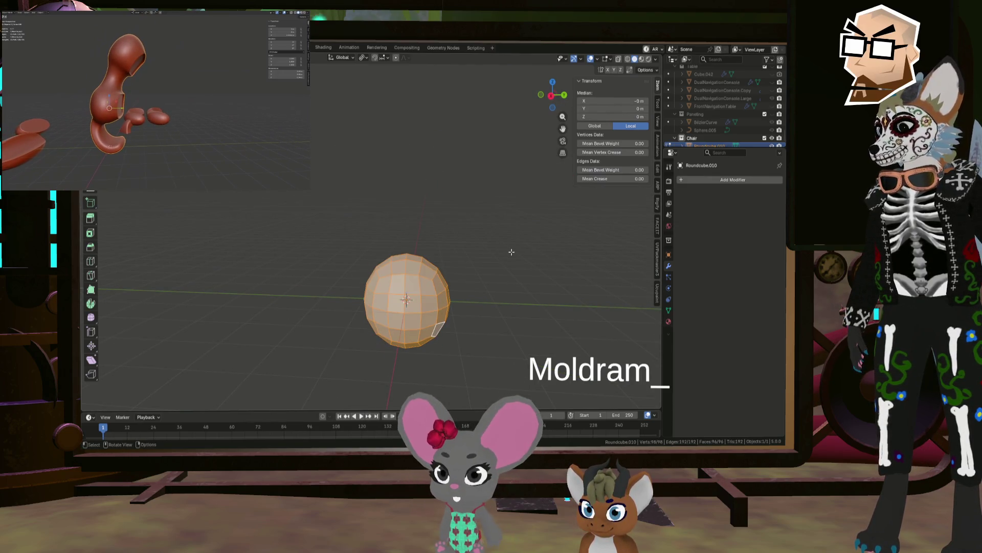
key("z")
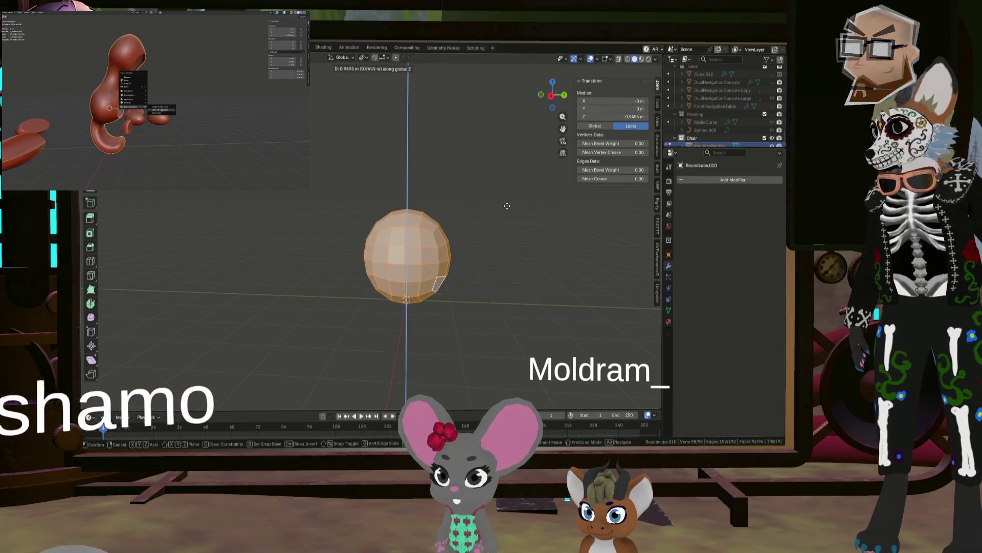
left_click(506, 204)
scroll(506, 204, "up", 3)
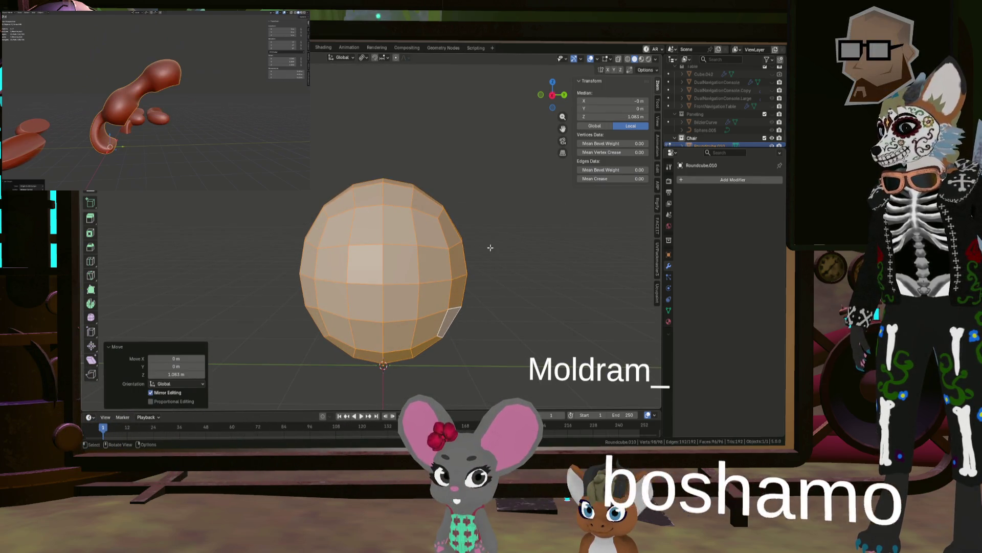
Shrink the egg uniformly to 0.652, lower it, and view it from the front.
key("g")
key("z")
key("s")
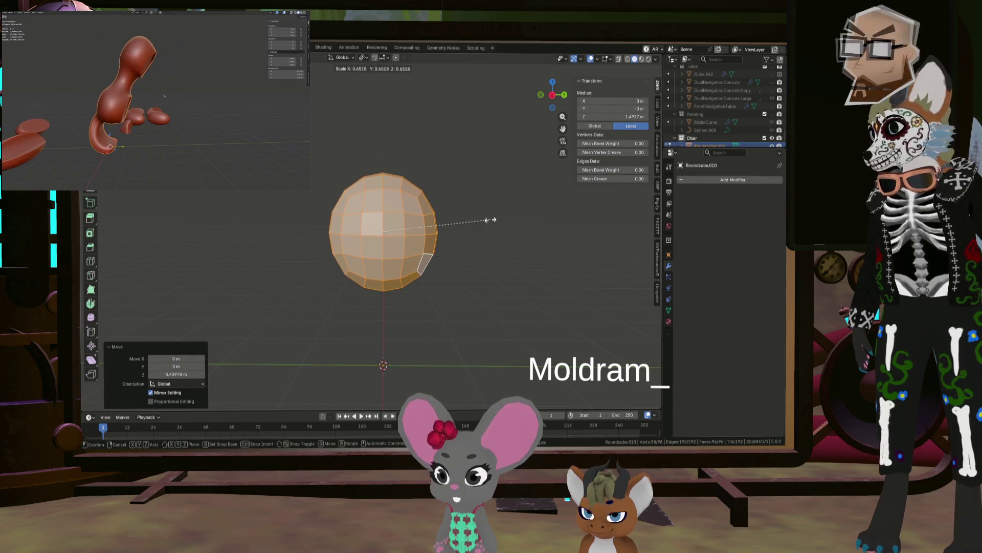
left_click(488, 217)
key("z")
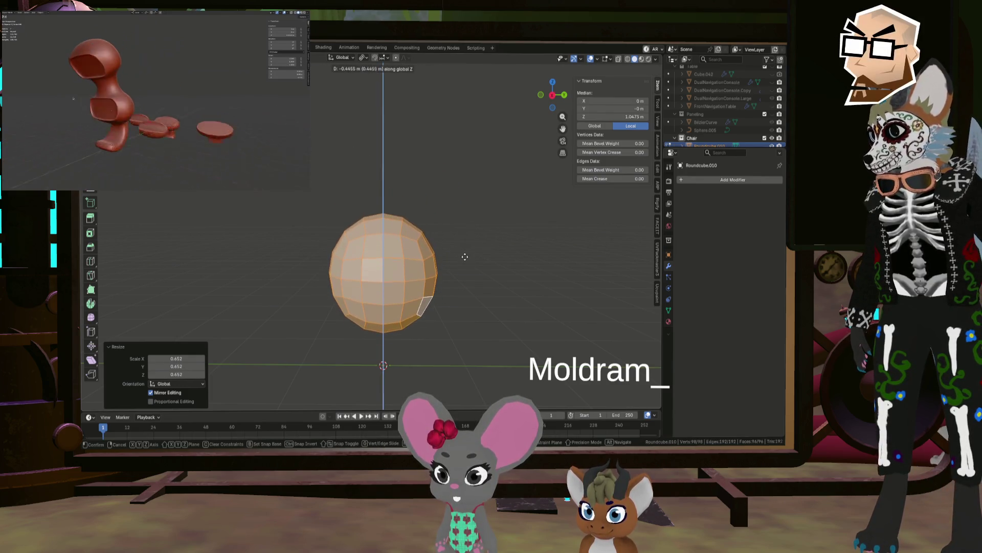
left_click(461, 239)
mouse_move(460, 240)
middle_mouse_down()
mouse_move(425, 269)
mouse_move(404, 251)
middle_mouse_up()
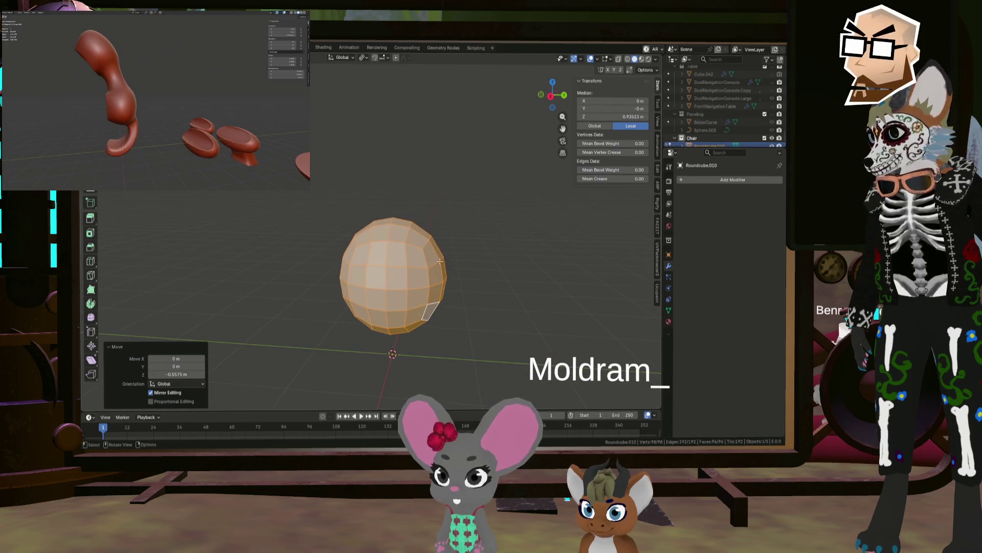
key("KP_1")
left_click(397, 247)
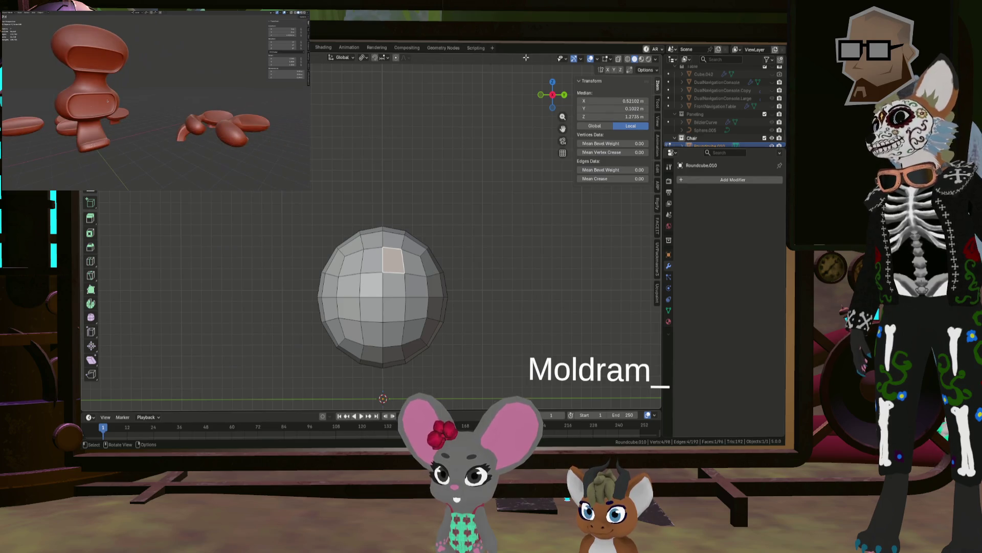
With X-ray on, delete the upper-right quarter of the sphere's faces, leaving a curved shell.
left_click(618, 59)
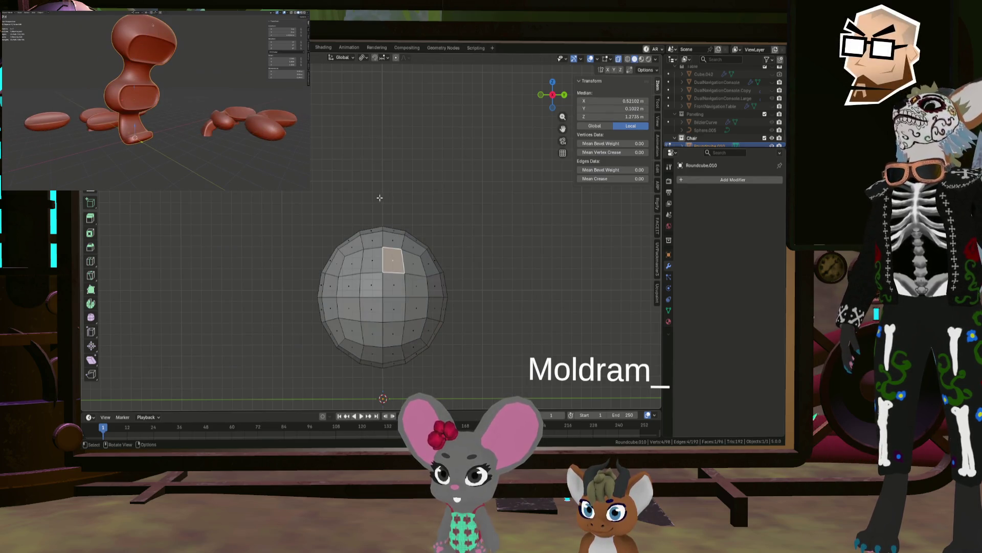
mouse_move(370, 205)
left_mouse_down()
mouse_move(399, 216)
mouse_move(384, 259)
left_mouse_up()
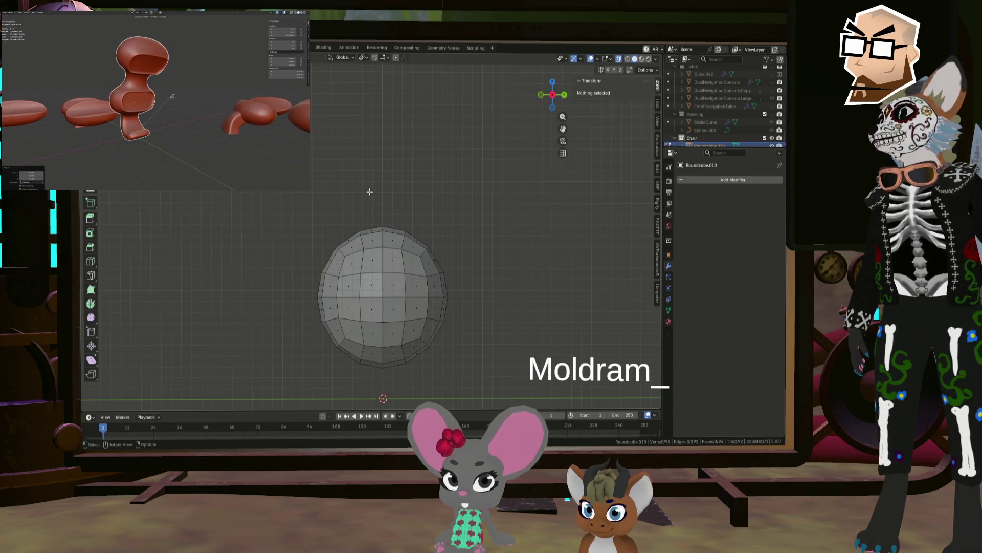
left_click_drag(369, 192, 462, 317)
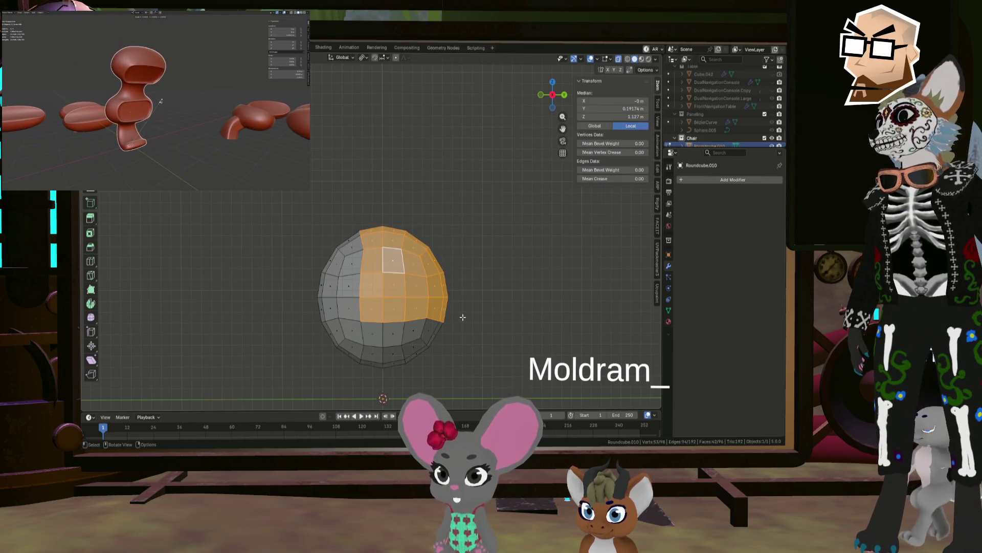
key("x")
left_click(467, 259)
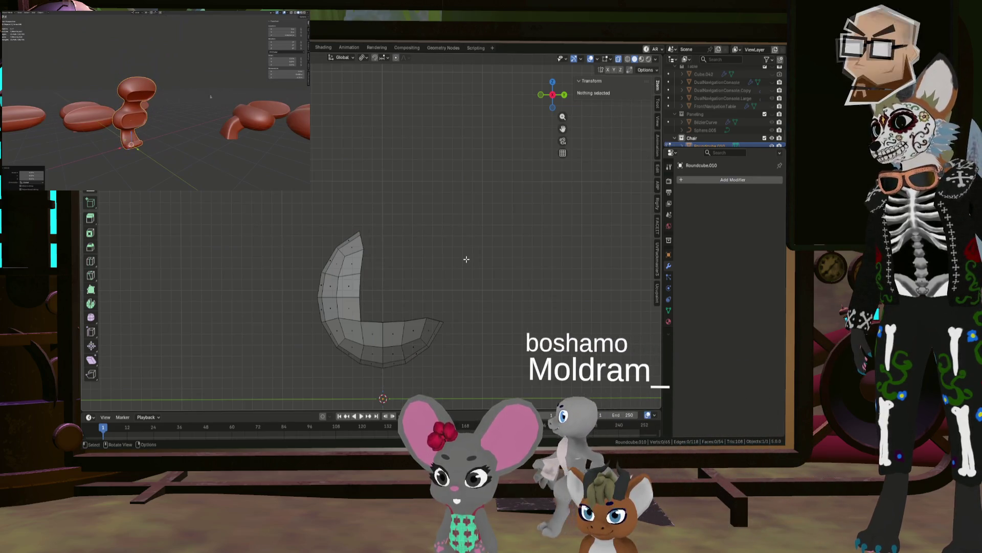
middle_click_drag(466, 259, 450, 267)
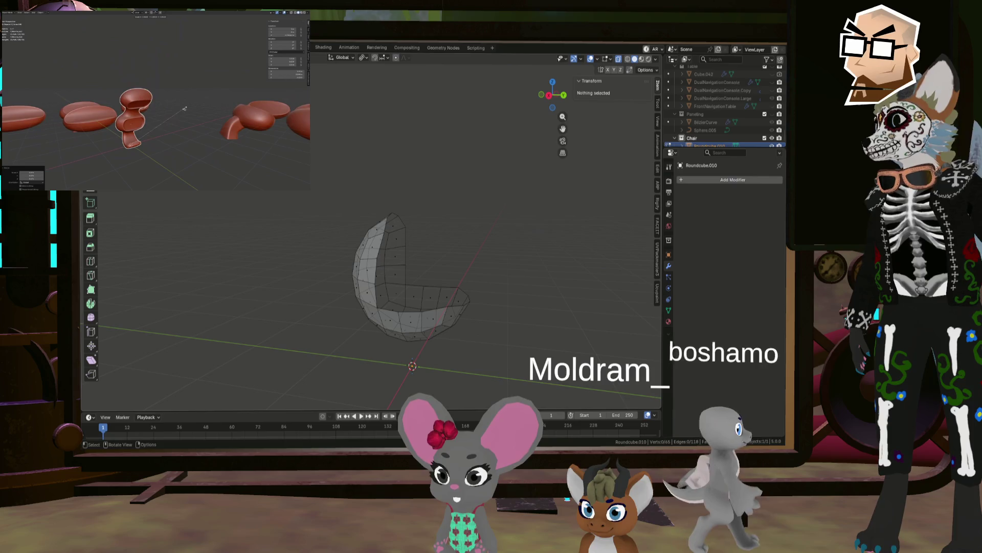
scroll(390, 323, "up", 5)
Pick two opposite edges on the shell's cut rim to bridge the opening with a flat face.
left_click(390, 321)
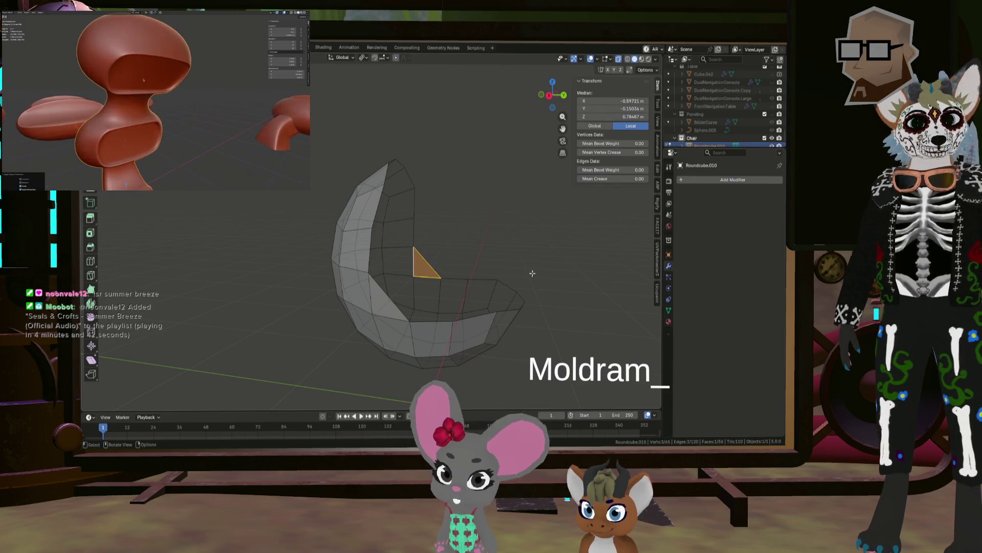
mouse_move(532, 273)
middle_mouse_down()
mouse_move(537, 306)
mouse_move(598, 283)
middle_mouse_up()
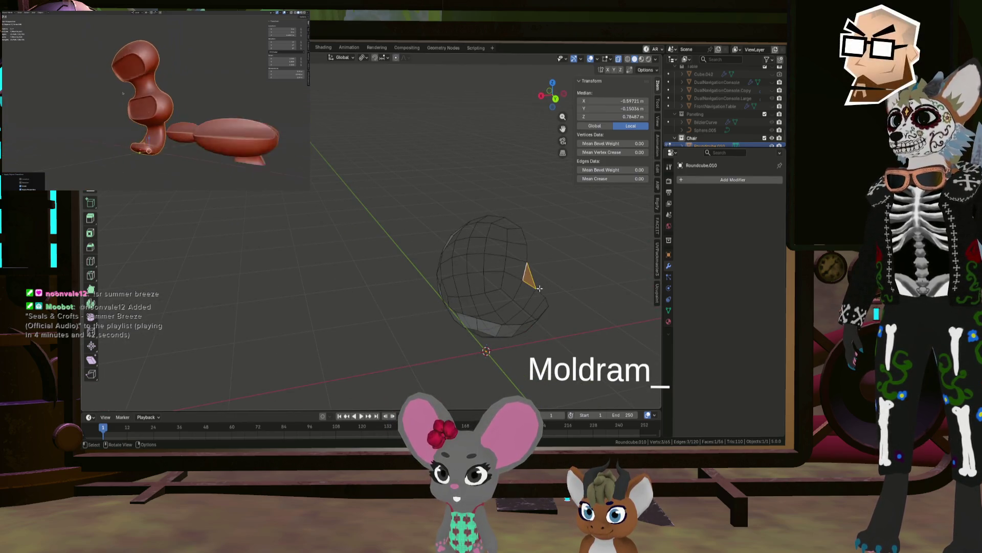
left_click(523, 283, "shift")
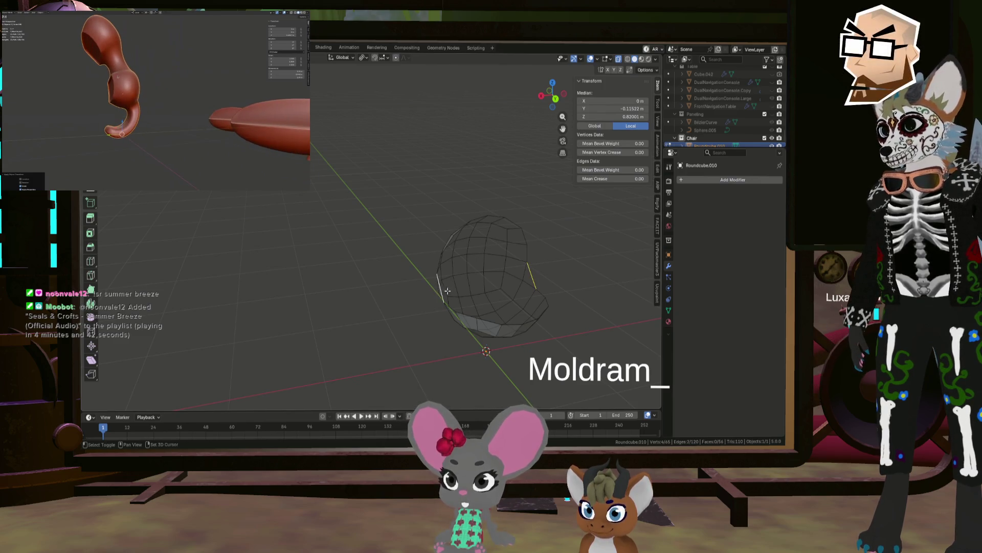
mouse_move(554, 291)
middle_mouse_down()
mouse_move(582, 278)
mouse_move(616, 109)
middle_mouse_up()
key("alt+a")
mouse_move(618, 61)
middle_mouse_down()
mouse_move(437, 221)
mouse_move(467, 236)
mouse_move(358, 192)
mouse_move(432, 214)
middle_mouse_up()
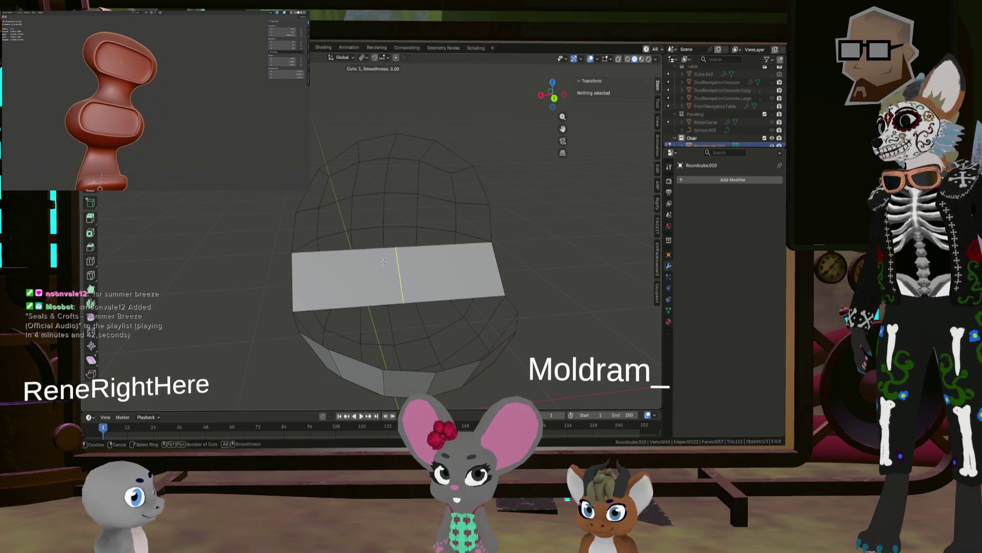
Cut five evenly spaced edge loops across the seat panel, then clear the selection.
key("ctrl+r")
scroll(398, 261, "up", 7)
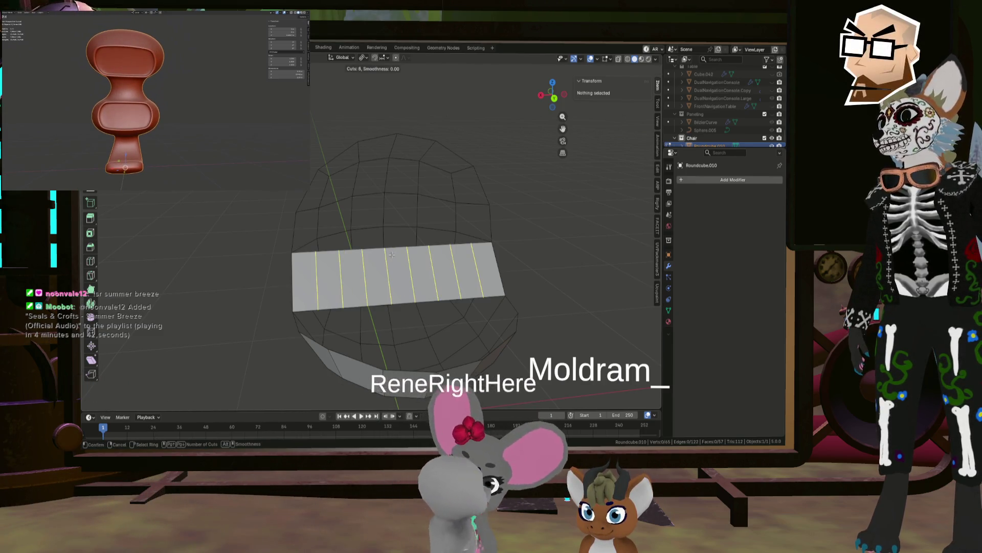
scroll(392, 255, "down", 1)
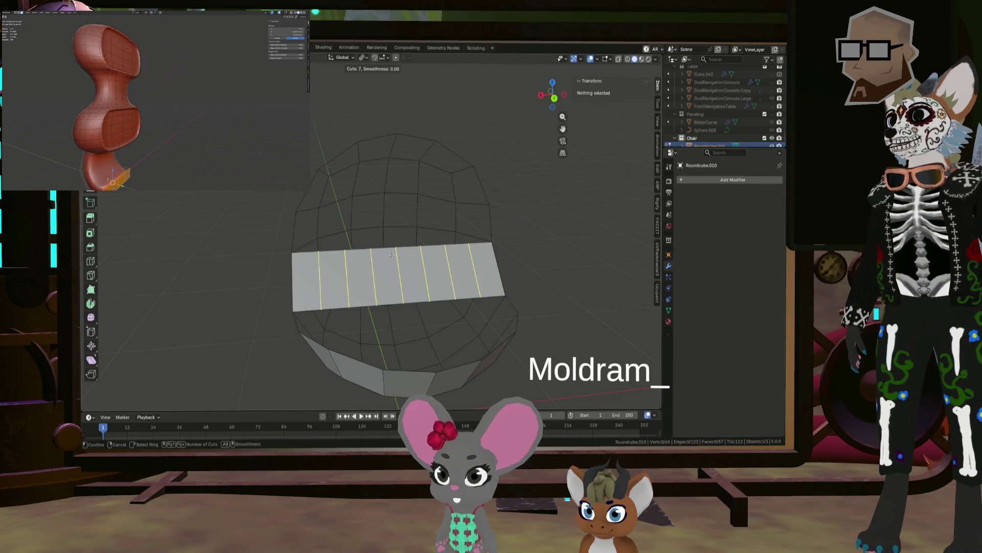
scroll(393, 253, "down", 1)
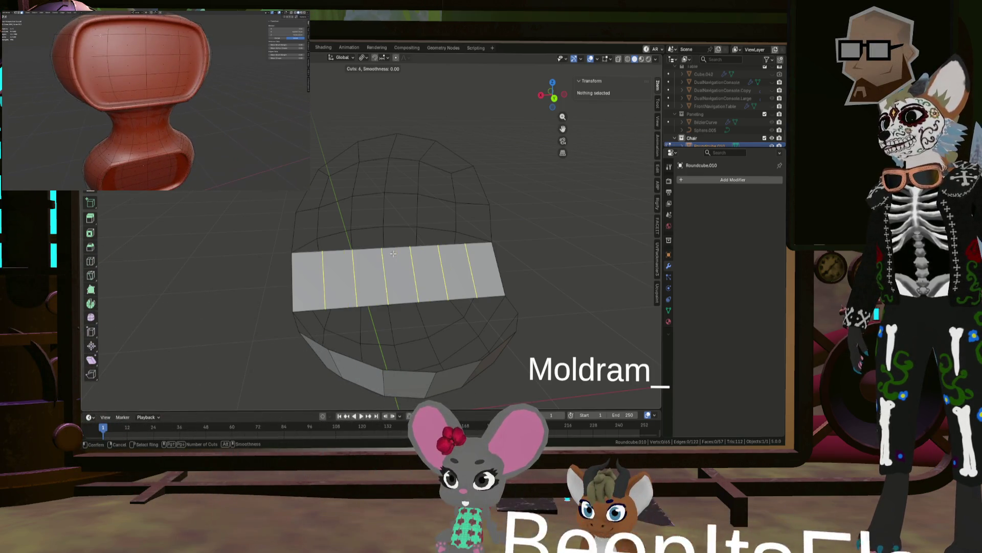
left_click(393, 254)
right_click(388, 227)
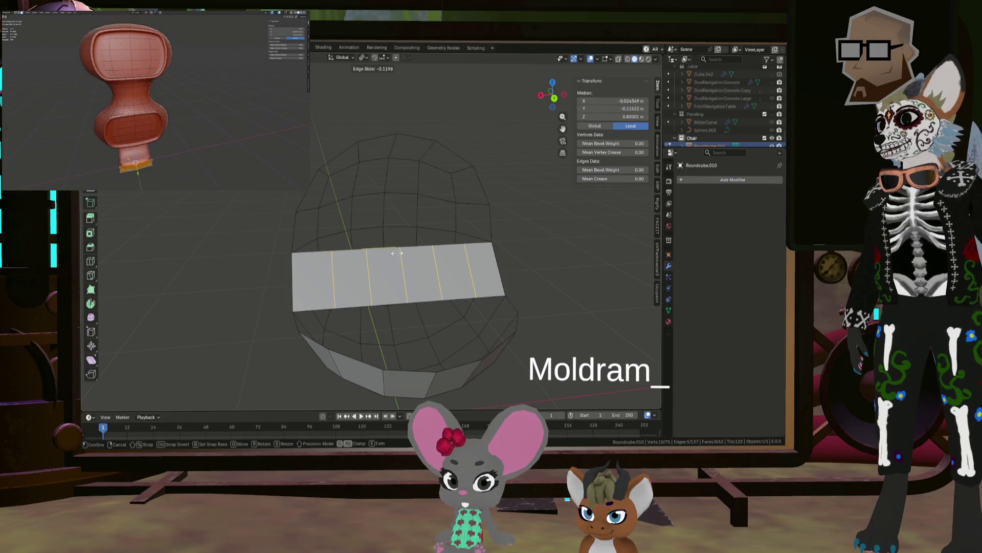
left_click(492, 221, "alt+shift")
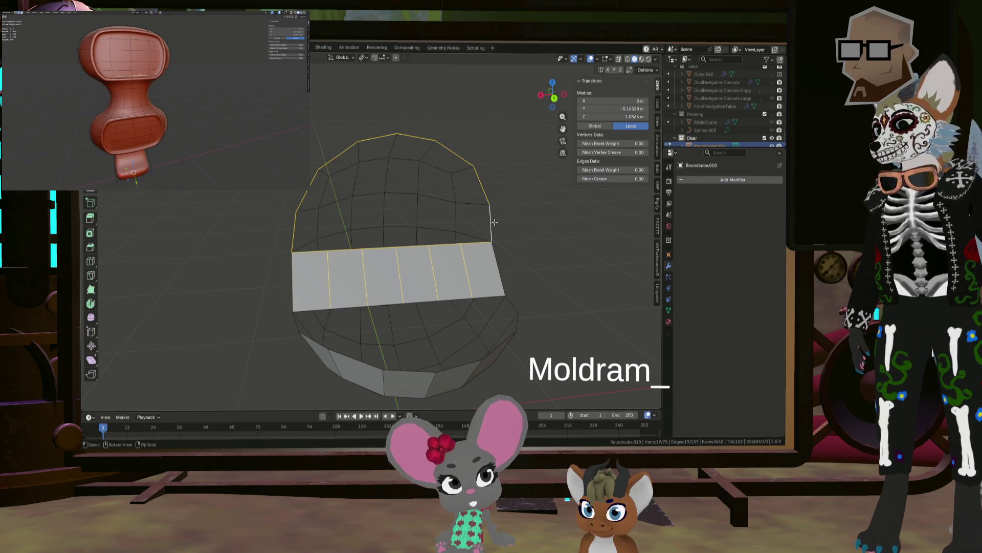
key("alt+a")
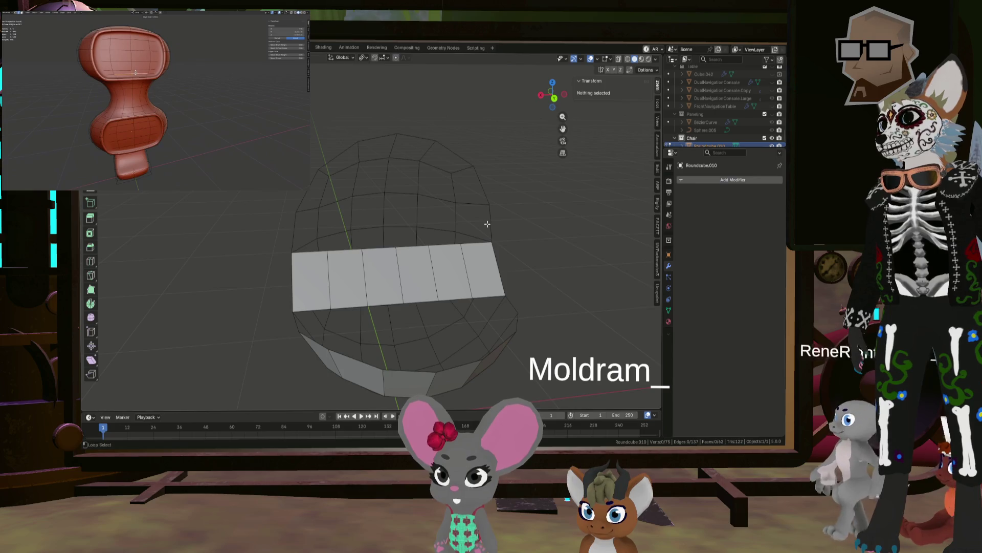
Fill the shell's upper boundary loop with a quad Grid Fill instead of triangles.
left_click(489, 223, "alt")
key("alt+f")
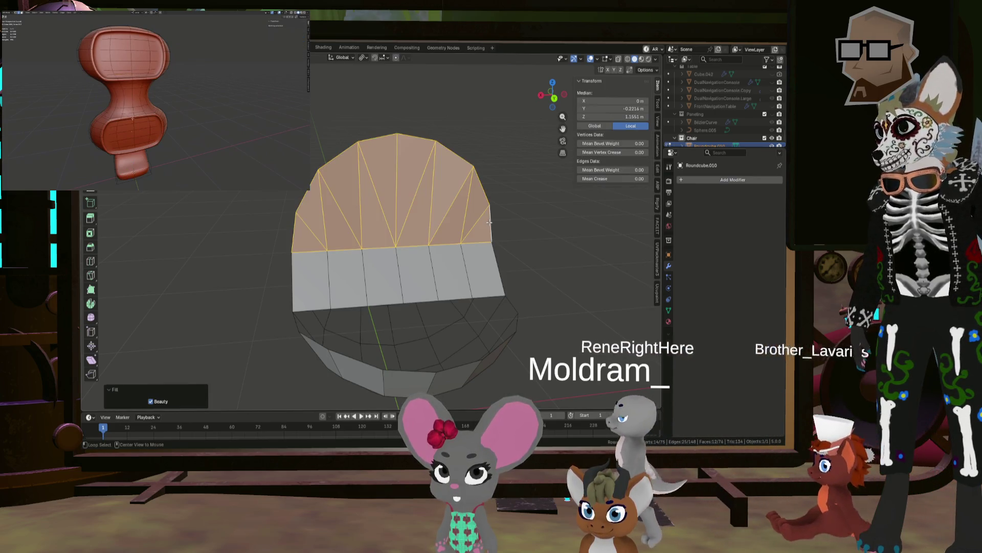
key("ctrl+z")
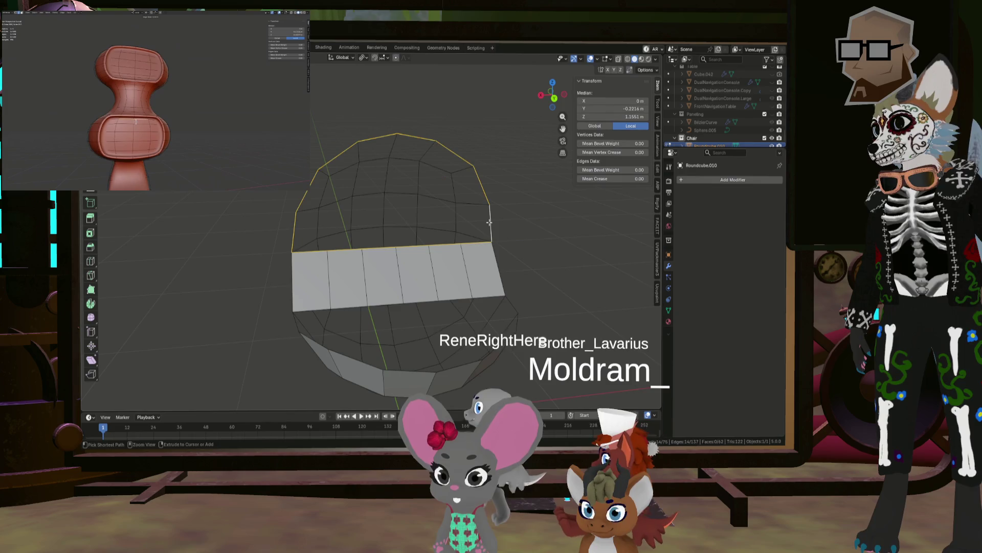
key("ctrl+f")
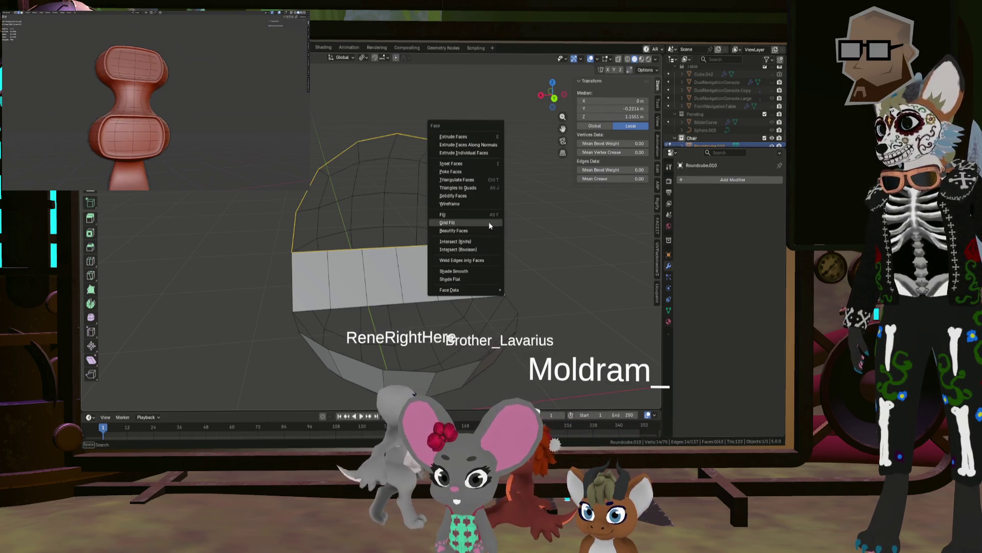
left_click(489, 222)
mouse_move(422, 223)
middle_mouse_down()
mouse_move(451, 215)
mouse_move(329, 219)
mouse_move(451, 216)
mouse_move(368, 209)
middle_mouse_up()
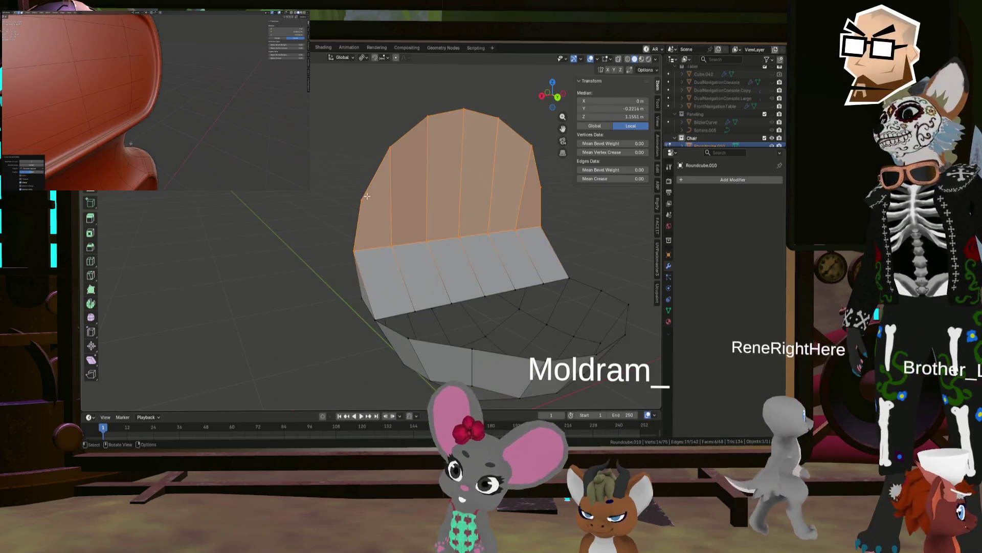
Select the vertical strip of front faces and delete them to open the shell.
left_click(358, 215)
scroll(367, 195, "up", 3)
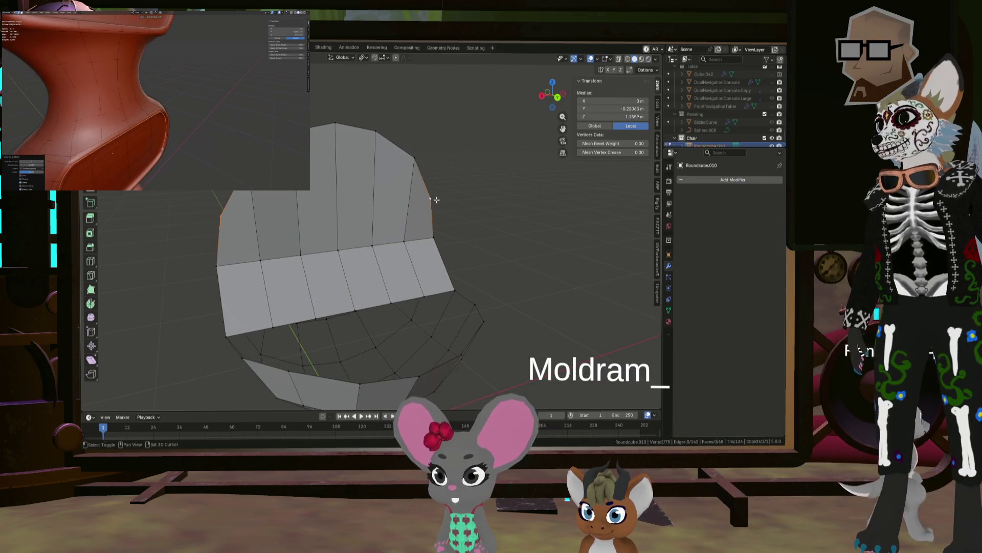
middle_click_drag(432, 199, 383, 145)
left_click(363, 140)
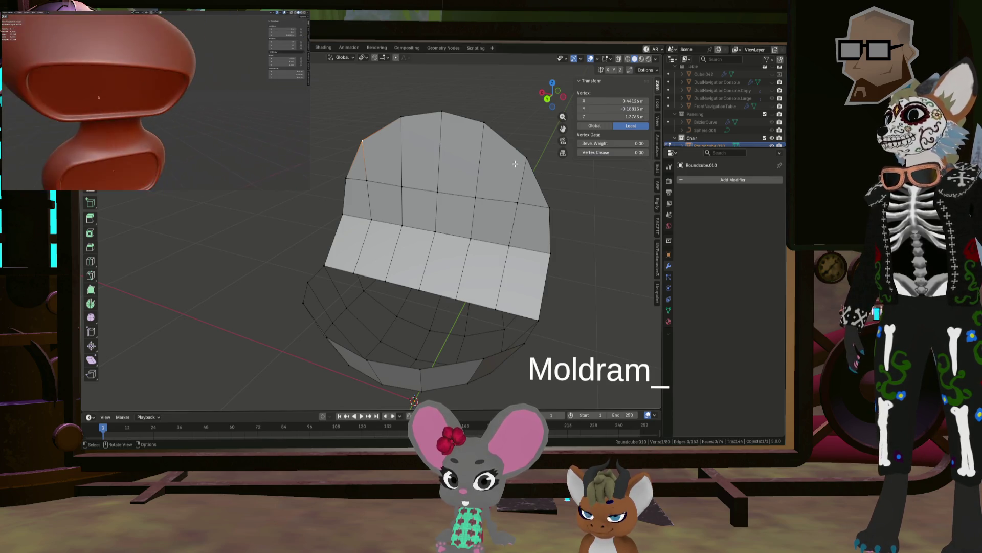
middle_click_drag(439, 146, 426, 154)
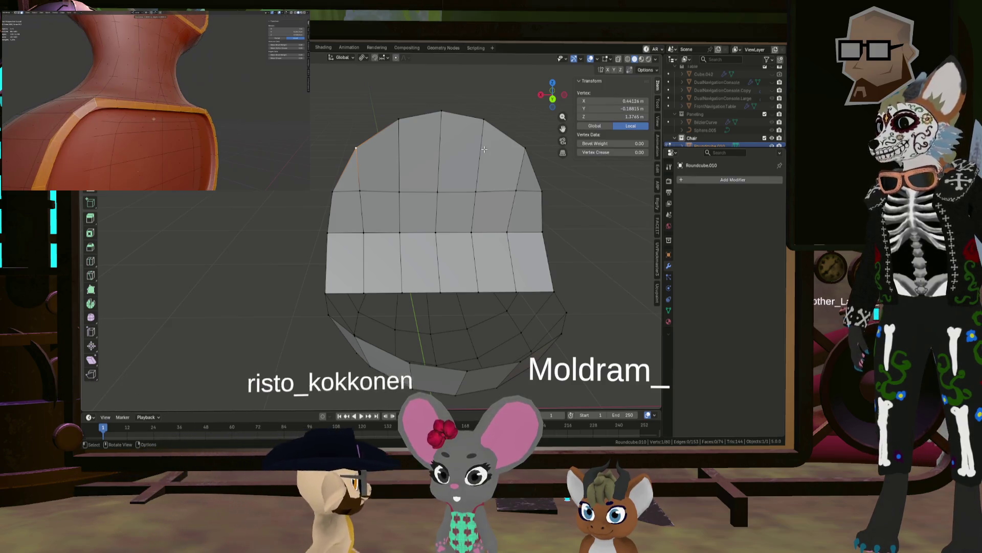
mouse_move(484, 149)
middle_mouse_down()
mouse_move(375, 153)
mouse_move(400, 145)
middle_mouse_up()
left_click(436, 149, "ctrl+alt")
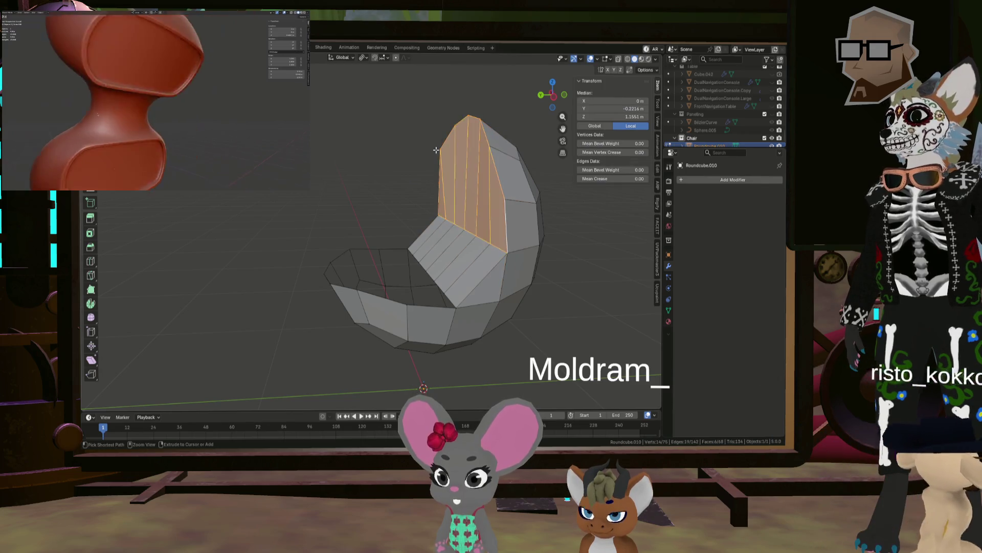
key("x")
key("f")
key("ctrl+z")
key("ctrl+z")
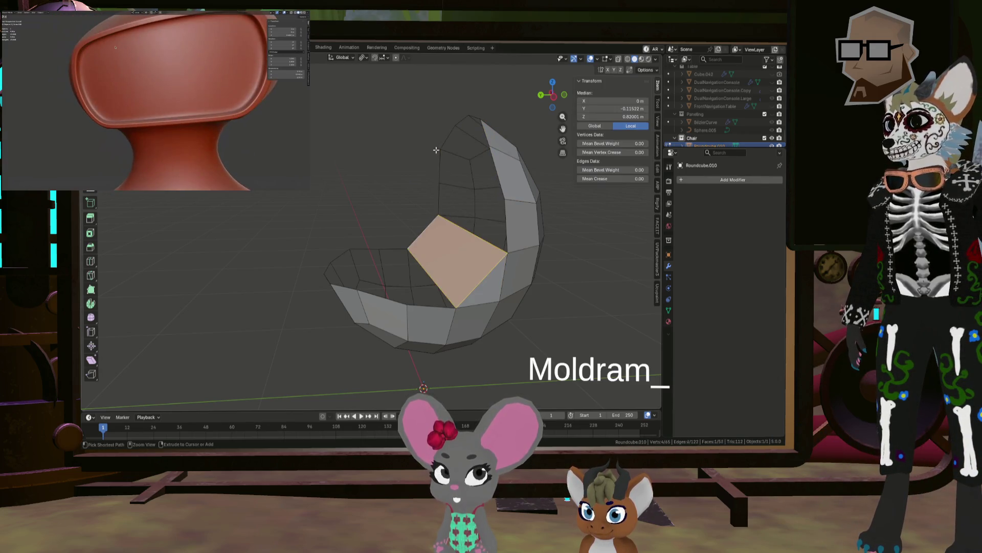
mouse_move(436, 150)
middle_mouse_down()
mouse_move(496, 160)
mouse_move(373, 171)
mouse_move(400, 168)
mouse_move(375, 162)
mouse_move(467, 173)
mouse_move(426, 153)
mouse_move(420, 163)
mouse_move(358, 164)
middle_mouse_up()
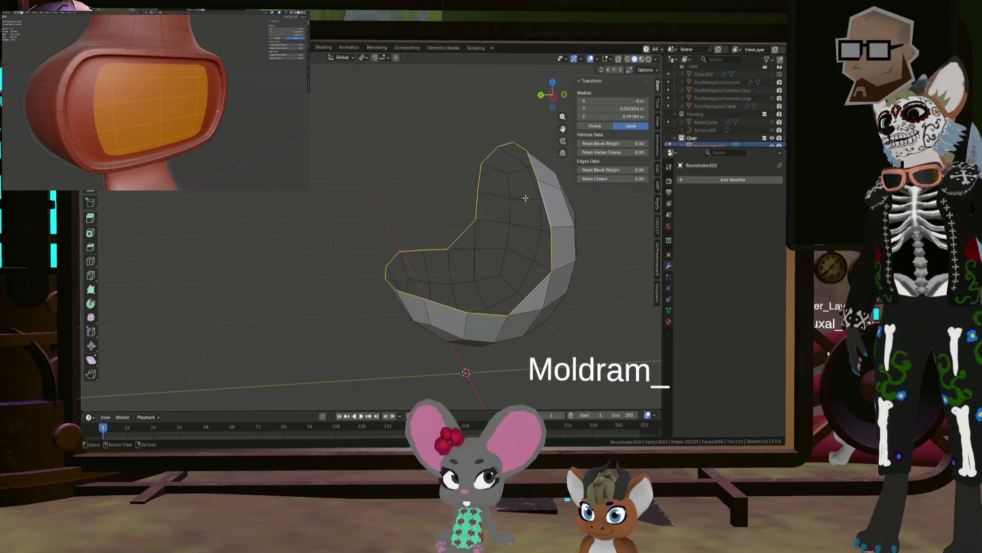
key("ctrl+f")
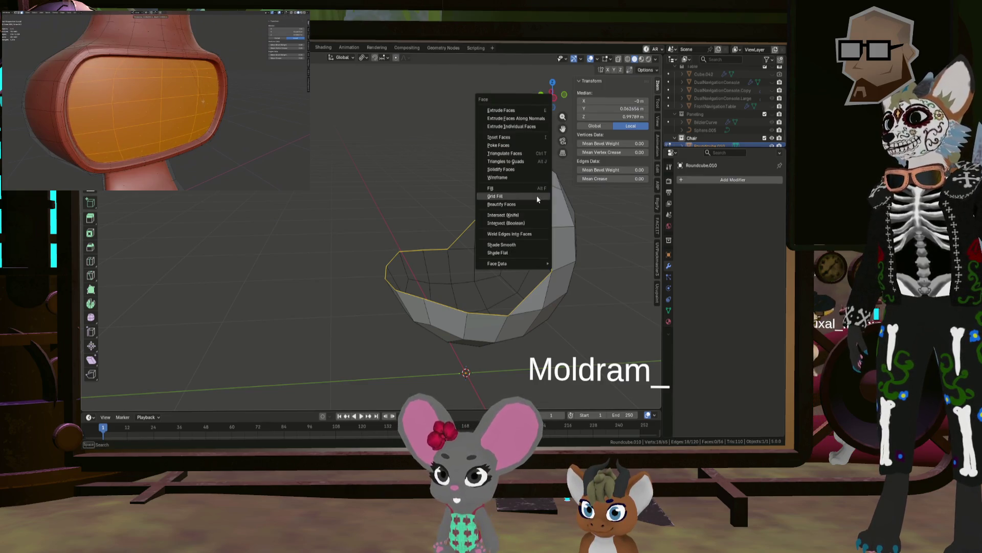
left_click(536, 196)
mouse_move(537, 196)
middle_mouse_down()
mouse_move(454, 174)
mouse_move(447, 237)
mouse_move(502, 245)
middle_mouse_up()
key("ctrl+z")
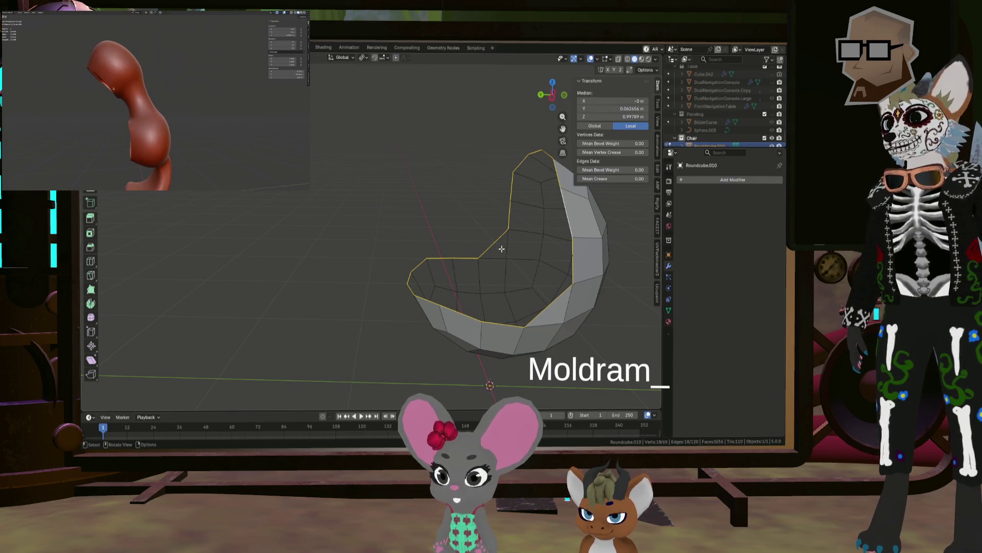
left_click(496, 247)
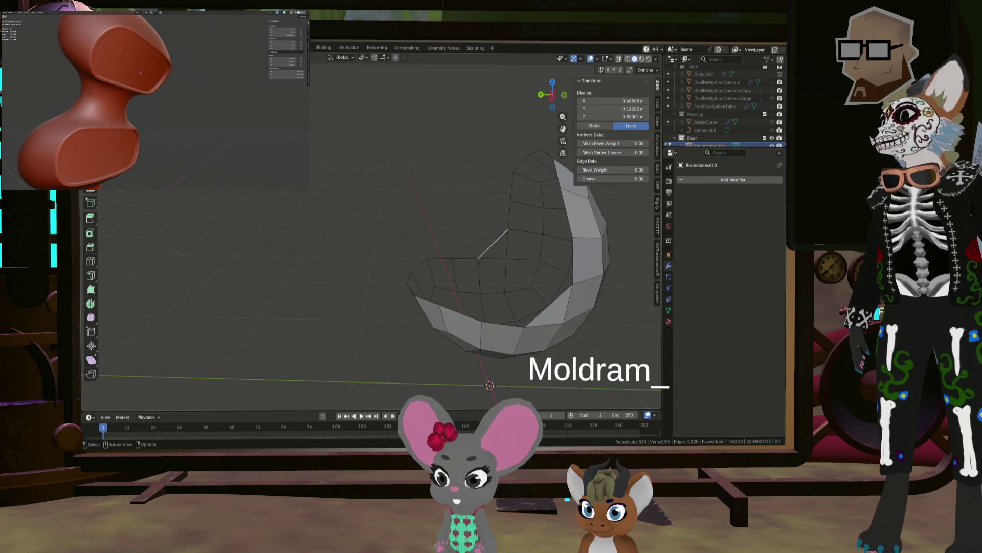
key("x")
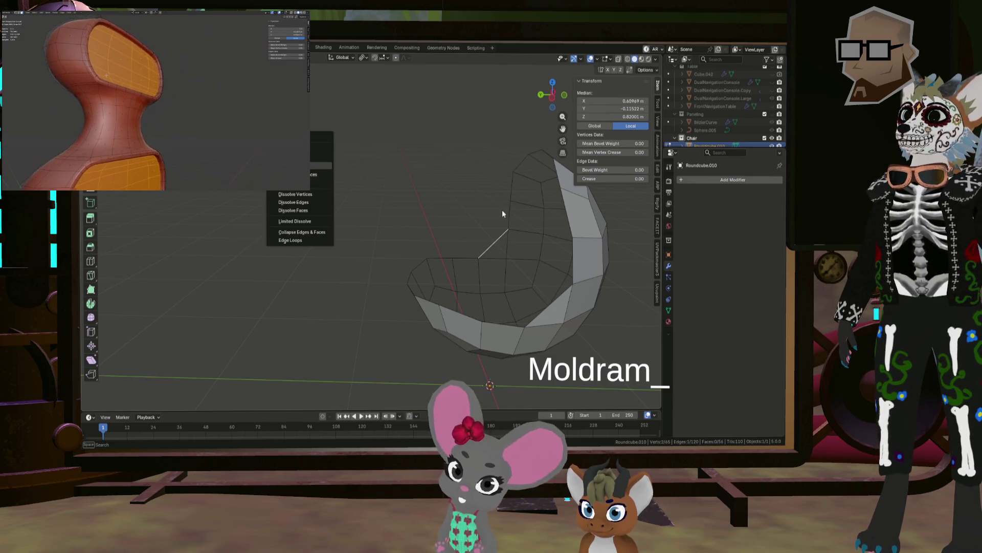
Bridge two opposite rim edges with a new flat face across the shell's front.
key("Escape")
mouse_move(486, 209)
middle_mouse_down()
mouse_move(553, 239)
mouse_move(494, 258)
mouse_move(476, 289)
middle_mouse_up()
left_click(549, 258, "shift")
key("f")
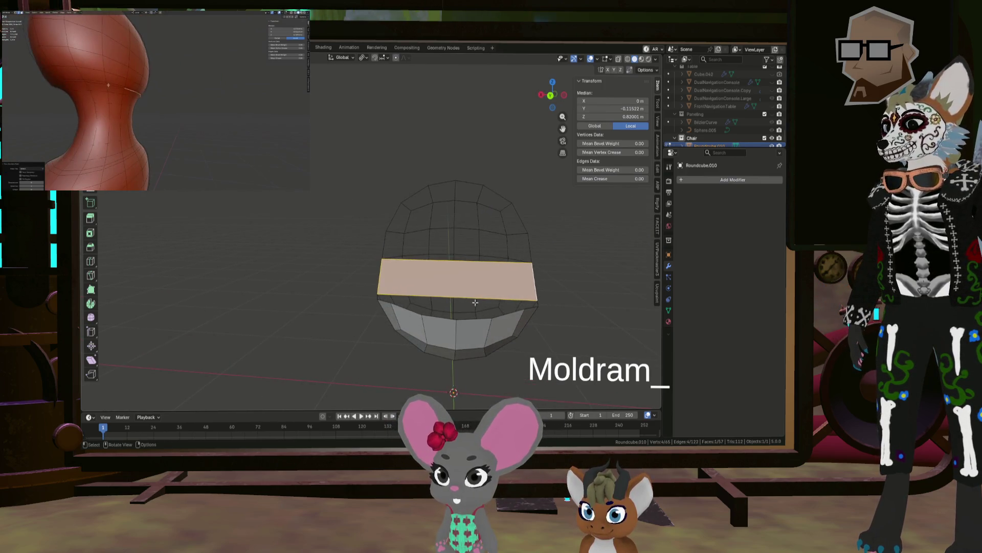
scroll(477, 289, "up", 2)
left_click(476, 290)
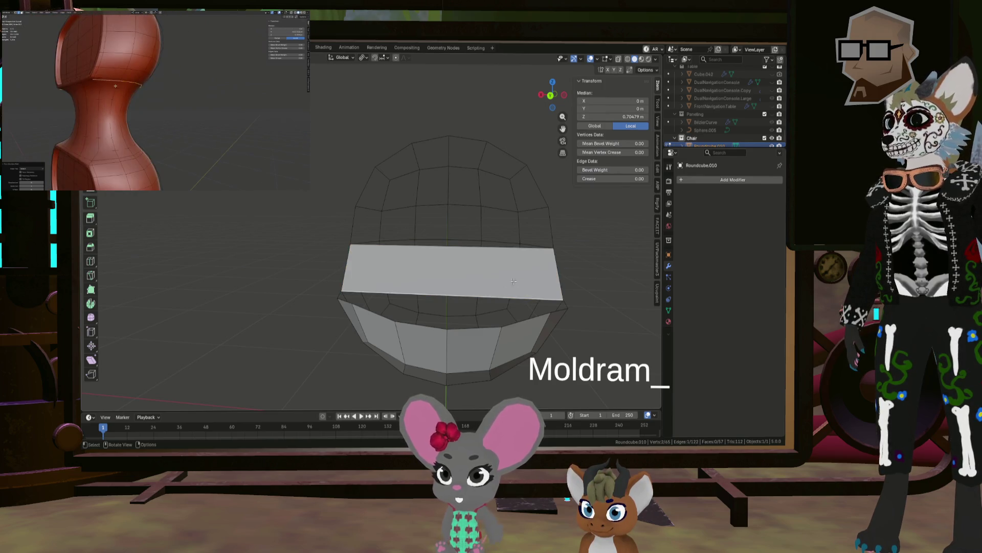
left_click(507, 256)
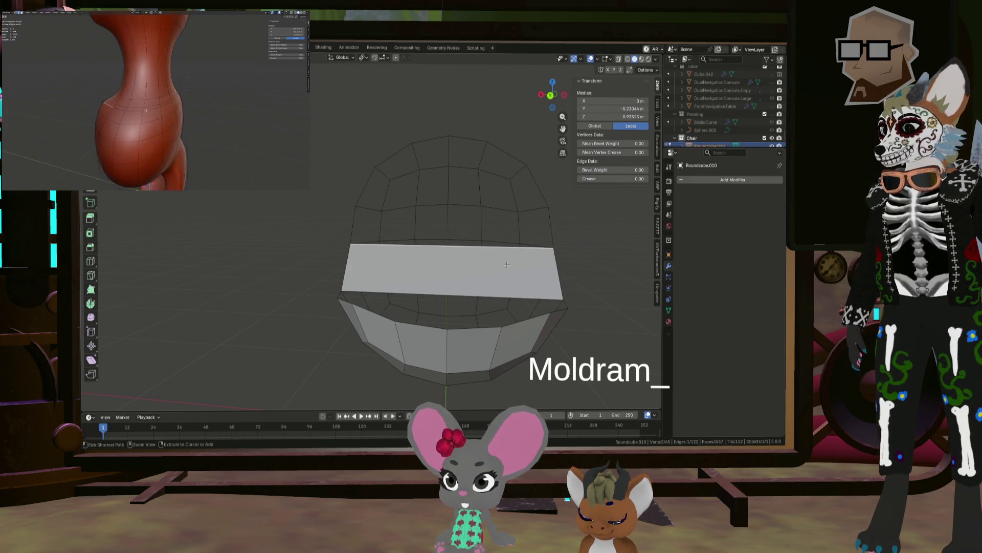
Divide the new front face into six strips with five loop cuts.
key("ctrl+r")
scroll(496, 257, "up", 4)
scroll(496, 258, "down", 1)
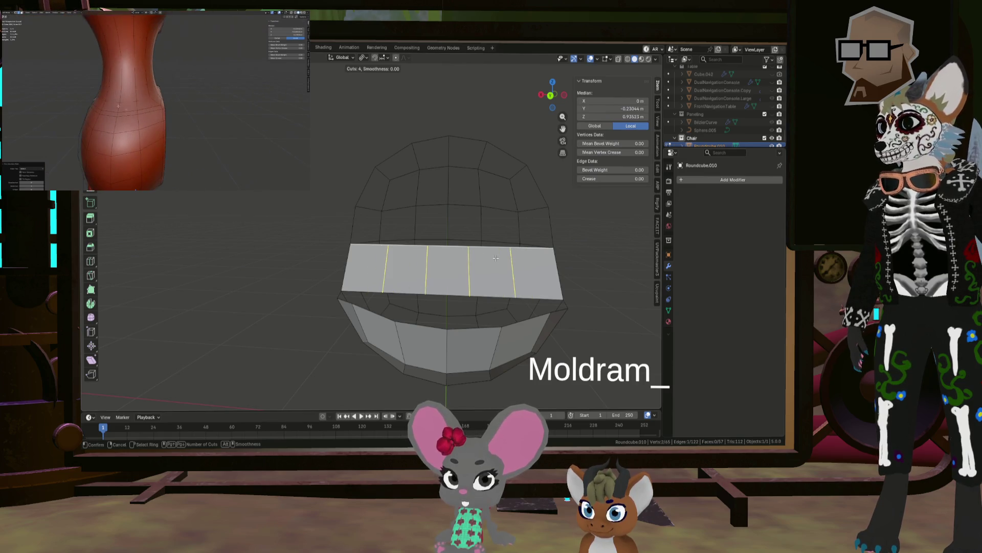
scroll(496, 257, "up", 1)
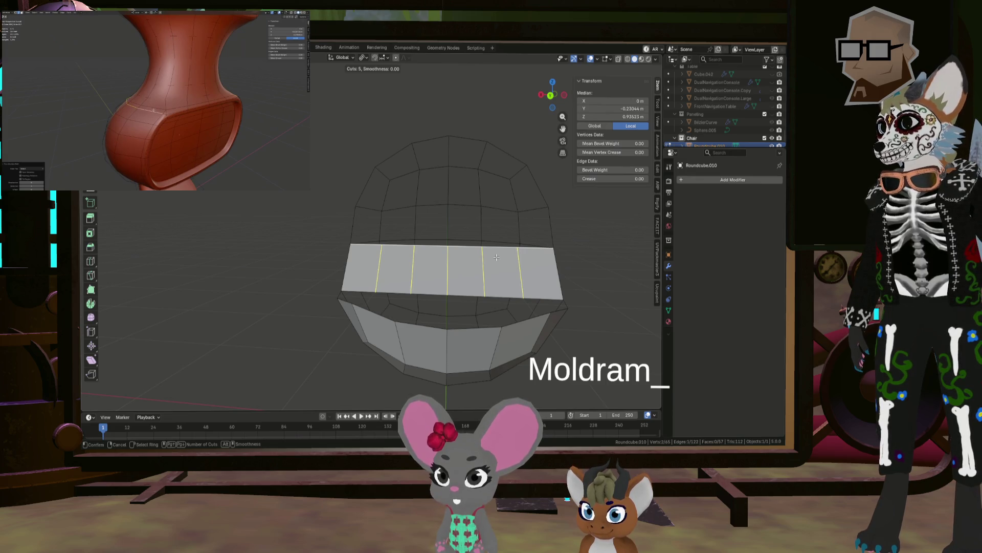
right_click(496, 258)
left_click(551, 240)
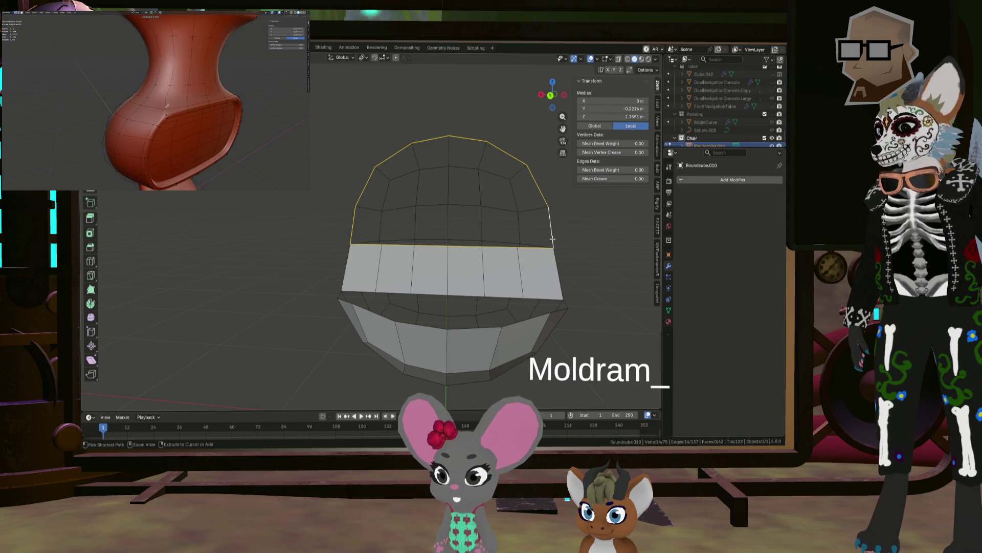
Grid-fill the back opening's edge loop with quad faces.
key("ctrl+f")
left_click(552, 238)
mouse_move(551, 238)
middle_mouse_down()
mouse_move(475, 236)
mouse_move(501, 240)
middle_mouse_up()
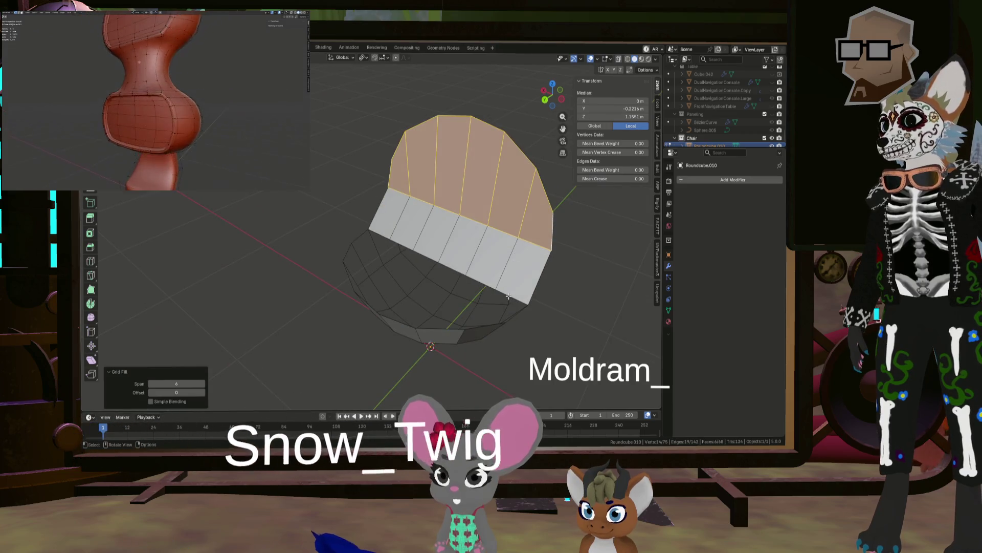
Select the seat opening's loop and grid-fill it with quad faces.
left_click(510, 297, "alt")
key("ctrl+f")
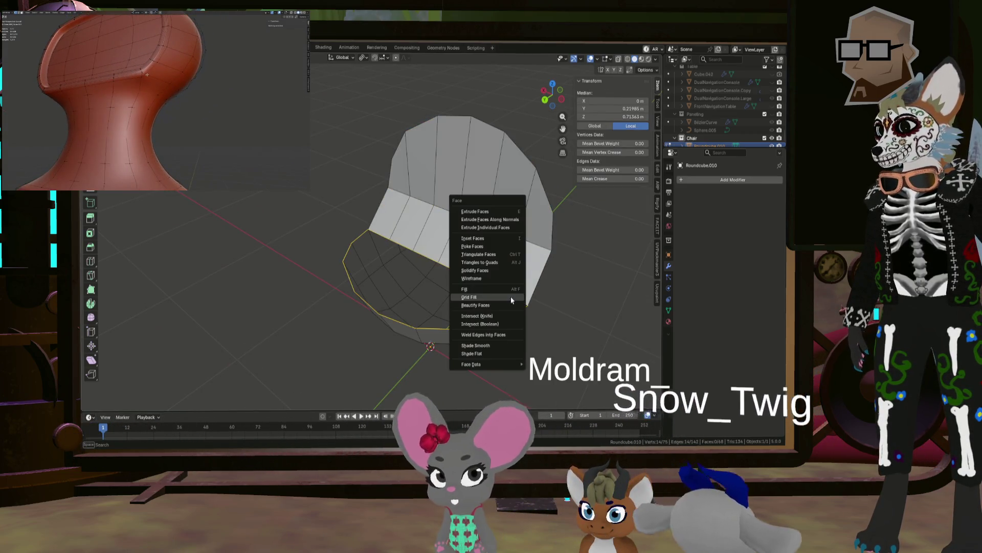
left_click(511, 297)
mouse_move(511, 296)
middle_mouse_down()
mouse_move(446, 272)
mouse_move(543, 266)
middle_mouse_up()
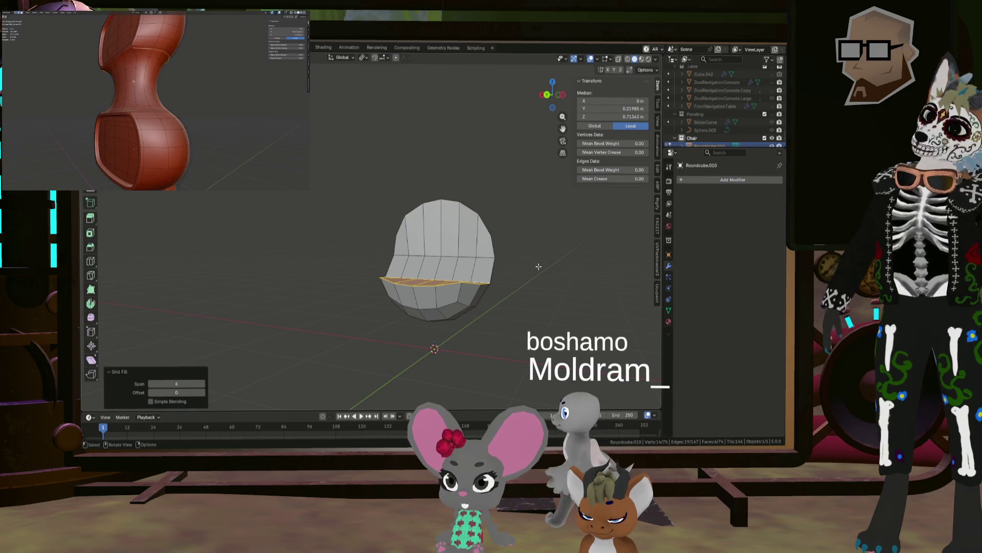
middle_click_drag(444, 270, 451, 271)
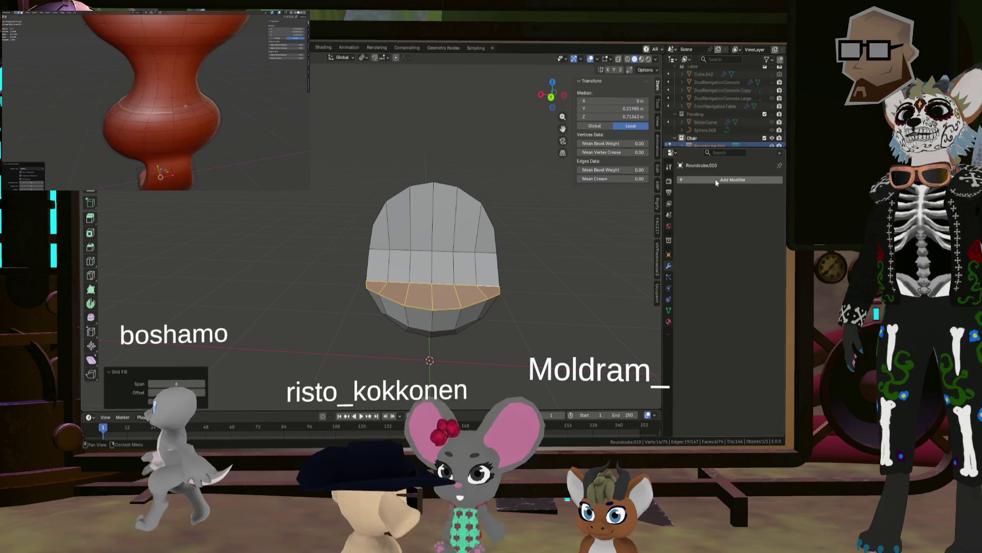
Add a Subdivision Surface modifier with Levels Viewport 2 and return to Object Mode.
left_click(716, 180)
mouse_move(717, 182)
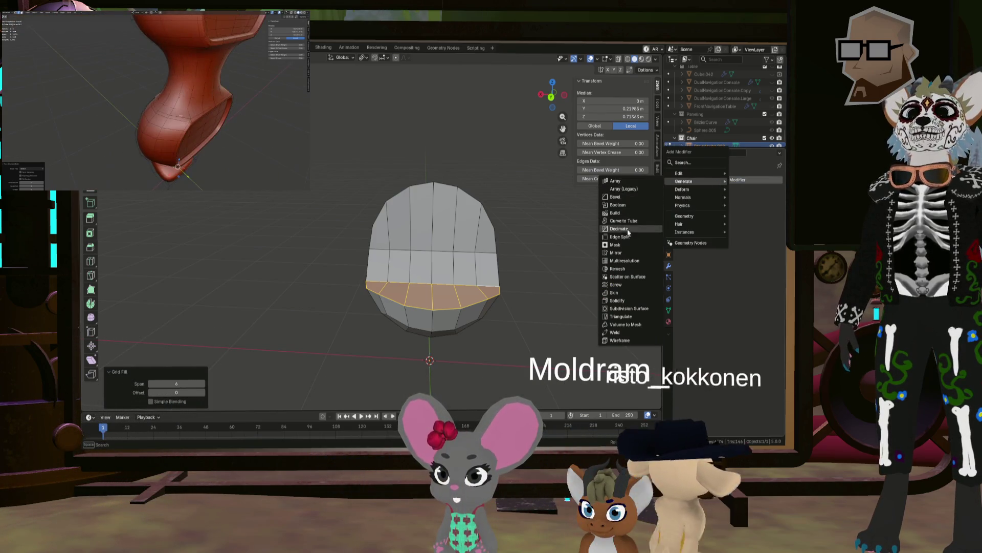
left_click(628, 308)
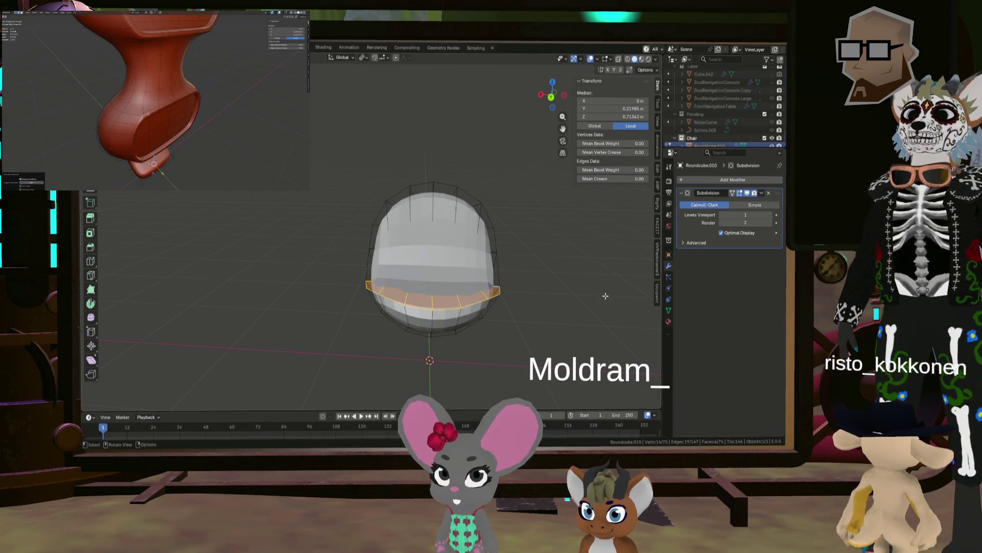
mouse_move(606, 296)
middle_mouse_down()
mouse_move(404, 275)
mouse_move(465, 267)
middle_mouse_up()
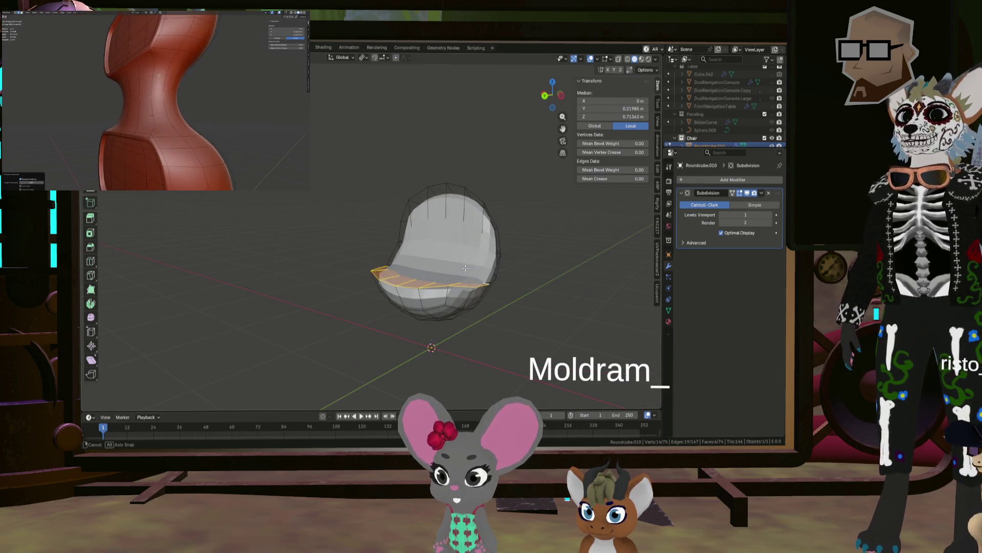
left_click(770, 218)
mouse_move(614, 255)
middle_mouse_down()
mouse_move(410, 263)
mouse_move(497, 273)
middle_mouse_up()
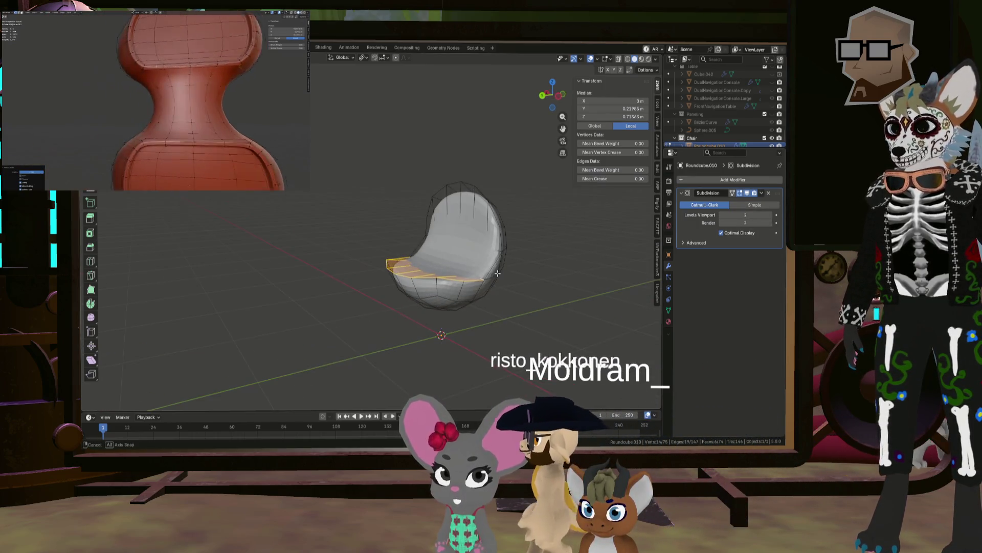
key("Tab")
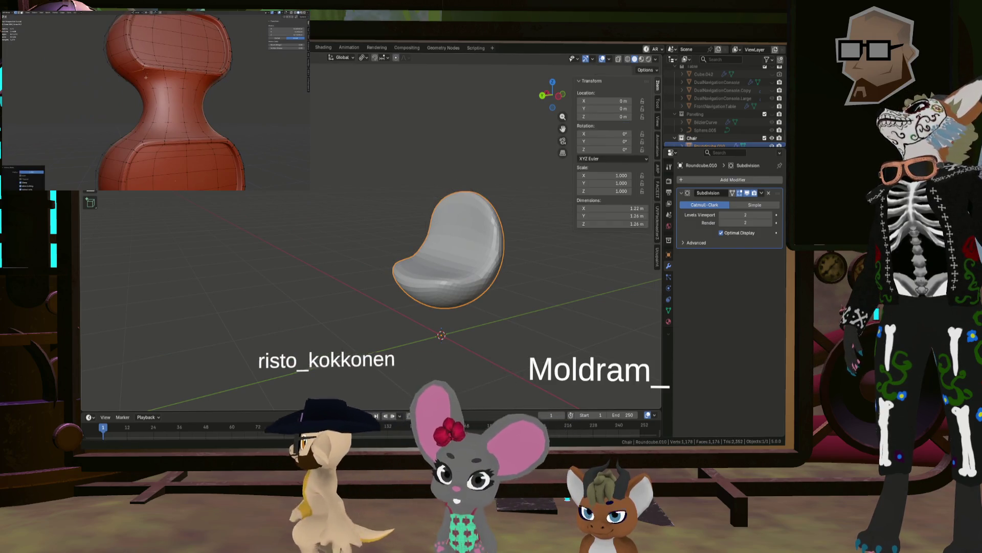
Apply Shade Smooth to the chair shell from the object context menu.
right_click(225, 186)
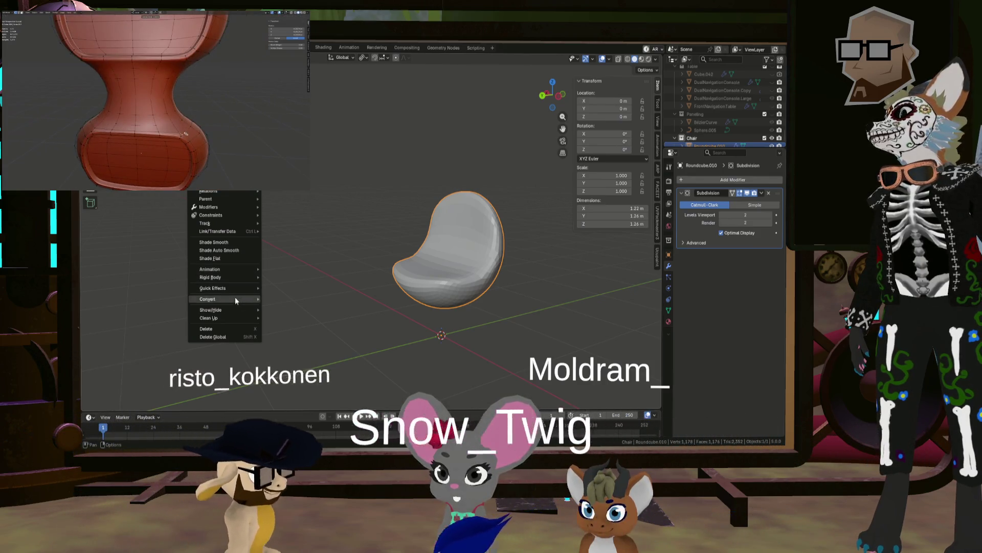
left_click(214, 242)
mouse_move(477, 277)
middle_mouse_down()
mouse_move(434, 266)
mouse_move(600, 276)
mouse_move(533, 310)
mouse_move(521, 355)
mouse_move(460, 306)
mouse_move(453, 275)
mouse_move(486, 274)
mouse_move(511, 260)
middle_mouse_up()
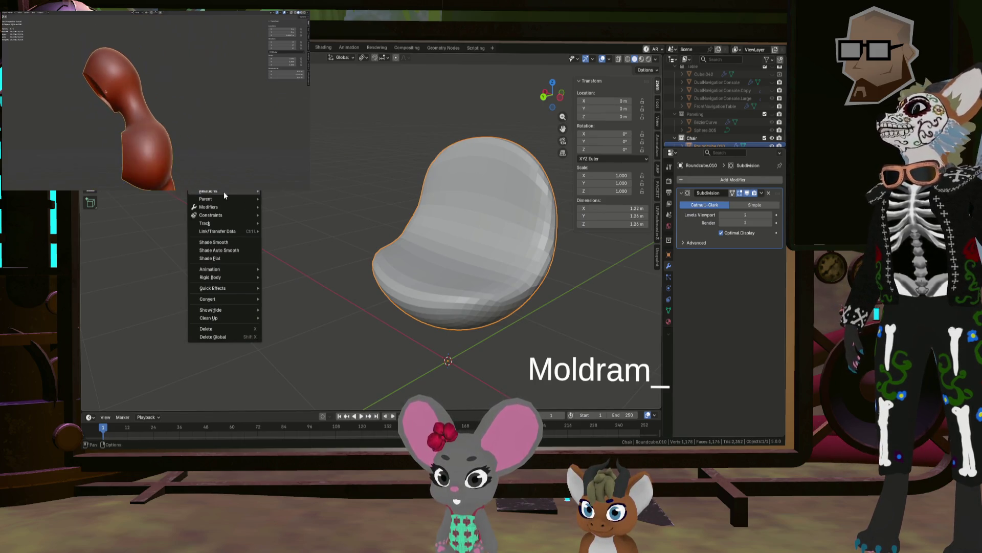
left_click(229, 244)
In Edit Mode, hide the subdivision preview, trial-move the seat edges, then undo it.
key("Tab")
mouse_move(484, 253)
middle_mouse_down()
mouse_move(471, 238)
mouse_move(486, 251)
middle_mouse_up()
left_click(740, 193)
mouse_move(427, 230)
middle_mouse_down()
mouse_move(479, 212)
mouse_move(405, 196)
middle_mouse_up()
left_click(491, 213, "shift")
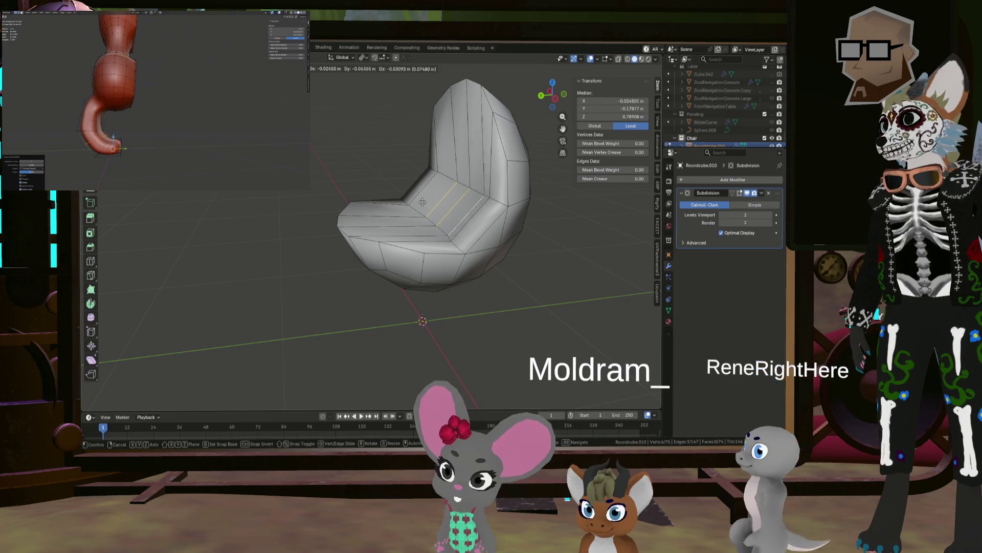
left_click(426, 204)
mouse_move(426, 204)
middle_mouse_down()
mouse_move(580, 211)
mouse_move(500, 211)
mouse_move(514, 204)
middle_mouse_up()
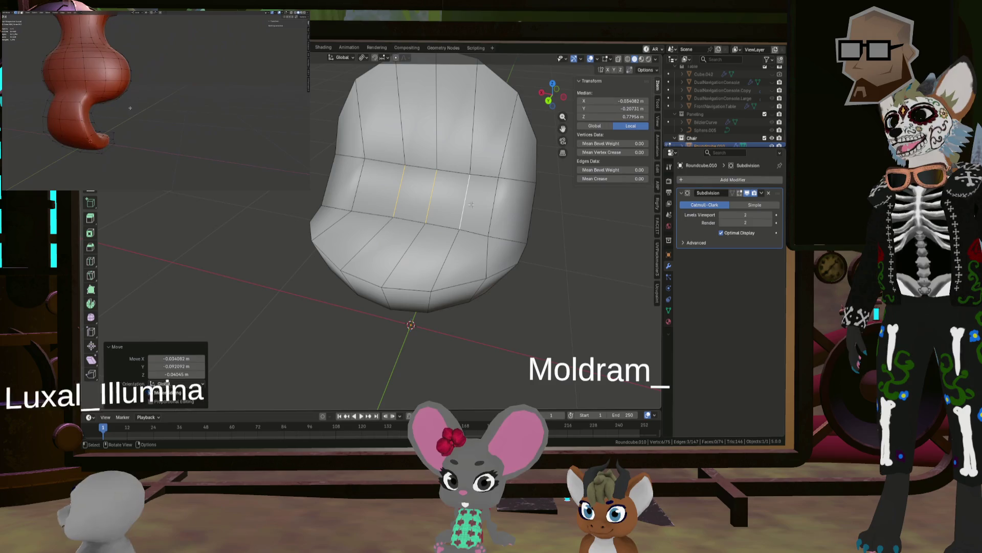
key("ctrl+z")
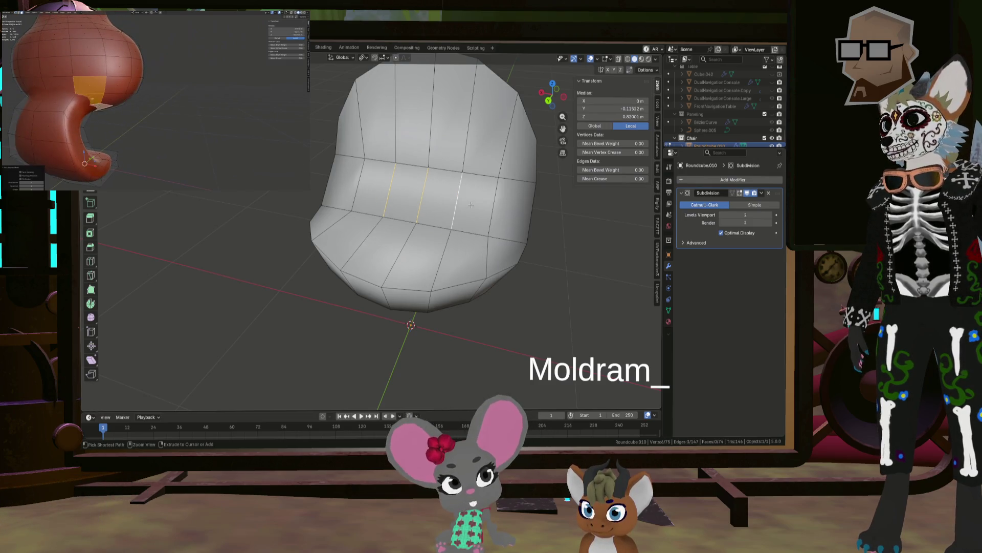
mouse_move(505, 207)
middle_mouse_down()
mouse_move(463, 220)
mouse_move(439, 172)
middle_mouse_up()
key("j")
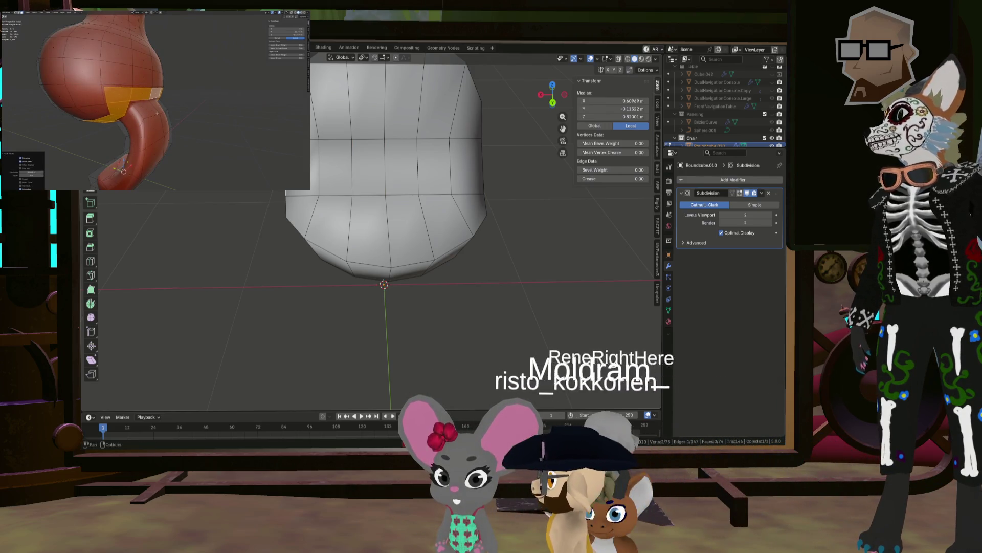
Knife-cut a new horizontal edge line across the front of the chair shell.
key("k")
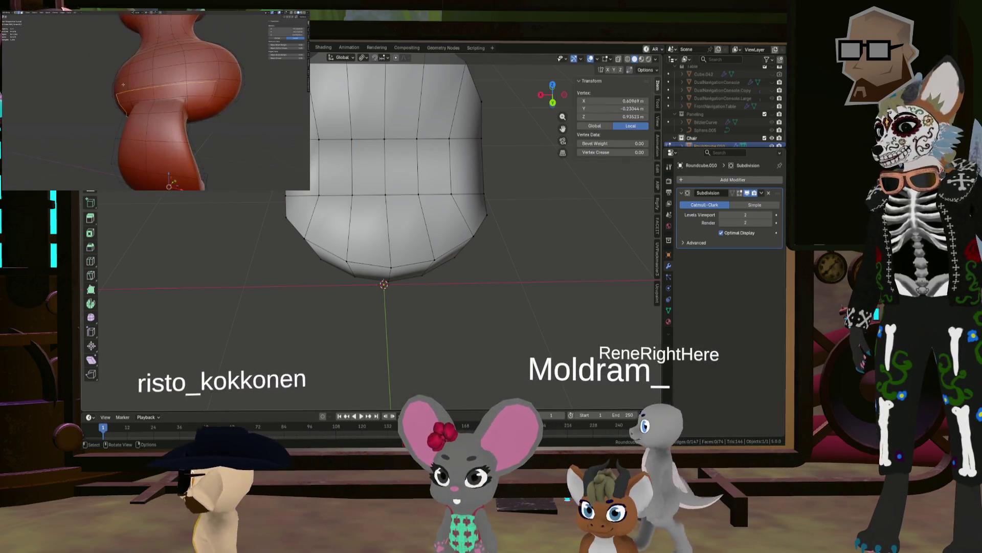
middle_click_drag(214, 91, 179, 92)
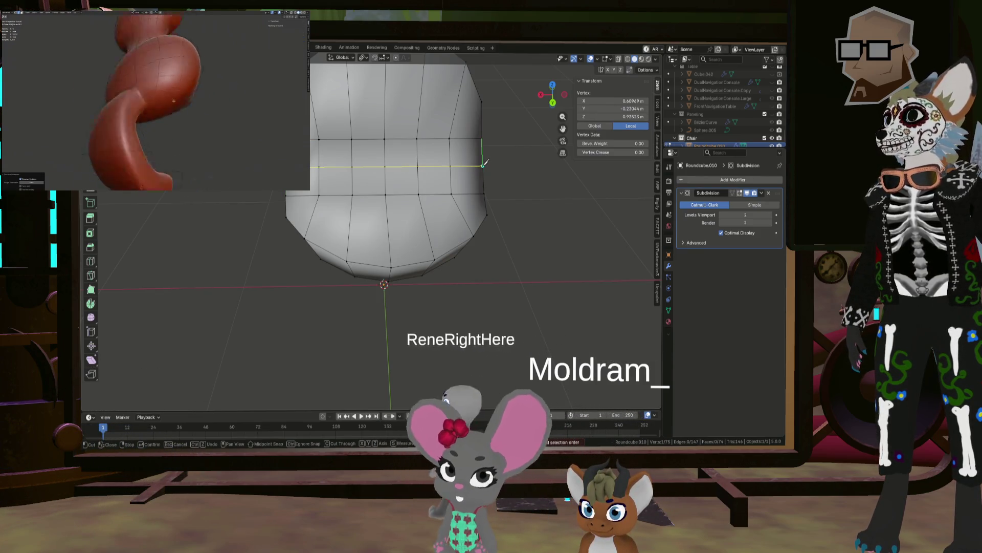
key("Return")
mouse_move(484, 163)
middle_mouse_down()
mouse_move(450, 149)
mouse_move(394, 154)
mouse_move(346, 140)
middle_mouse_up()
Select the inner-corner vertices and start repositioning them, retrying the move.
left_click(353, 154)
left_click(416, 161, "shift")
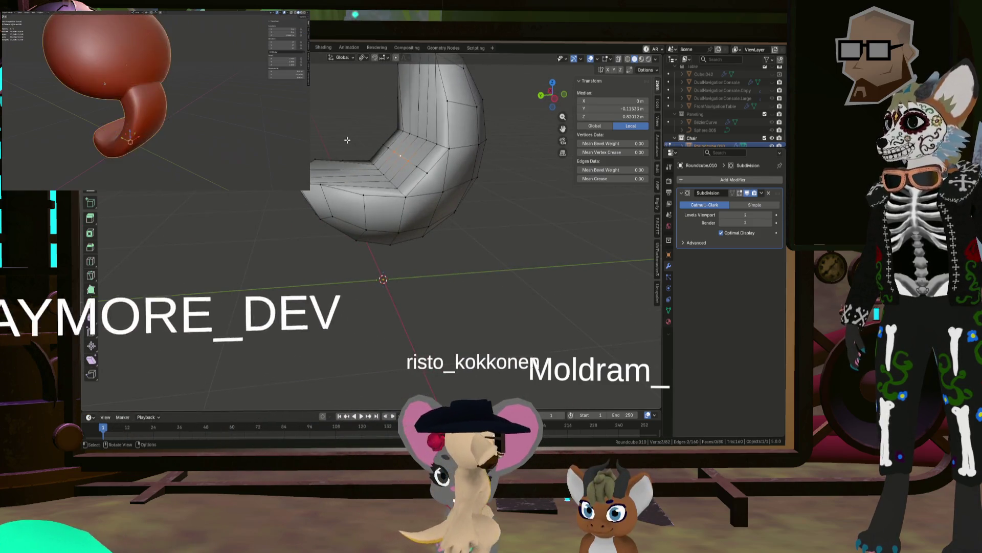
key("g")
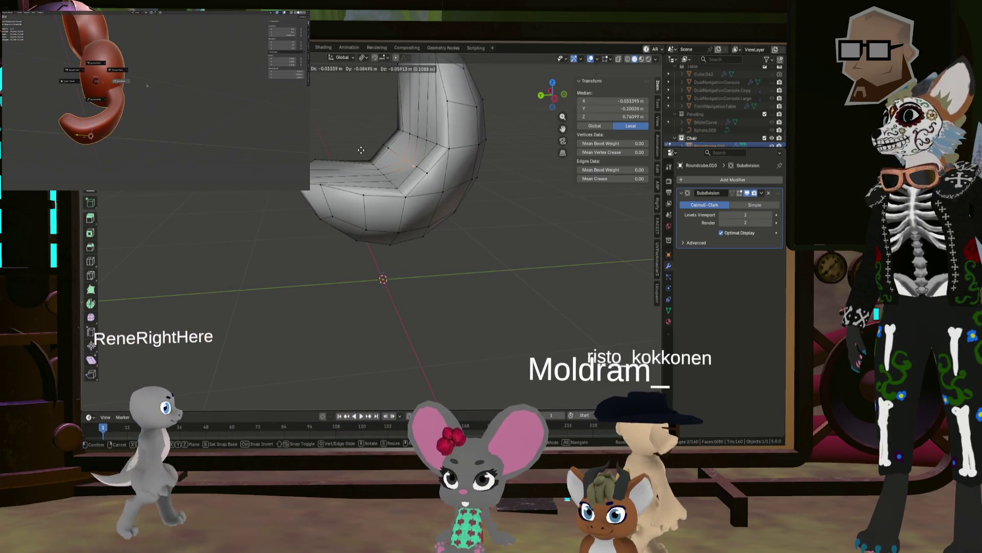
left_click(365, 153)
mouse_move(365, 153)
middle_mouse_down()
mouse_move(445, 179)
mouse_move(432, 178)
middle_mouse_up()
key("ctrl+z")
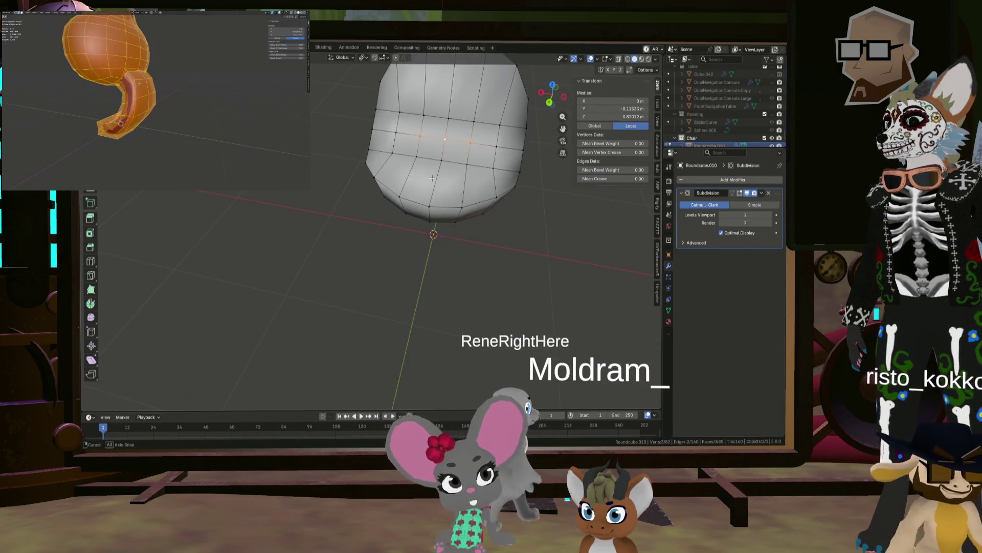
key("g")
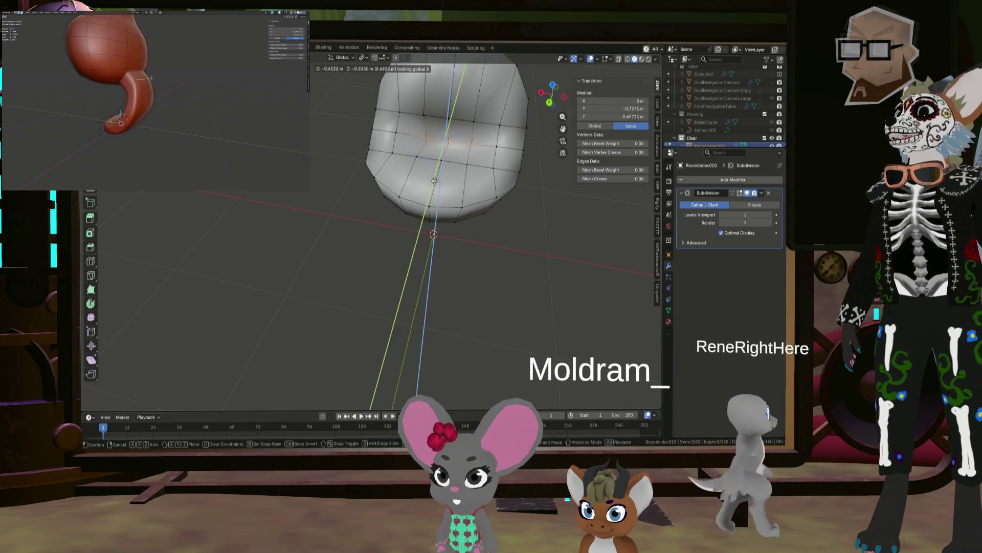
right_click(420, 174)
mouse_move(420, 174)
middle_mouse_down()
mouse_move(464, 171)
mouse_move(402, 149)
middle_mouse_up()
key("g")
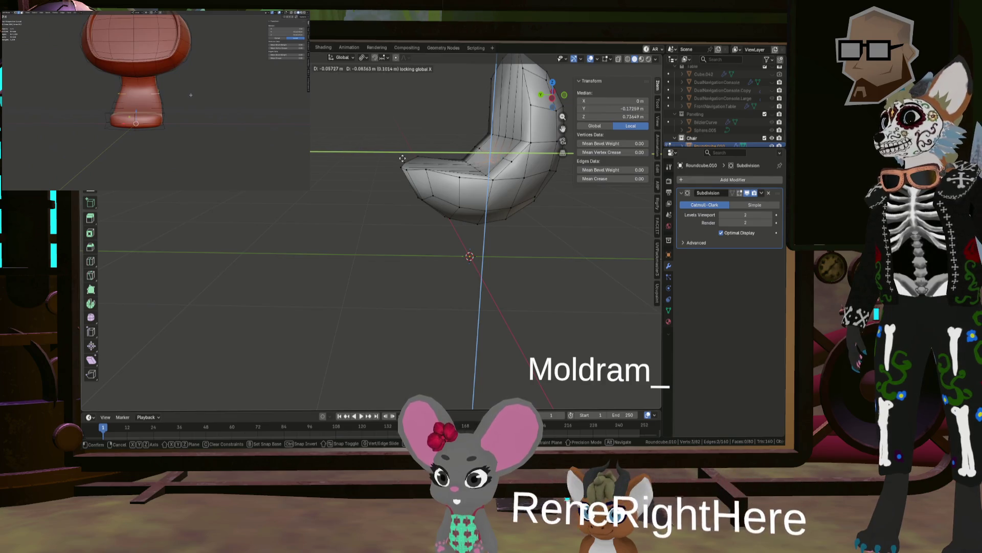
Confirm the inner-corner vertex move and preview the smoothed chair in Object Mode.
left_click(402, 163)
mouse_move(402, 163)
middle_mouse_down()
mouse_move(518, 161)
mouse_move(425, 169)
mouse_move(462, 174)
mouse_move(457, 186)
mouse_move(435, 171)
mouse_move(511, 182)
mouse_move(491, 155)
mouse_move(481, 157)
mouse_move(507, 153)
middle_mouse_up()
key("Tab")
scroll(468, 153, "down", 3)
scroll(469, 154, "up", 5)
key("Tab")
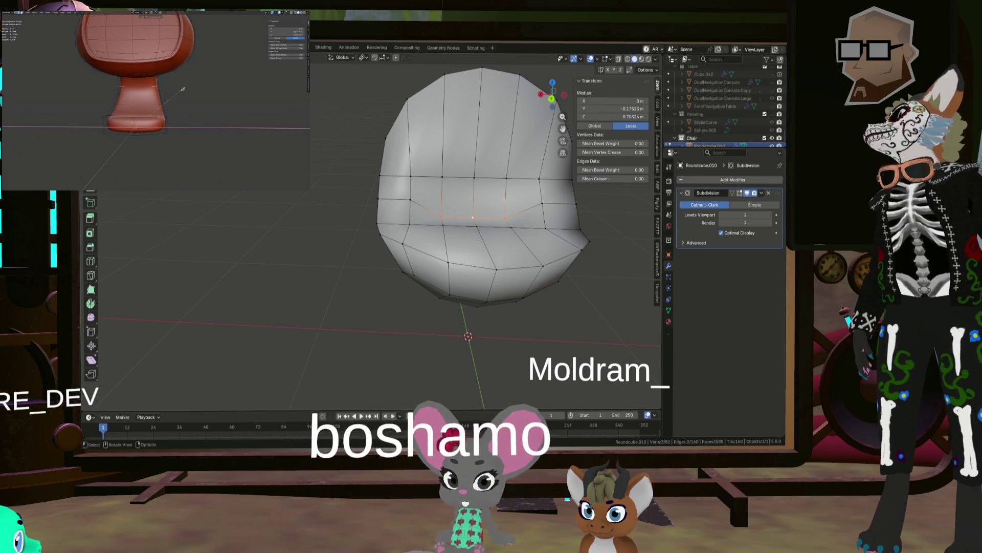
Brush-select the chair's inner surface faces and begin insetting them.
key("w")
mouse_move(476, 233)
left_mouse_down()
mouse_move(452, 232)
mouse_move(424, 210)
left_mouse_up()
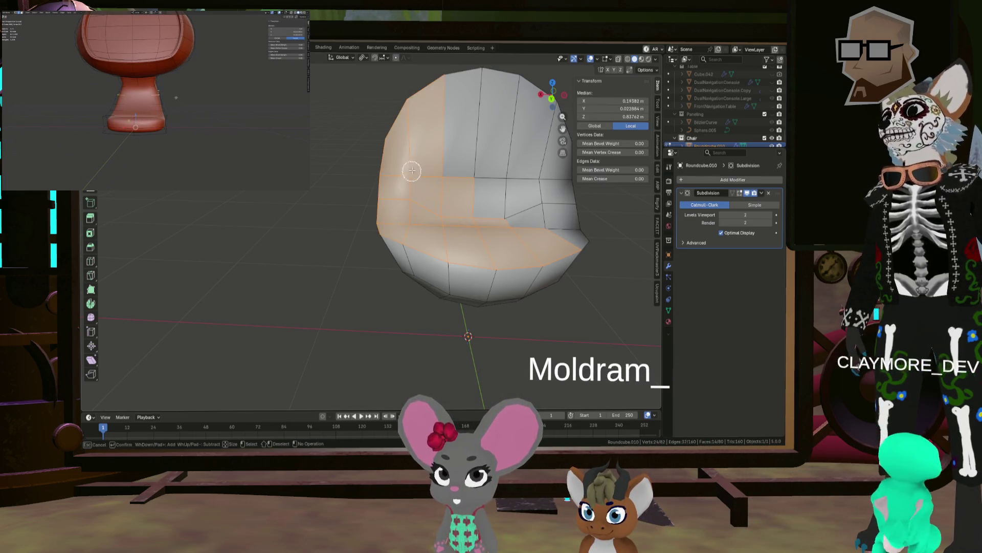
mouse_move(554, 223)
middle_mouse_down()
mouse_move(454, 182)
mouse_move(478, 208)
mouse_move(487, 203)
middle_mouse_up()
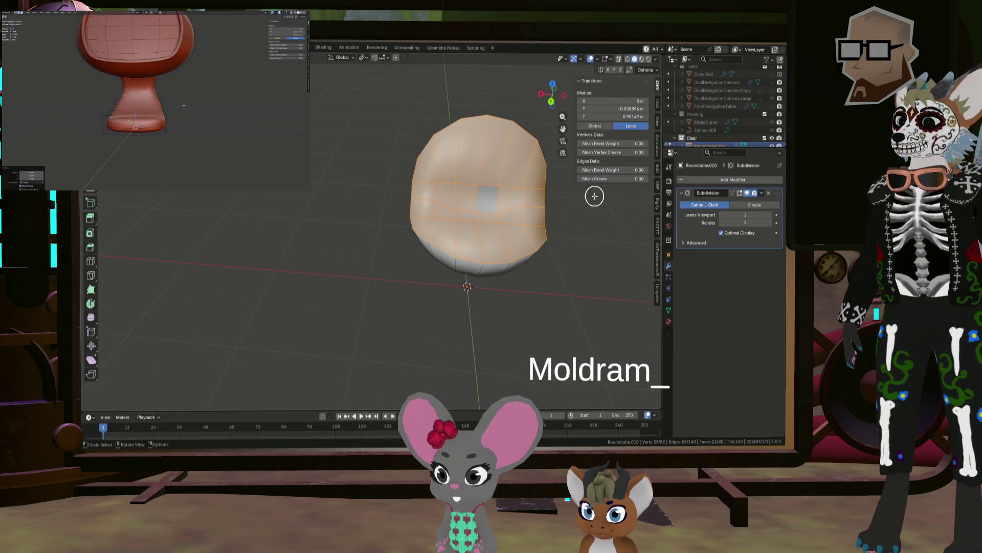
key("i")
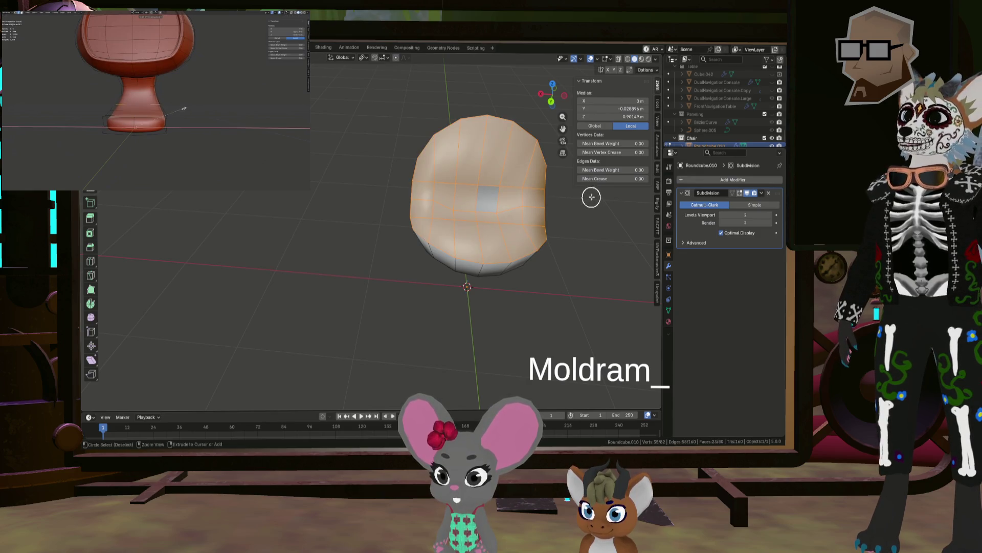
key("i")
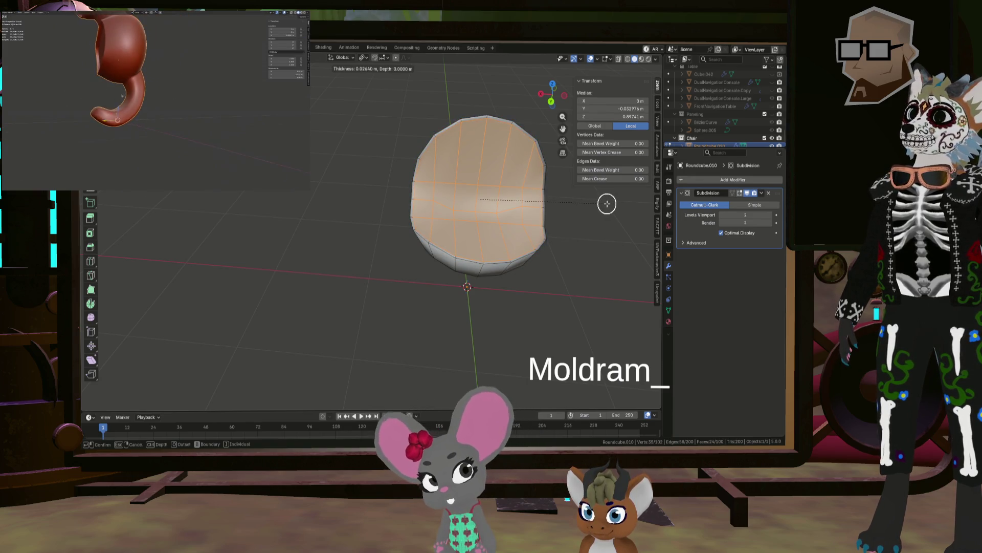
Inset the chair's inner surface faces by 0.01484 m.
left_click(607, 204)
middle_click_drag(608, 204, 539, 179)
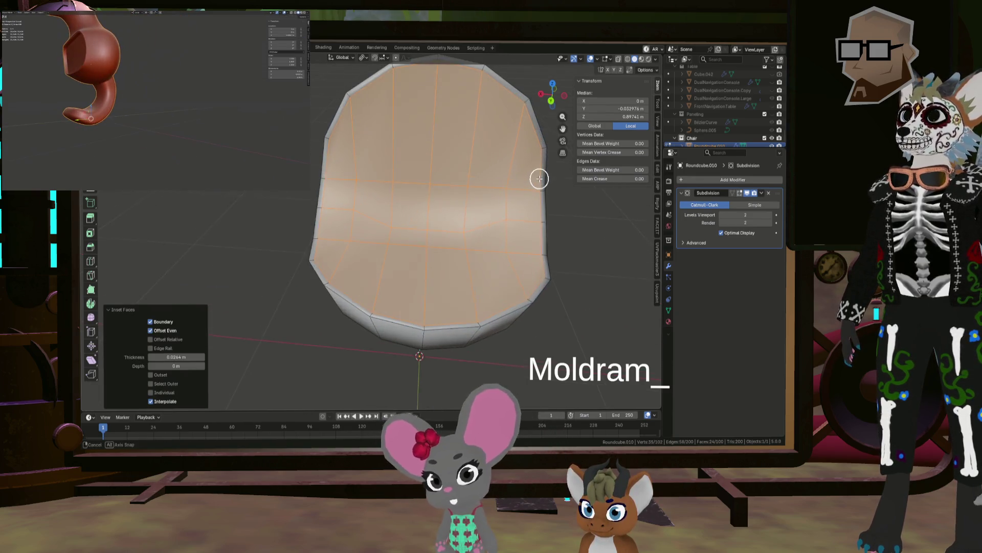
key("i")
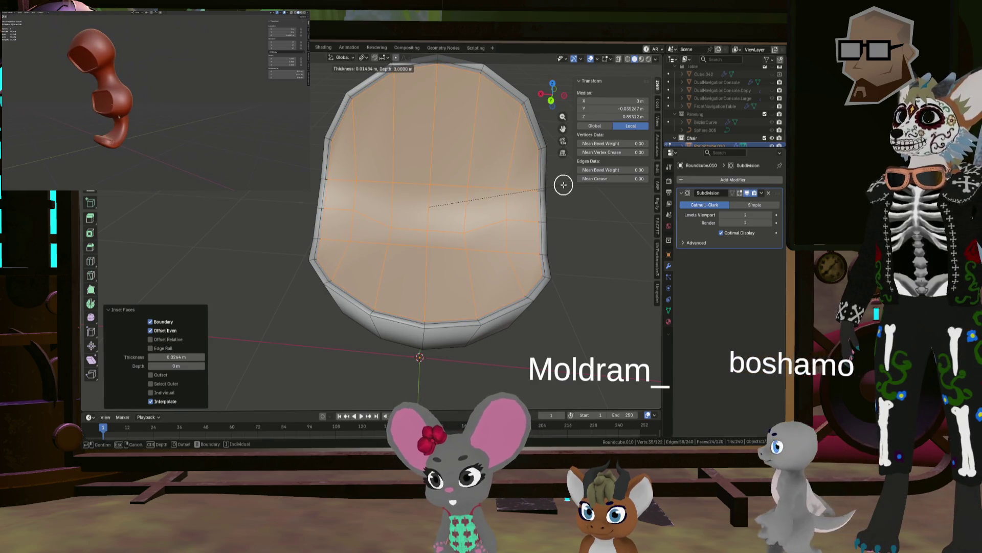
left_click(563, 185)
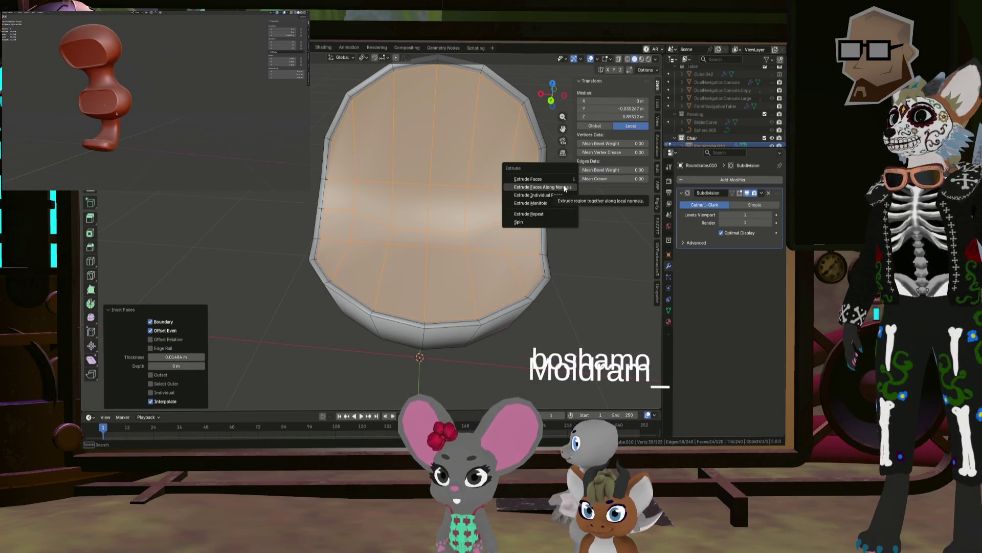
Extrude the inner faces 0.0345 m along normals, scale them to 0.971, and preview the rim.
left_click(559, 188)
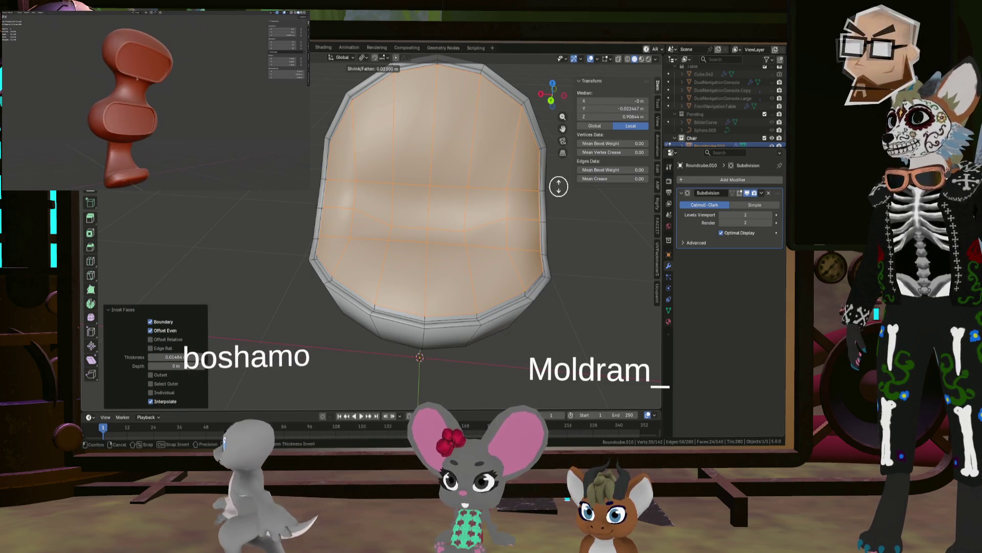
left_click(559, 185)
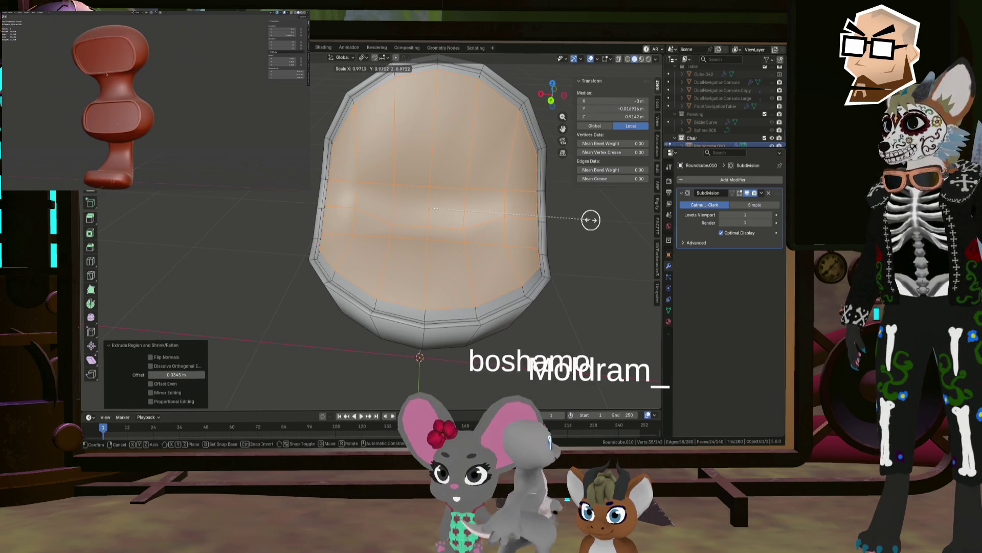
left_click(591, 220)
middle_click_drag(591, 220, 525, 216)
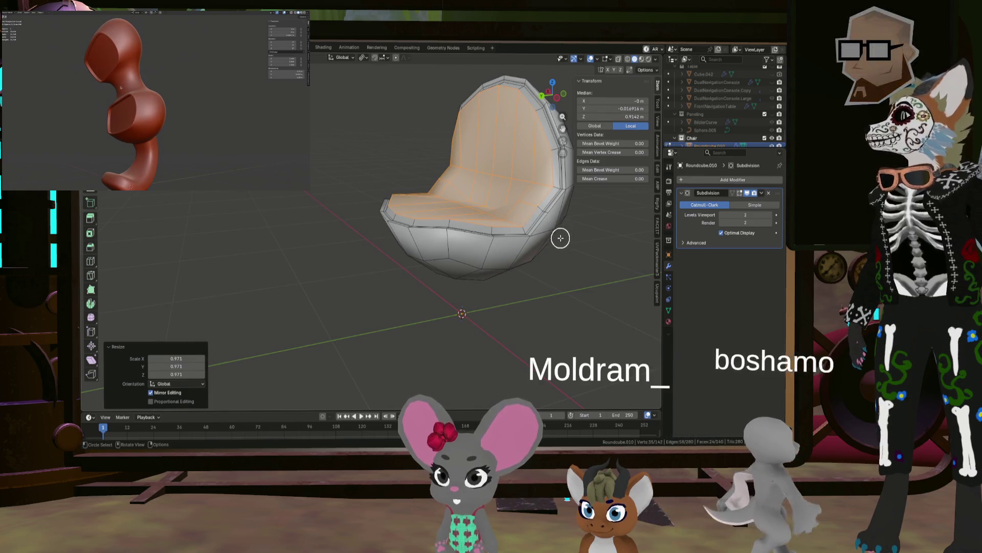
key("Tab")
mouse_move(563, 246)
middle_mouse_down()
mouse_move(574, 269)
mouse_move(588, 255)
mouse_move(533, 238)
mouse_move(588, 246)
middle_mouse_up()
key("Tab")
key("c")
key("KP_Decimal")
Add an extra edge loop around the chair's rim with a loop cut.
mouse_move(554, 209)
middle_mouse_down()
mouse_move(491, 193)
mouse_move(519, 202)
middle_mouse_up()
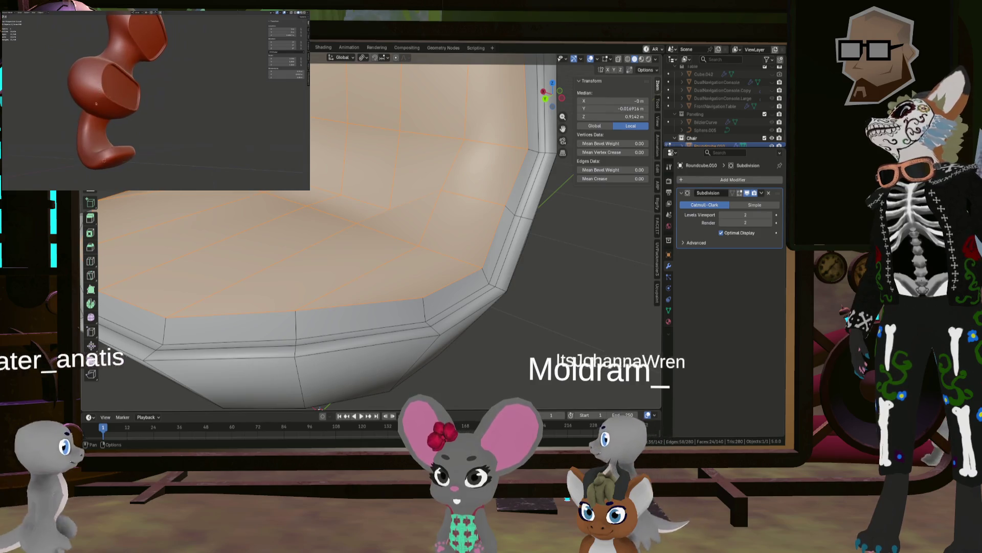
left_click(519, 185)
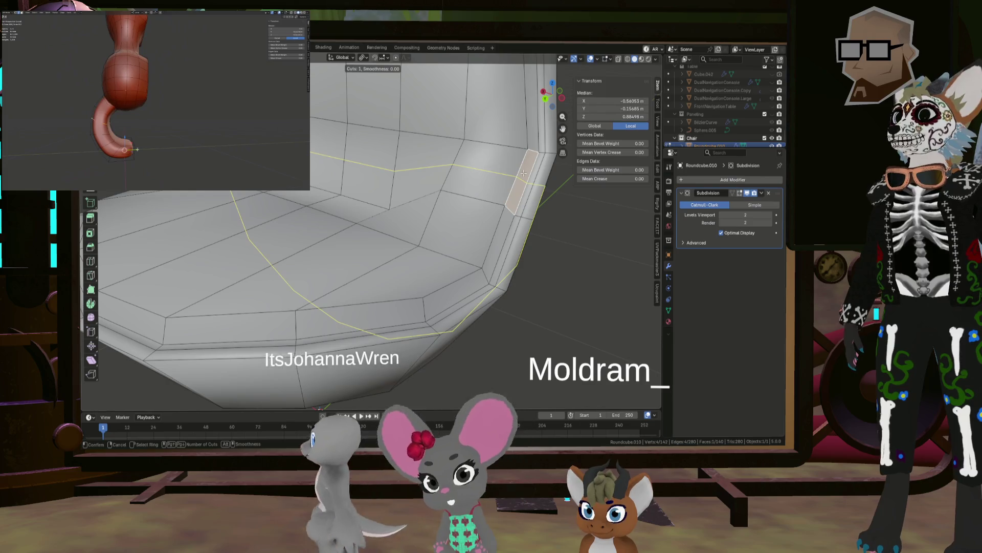
left_click(524, 173)
left_click(536, 148)
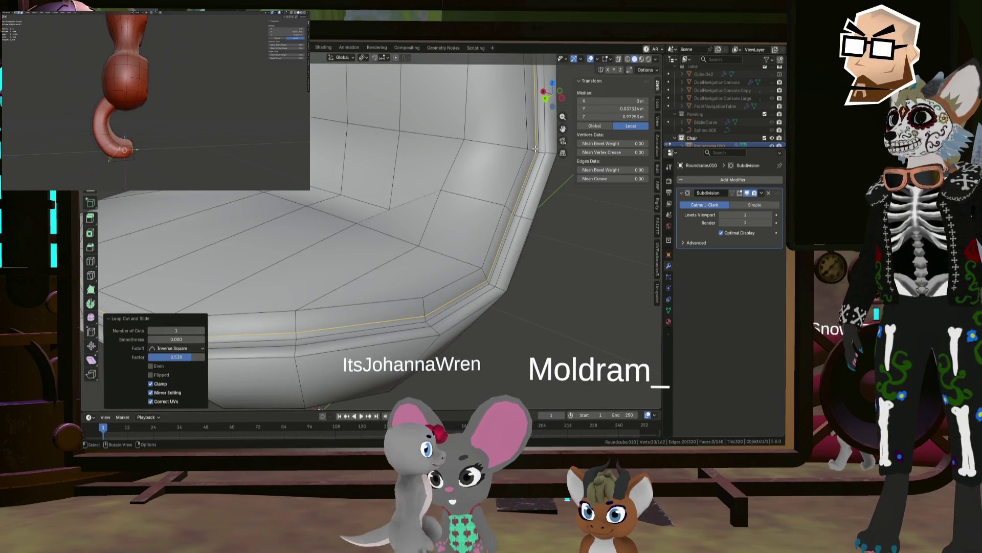
Tighten the rim edge loop slightly to crisp it, then return to Object Mode.
left_click(540, 160)
scroll(541, 169, "down", 3)
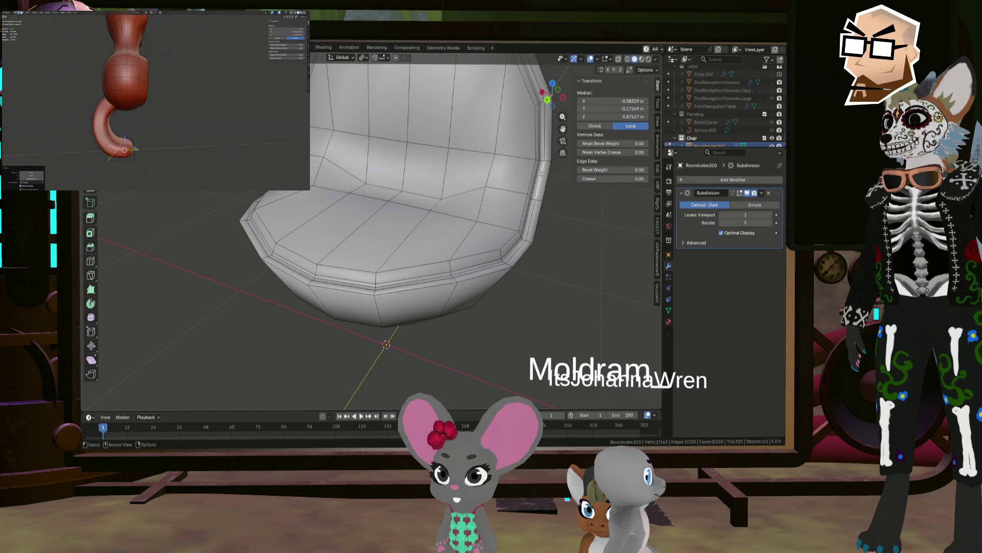
left_click(541, 173, "alt")
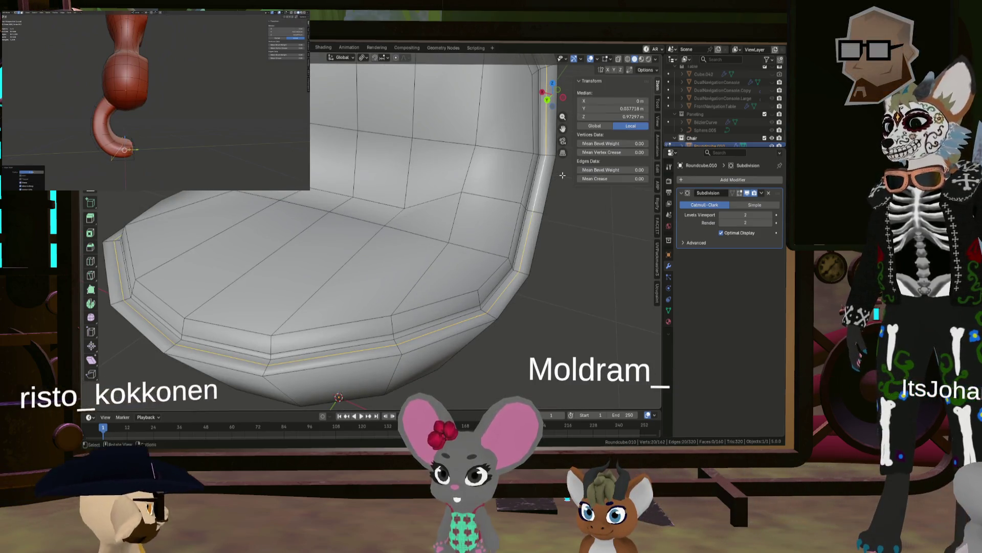
middle_click_drag(541, 173, 572, 172)
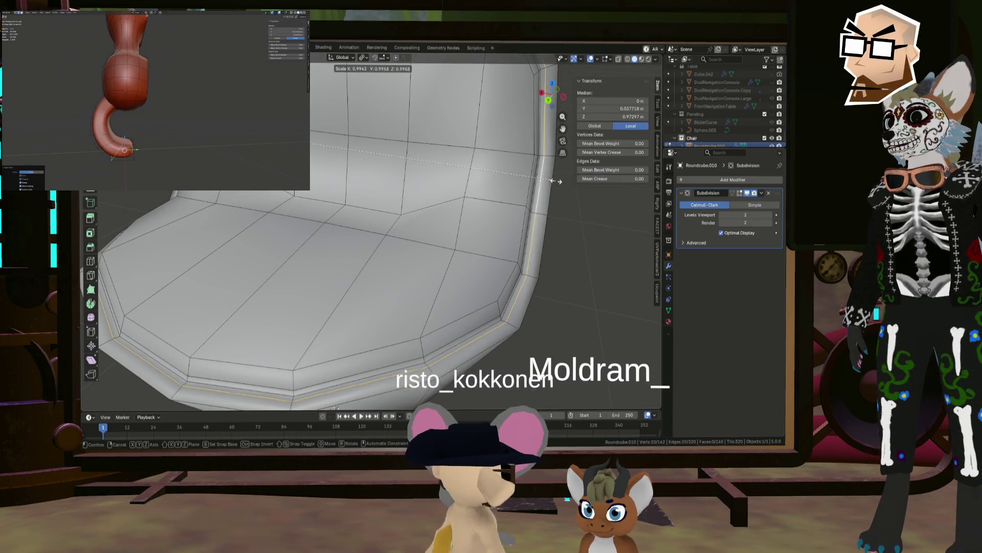
key("Escape")
scroll(558, 215, "down", 5)
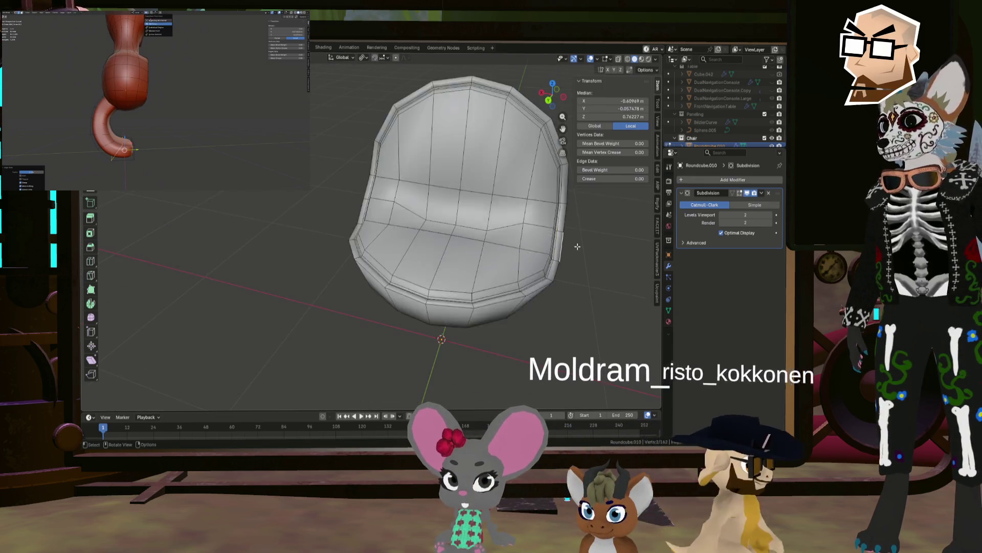
key("Tab")
mouse_move(581, 241)
middle_mouse_down()
mouse_move(545, 240)
mouse_move(577, 232)
mouse_move(432, 234)
mouse_move(588, 239)
mouse_move(566, 257)
mouse_move(449, 247)
mouse_move(474, 222)
mouse_move(596, 223)
mouse_move(421, 239)
mouse_move(337, 232)
mouse_move(438, 248)
mouse_move(406, 244)
mouse_move(416, 243)
middle_mouse_up()
Move the chair shell along Z to -0.103 m and deselect it.
key("g")
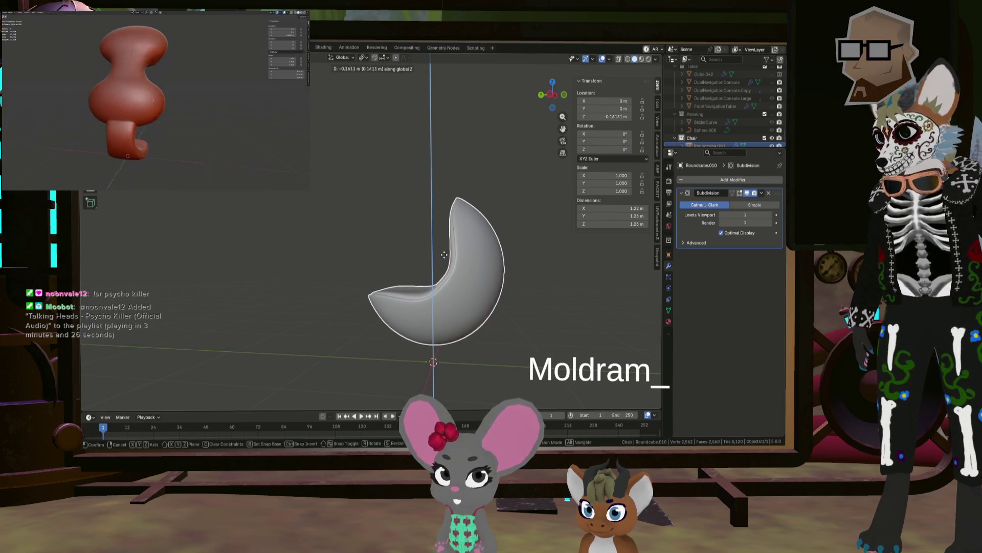
left_click(444, 248)
left_click(554, 292)
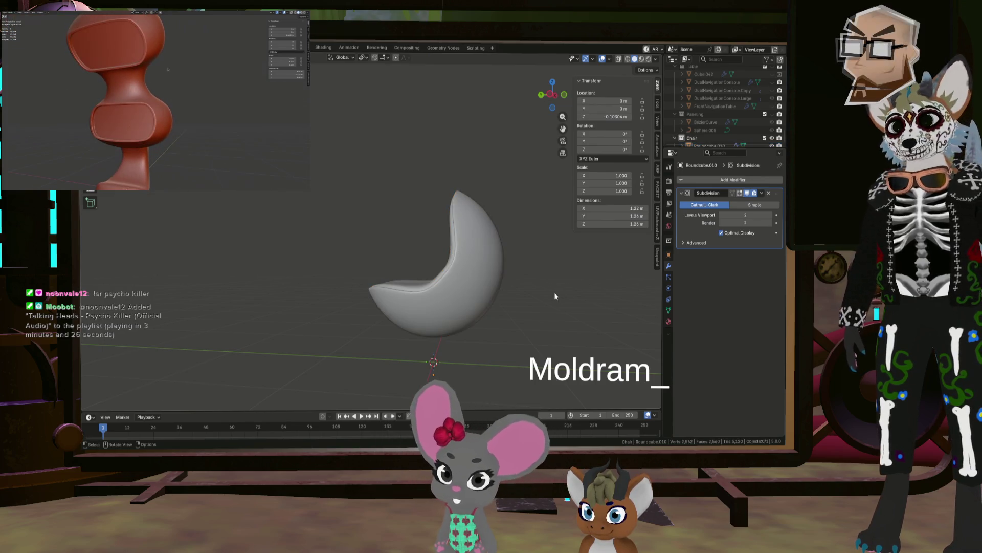
Orbit to a side view of the shell and enter Edit Mode on its mesh.
mouse_move(554, 293)
middle_mouse_down()
mouse_move(506, 268)
mouse_move(476, 287)
middle_mouse_up()
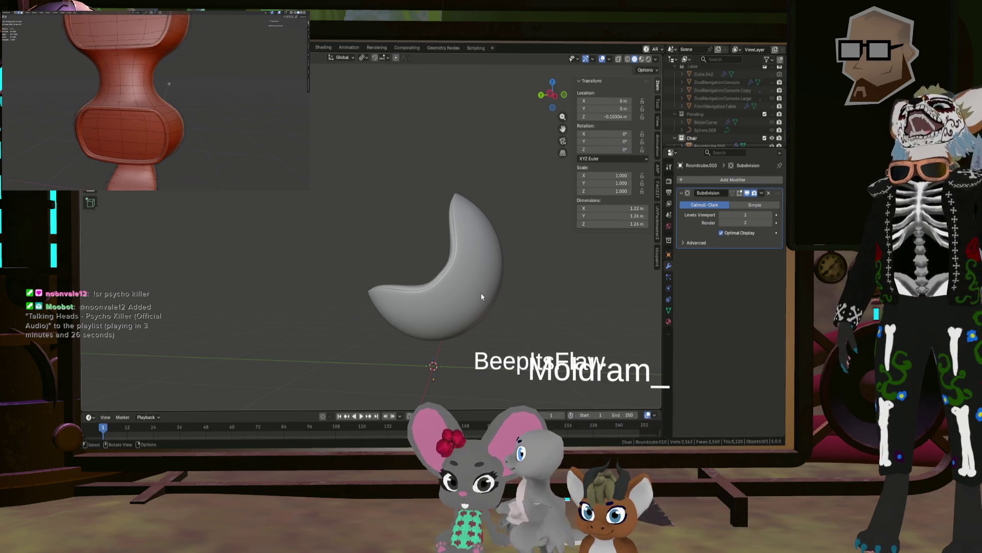
middle_click_drag(482, 296, 496, 226)
mouse_move(497, 234)
middle_mouse_down()
mouse_move(446, 206)
mouse_move(504, 253)
mouse_move(603, 245)
mouse_move(508, 253)
mouse_move(483, 286)
mouse_move(470, 238)
mouse_move(539, 256)
mouse_move(489, 232)
mouse_move(492, 242)
middle_mouse_up()
key("Tab")
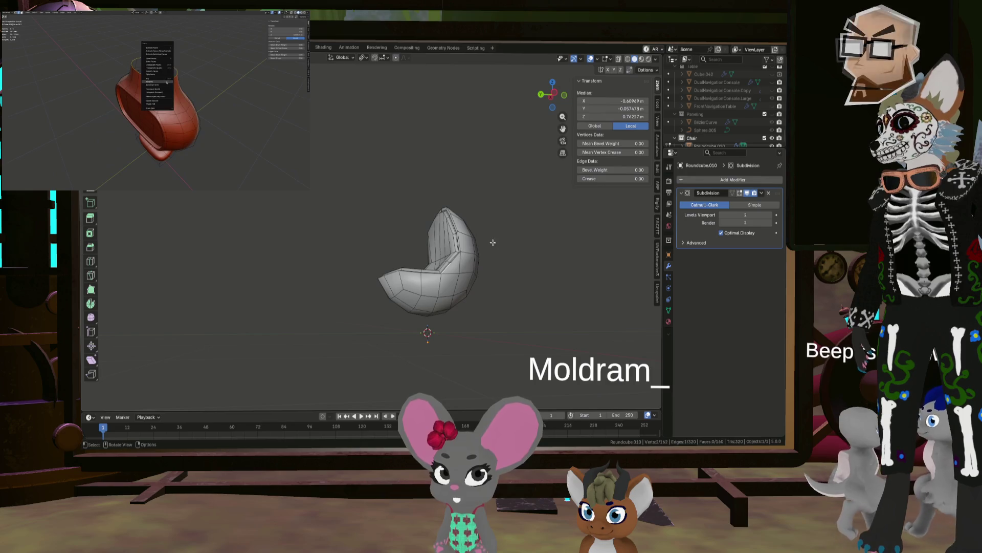
Select the faces on the shell's underside and round them with LoopTools Circle.
mouse_move(450, 306)
middle_mouse_down()
mouse_move(498, 287)
mouse_move(474, 264)
middle_mouse_up()
left_click(325, 236)
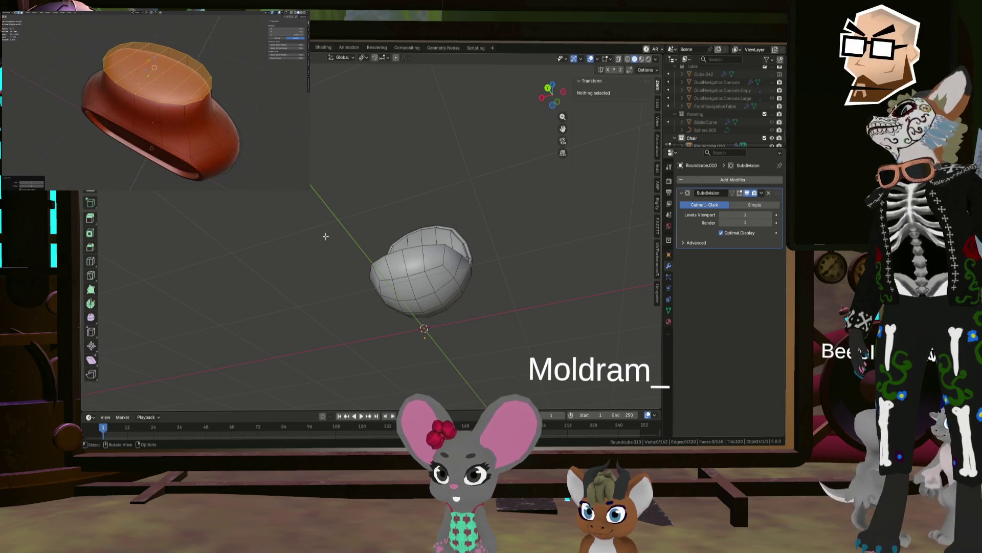
left_click(420, 311)
right_click(420, 312)
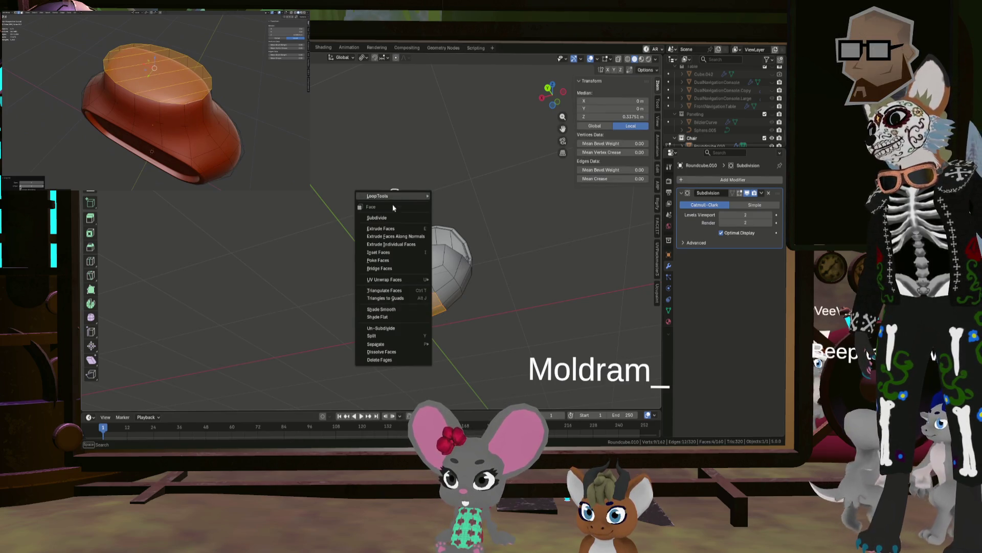
mouse_move(402, 196)
left_click(460, 204)
Extrude the pedestal downward, widen its base by 1.275, lower it, and flatten it with LoopTools.
middle_click_drag(450, 291, 420, 327)
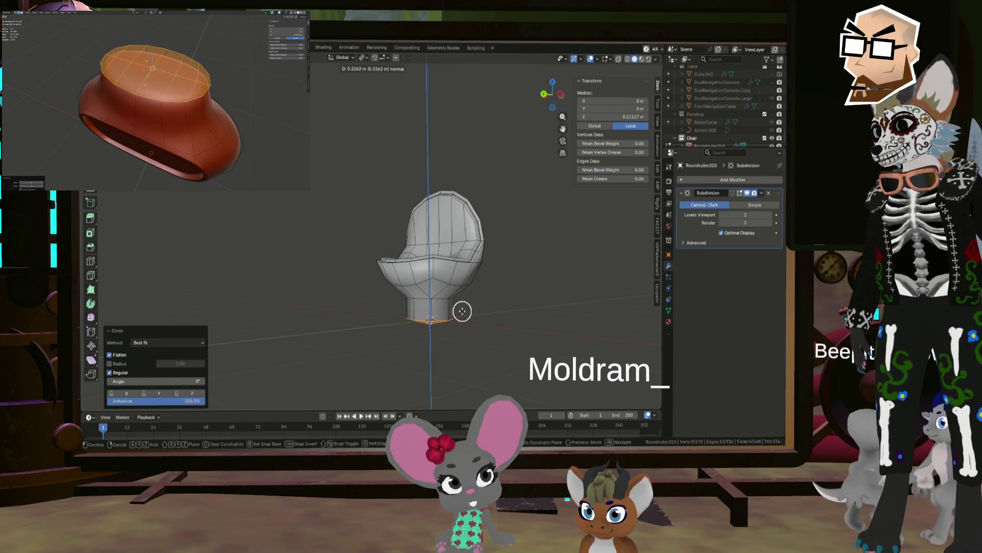
left_click(471, 312)
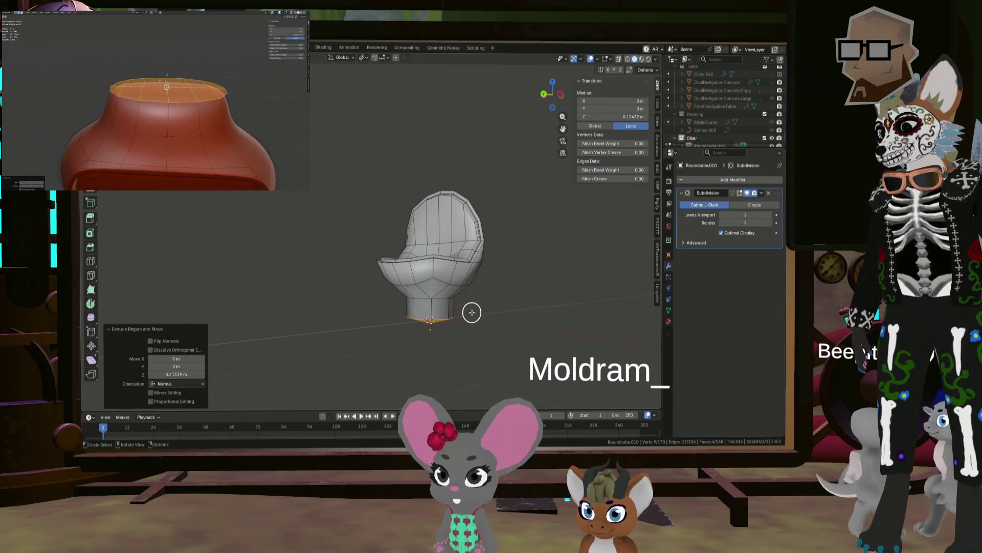
left_click(514, 322)
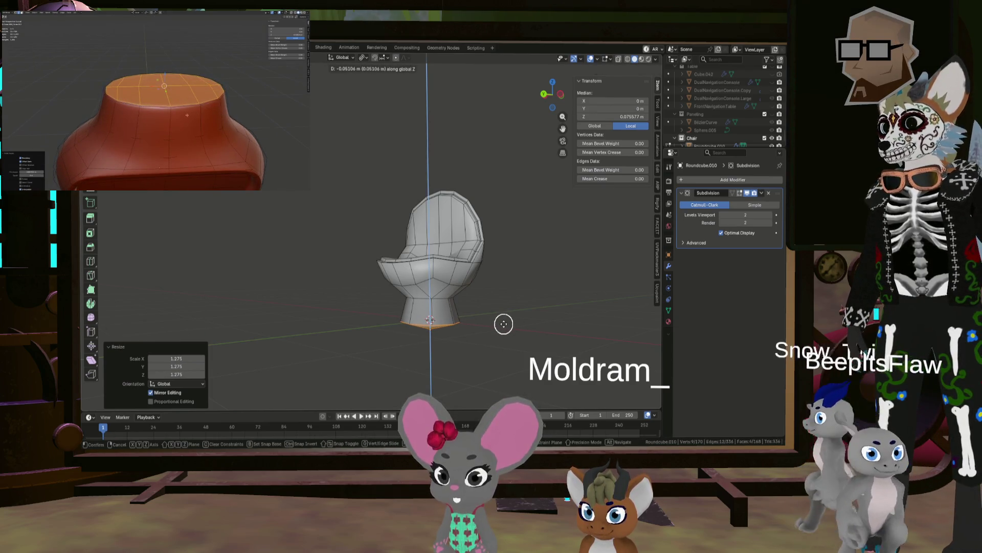
left_click(503, 324)
right_click(511, 269)
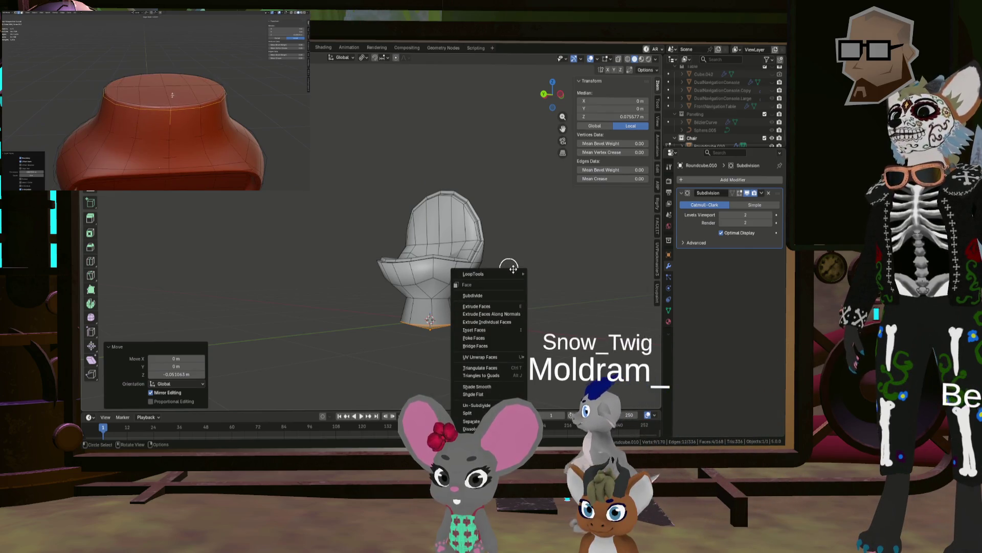
mouse_move(515, 275)
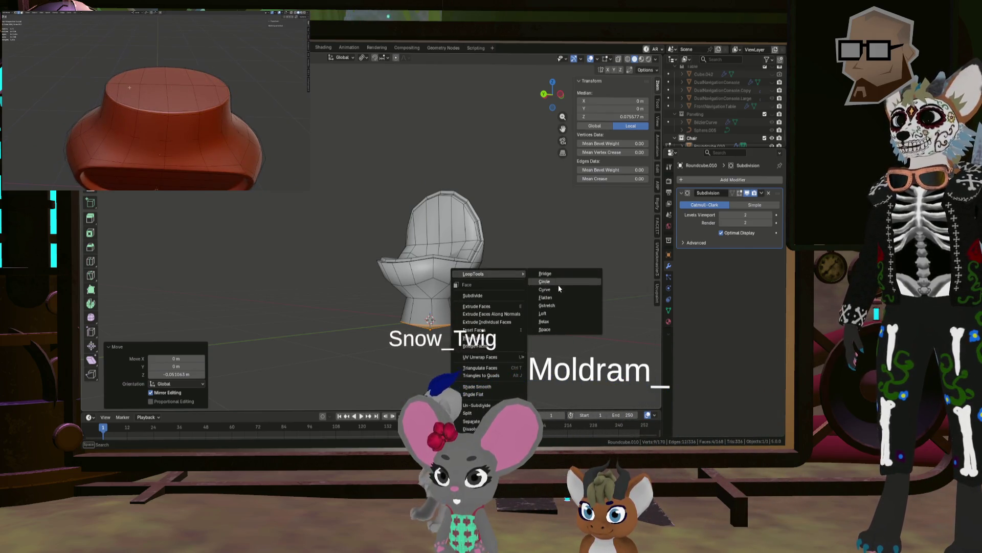
left_click(556, 297)
scroll(460, 311, "up", 4)
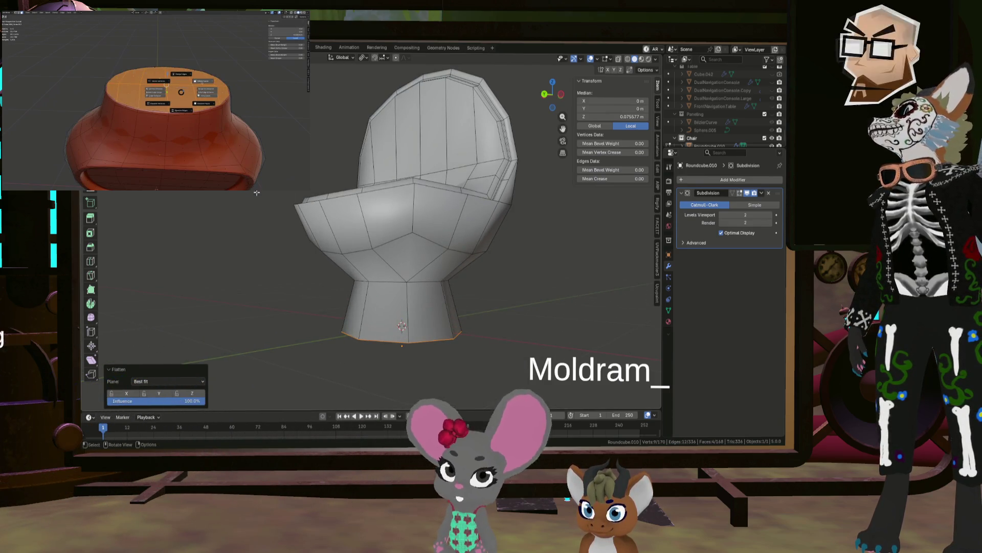
Select the bowl-pedestal seam loop and scale it to about 0.695 to pinch the neck.
left_click(438, 283, "alt+shift")
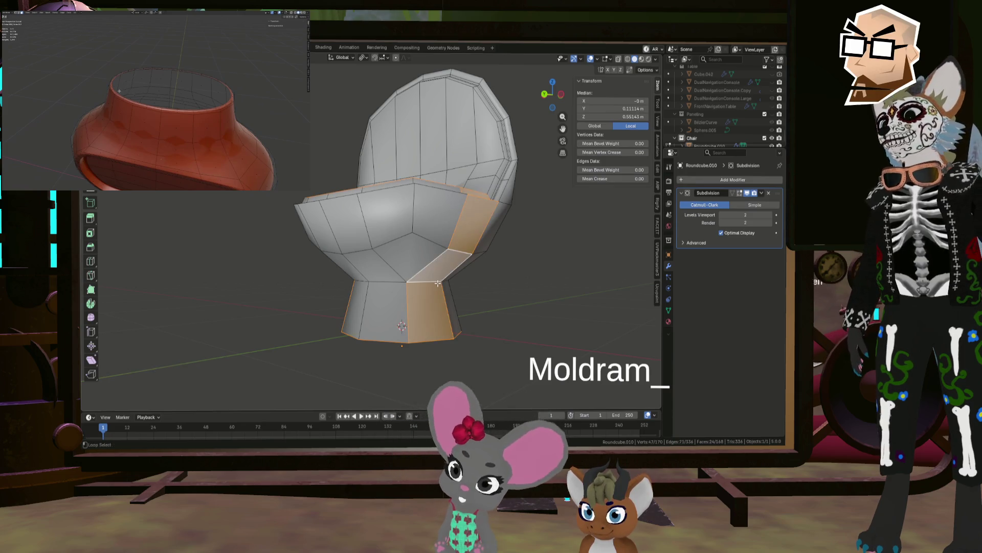
left_click(438, 280)
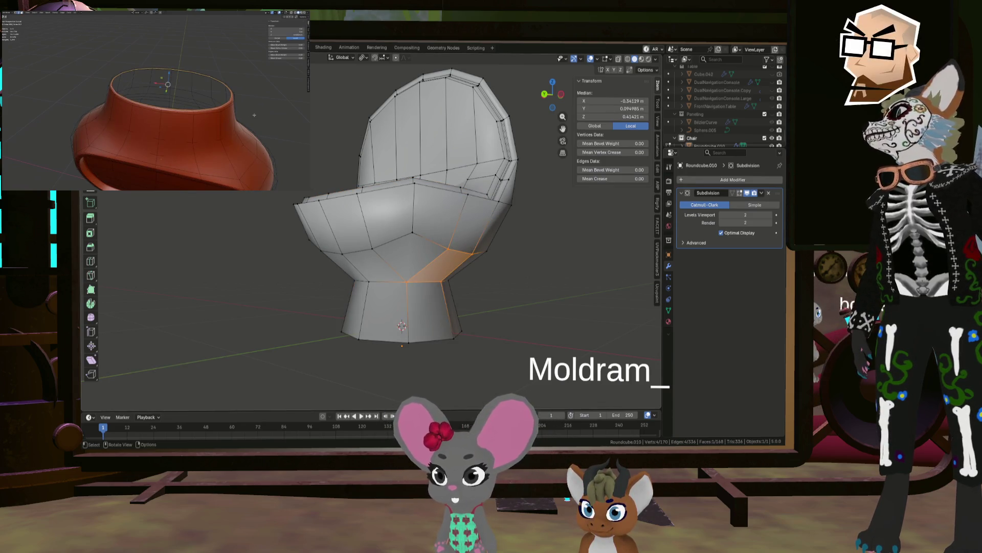
left_click(558, 299)
left_click(426, 283, "alt")
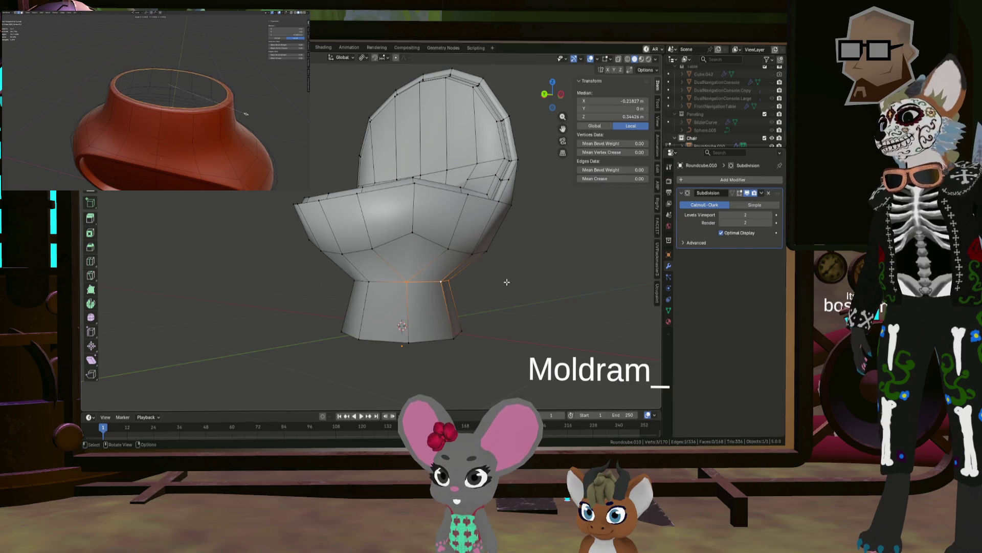
left_click(359, 274, "alt+shift")
middle_click_drag(360, 273, 442, 265)
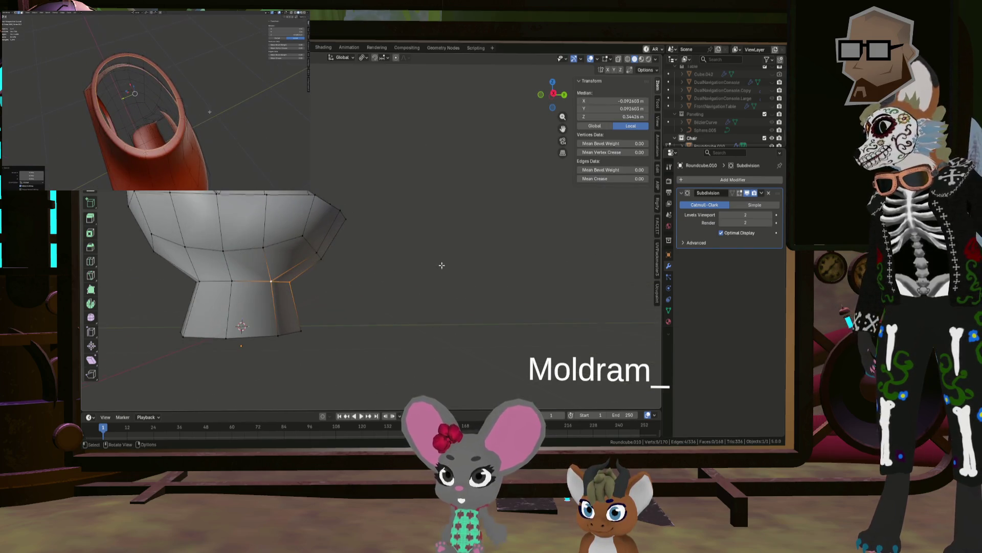
left_click(218, 281, "alt+shift")
mouse_move(217, 282)
middle_mouse_down()
mouse_move(170, 272)
mouse_move(584, 341)
mouse_move(478, 318)
mouse_move(504, 302)
middle_mouse_up()
left_click(145, 275, "alt+shift")
key("s")
left_click(541, 328)
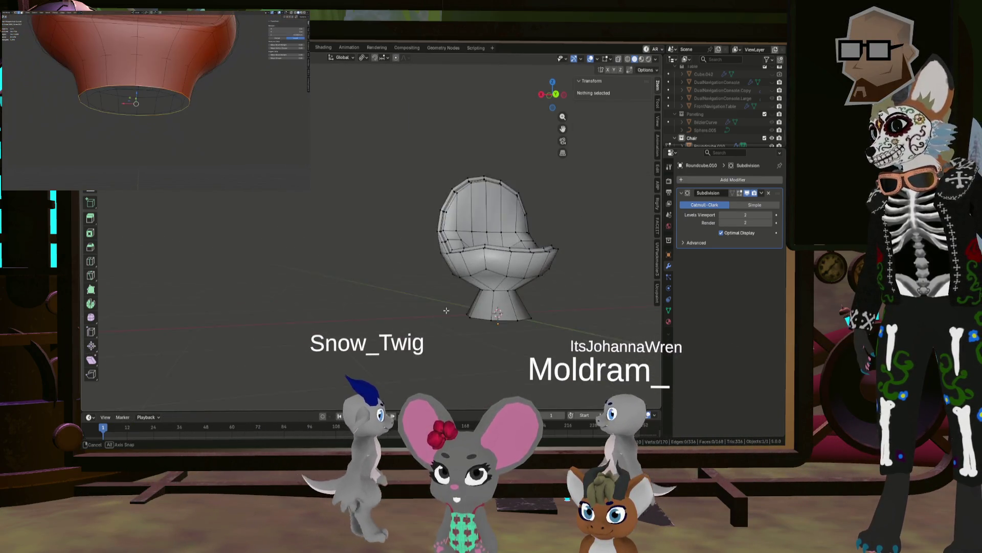
scroll(511, 295, "up", 2)
Bevel the edge loop at the chair's neck with Ctrl+B.
left_click(497, 278, "alt")
scroll(498, 278, "up", 5)
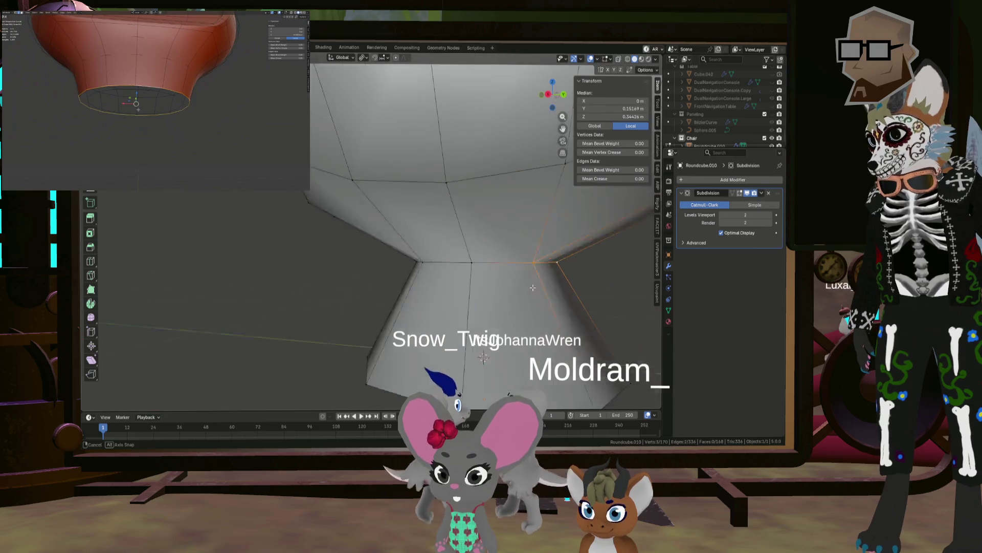
middle_click_drag(498, 278, 267, 257)
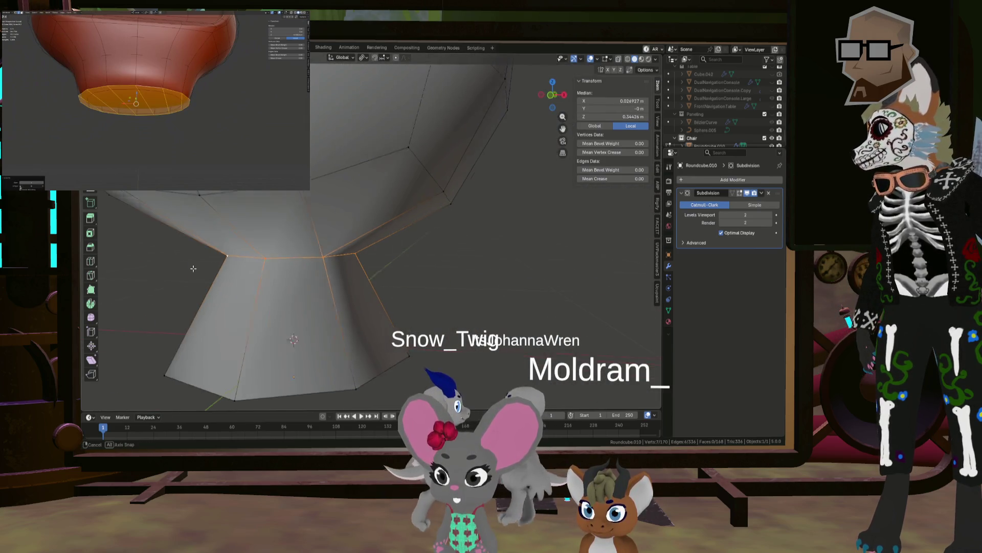
mouse_move(194, 268)
middle_mouse_down()
mouse_move(154, 266)
mouse_move(310, 268)
middle_mouse_up()
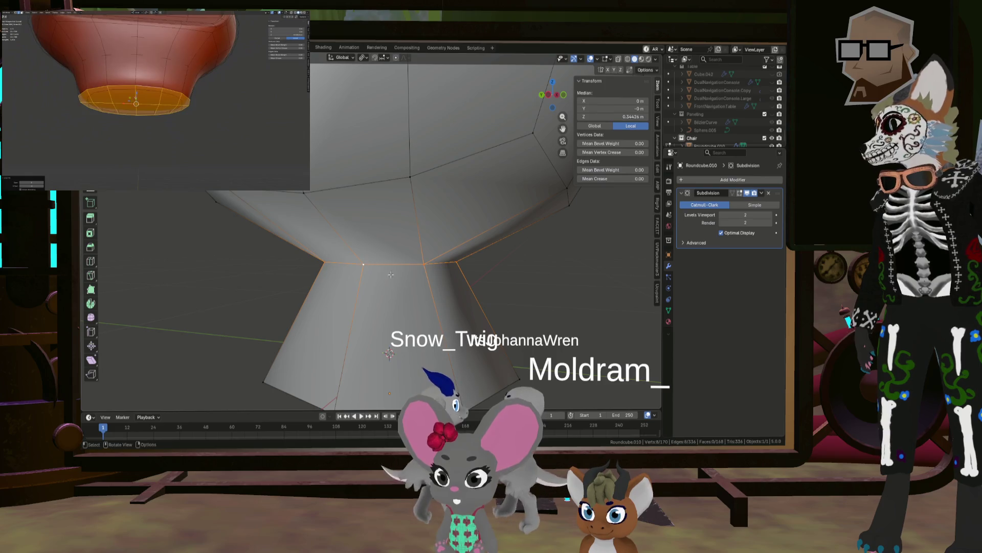
left_click(546, 291)
Deselect everything, check the smoothed chair in Object Mode, and return to Edit Mode.
key("alt+a")
scroll(560, 285, "down", 3)
mouse_move(559, 285)
middle_mouse_down()
mouse_move(456, 281)
mouse_move(473, 301)
mouse_move(448, 311)
mouse_move(433, 246)
middle_mouse_up()
key("Tab")
scroll(429, 304, "up", 3)
key("Tab")
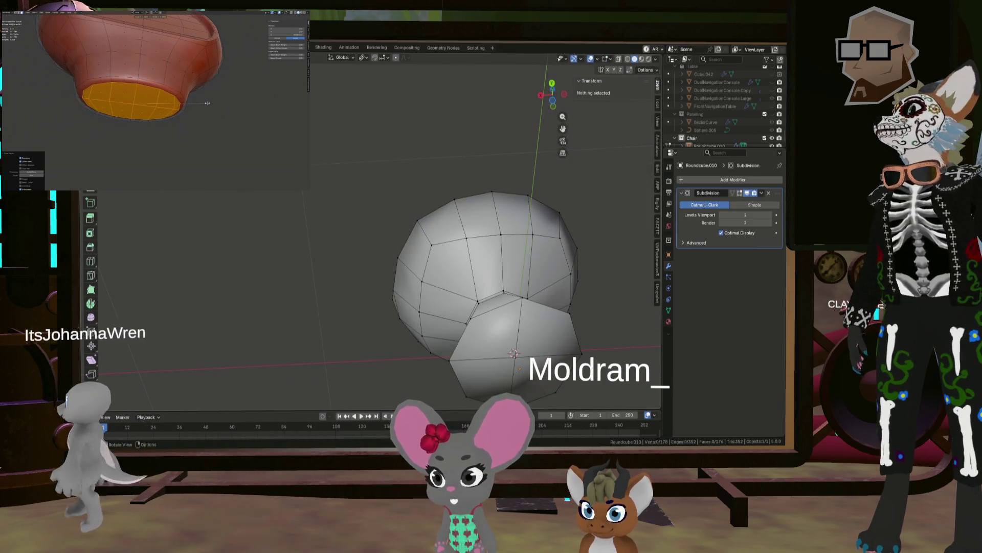
Delete the base's end cap faces using Only Edges & Faces, leaving an open hole.
left_click(510, 351)
left_click(512, 352, "shift")
left_click(513, 354, "shift")
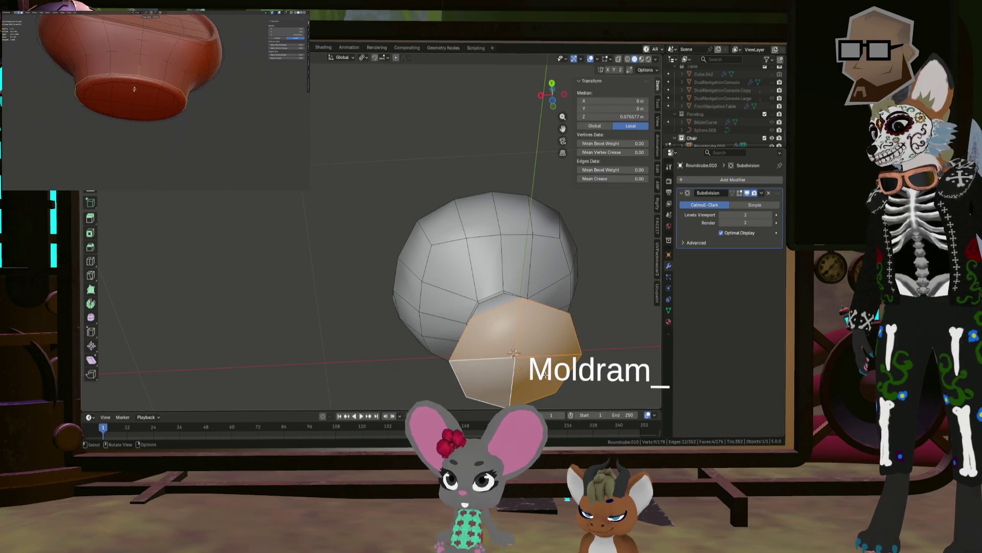
left_click(544, 375)
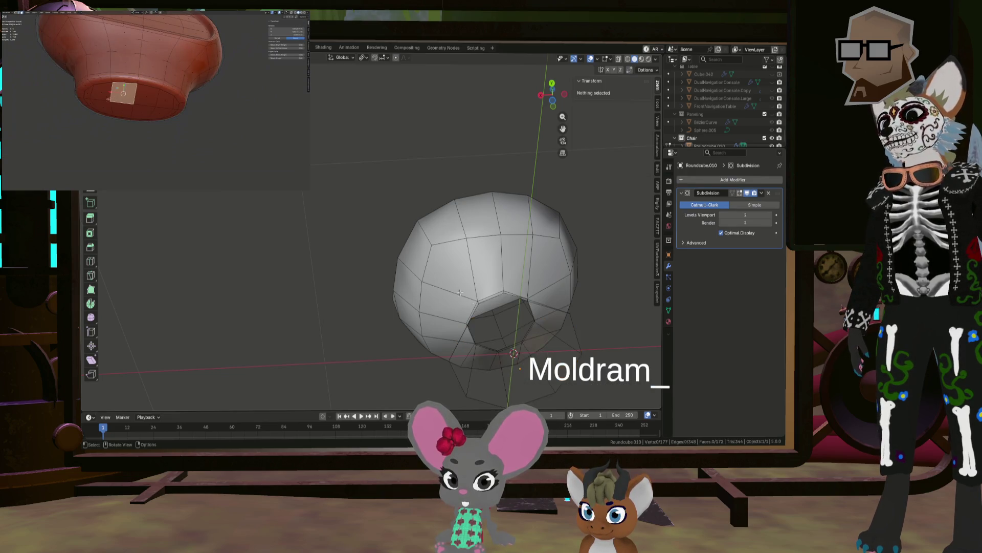
Switch to Object Mode and view the finished smoothed egg chair on its pedestal.
mouse_move(545, 376)
middle_mouse_down()
mouse_move(430, 349)
mouse_move(408, 323)
mouse_move(513, 325)
mouse_move(474, 310)
middle_mouse_up()
key("Tab")
scroll(494, 331, "down", 5)
scroll(504, 305, "up", 3)
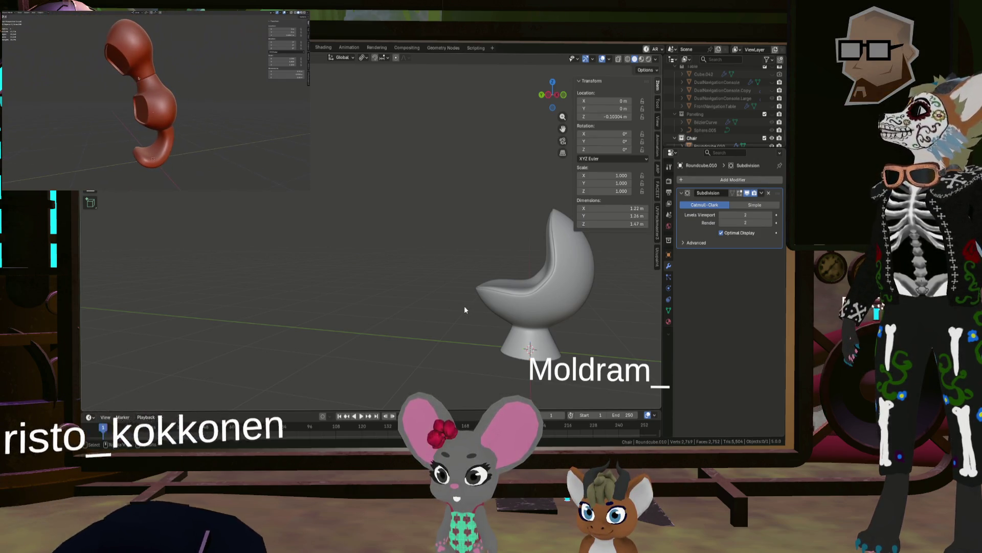
mouse_move(466, 307)
middle_mouse_down()
mouse_move(522, 315)
mouse_move(469, 307)
mouse_move(464, 317)
mouse_move(496, 317)
mouse_move(605, 350)
mouse_move(535, 319)
mouse_move(450, 312)
mouse_move(540, 328)
mouse_move(428, 315)
mouse_move(495, 324)
mouse_move(447, 310)
mouse_move(483, 303)
mouse_move(456, 315)
mouse_move(397, 309)
mouse_move(492, 306)
mouse_move(497, 278)
mouse_move(421, 267)
mouse_move(355, 298)
mouse_move(395, 291)
middle_mouse_up()
left_click(472, 279)
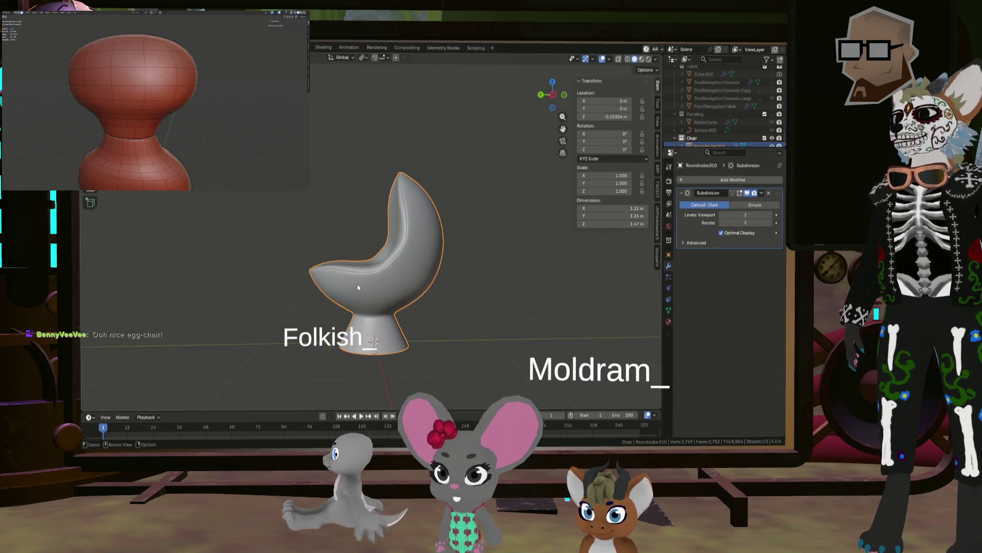
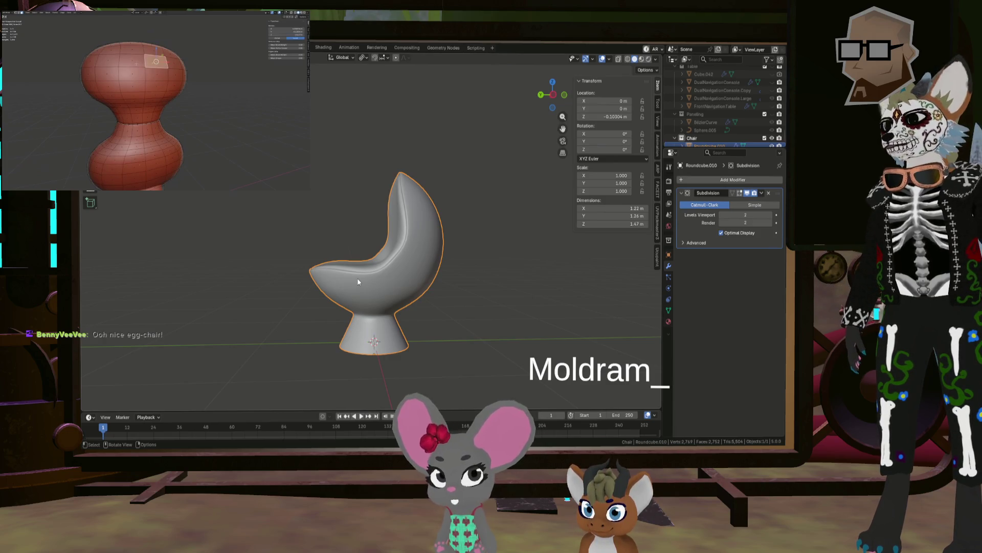
Orbit and zoom the viewport to inspect the EggChair and its seat from several angles.
mouse_move(357, 282)
middle_mouse_down()
mouse_move(409, 299)
mouse_move(485, 187)
middle_mouse_up()
scroll(410, 299, "down", 3)
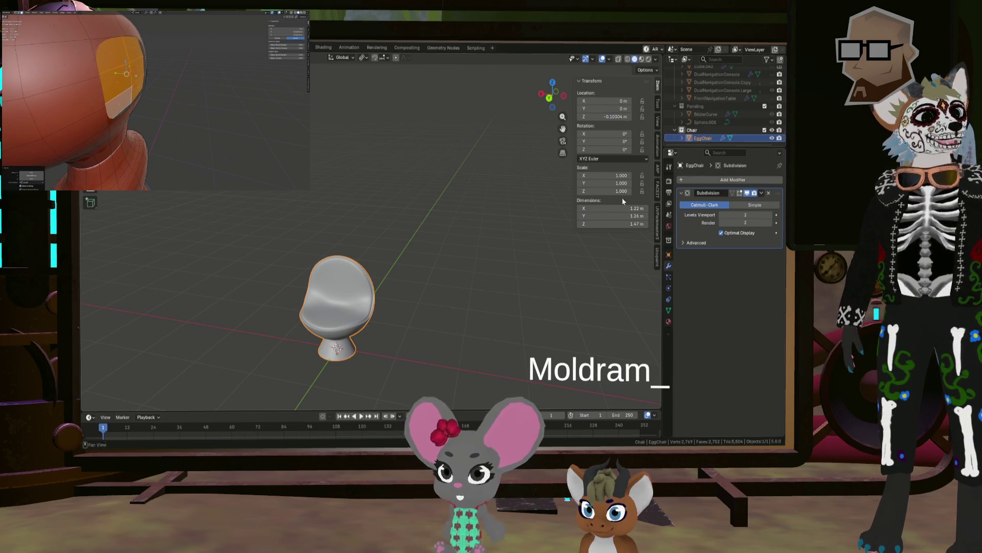
mouse_move(404, 200)
middle_mouse_down()
mouse_move(414, 230)
mouse_move(493, 242)
mouse_move(569, 231)
mouse_move(622, 239)
middle_mouse_up()
scroll(459, 282, "up", 4)
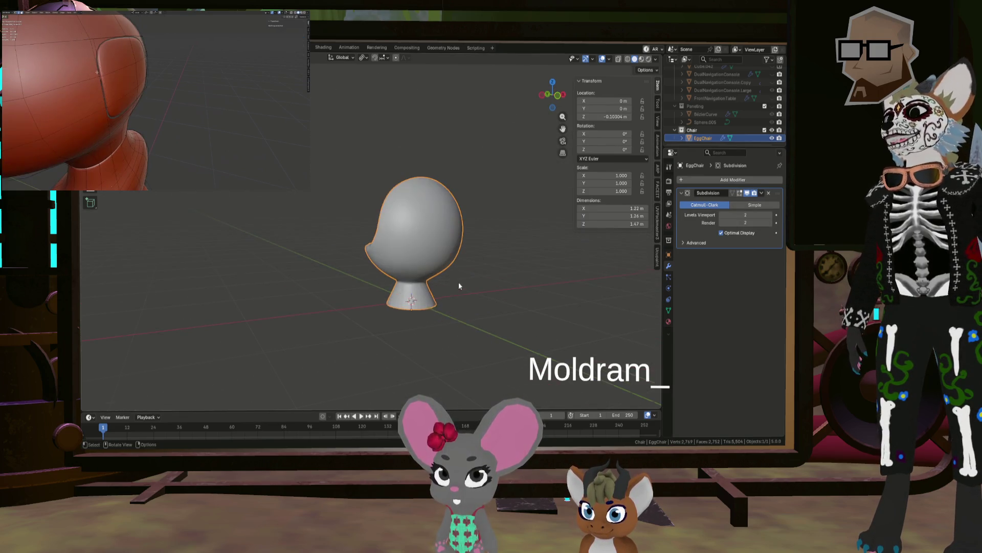
scroll(459, 286, "up", 4)
mouse_move(382, 254)
middle_mouse_down()
mouse_move(450, 256)
mouse_move(403, 266)
mouse_move(461, 276)
mouse_move(434, 295)
mouse_move(466, 297)
mouse_move(474, 278)
mouse_move(440, 250)
middle_mouse_up()
scroll(461, 276, "down", 3)
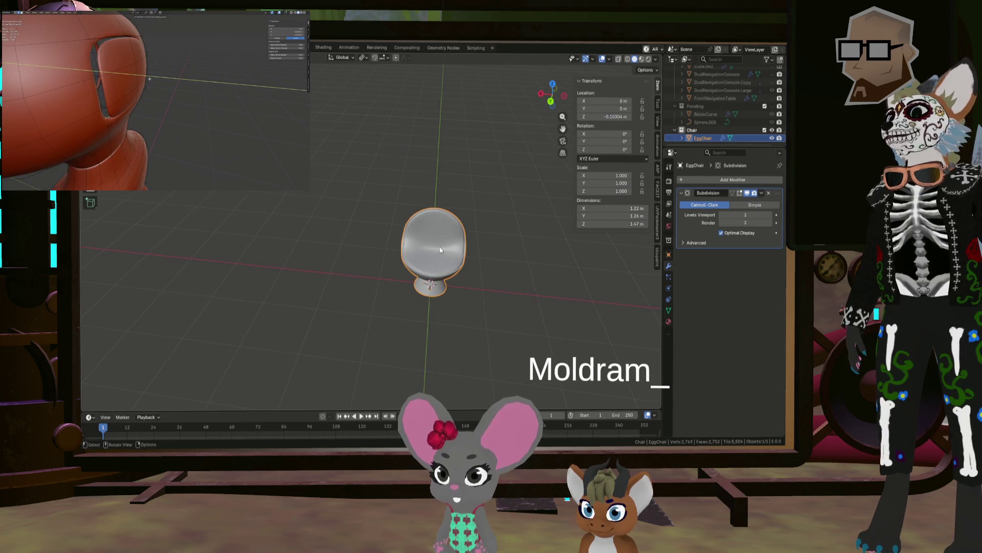
scroll(440, 250, "up", 3)
In Edit Mode, select the two vertical edge loops on the chair's sides.
key("Tab")
scroll(497, 212, "up", 4)
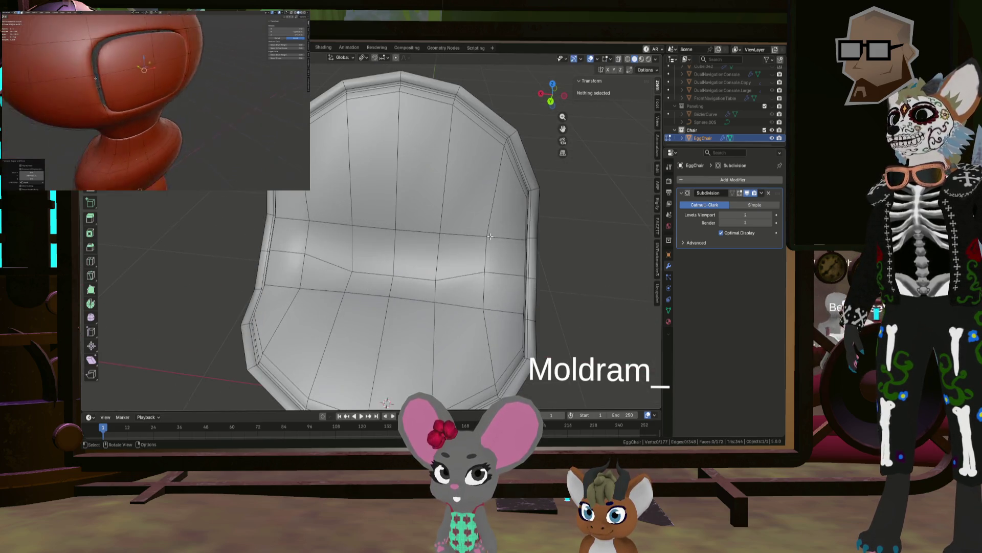
left_click(497, 211)
scroll(498, 211, "down", 2)
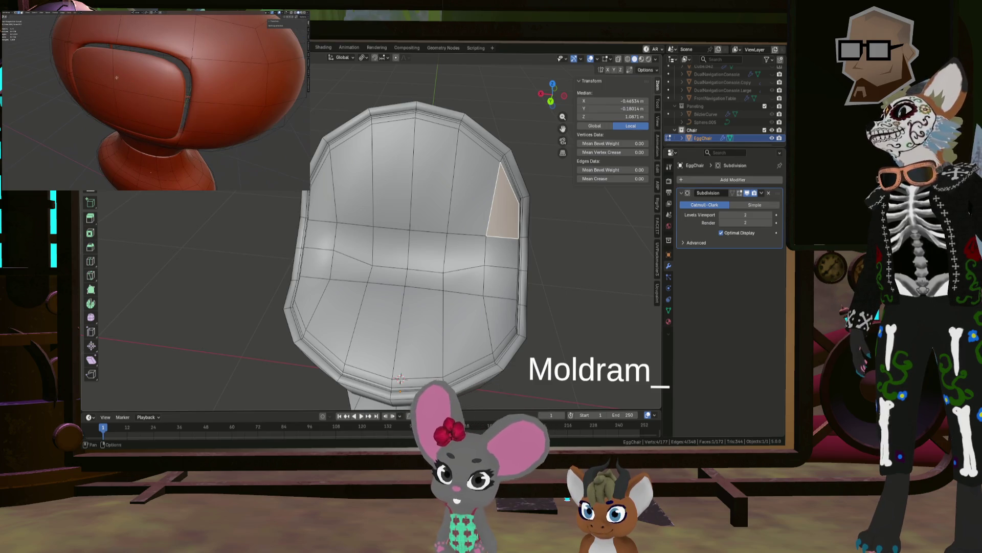
left_click(493, 190)
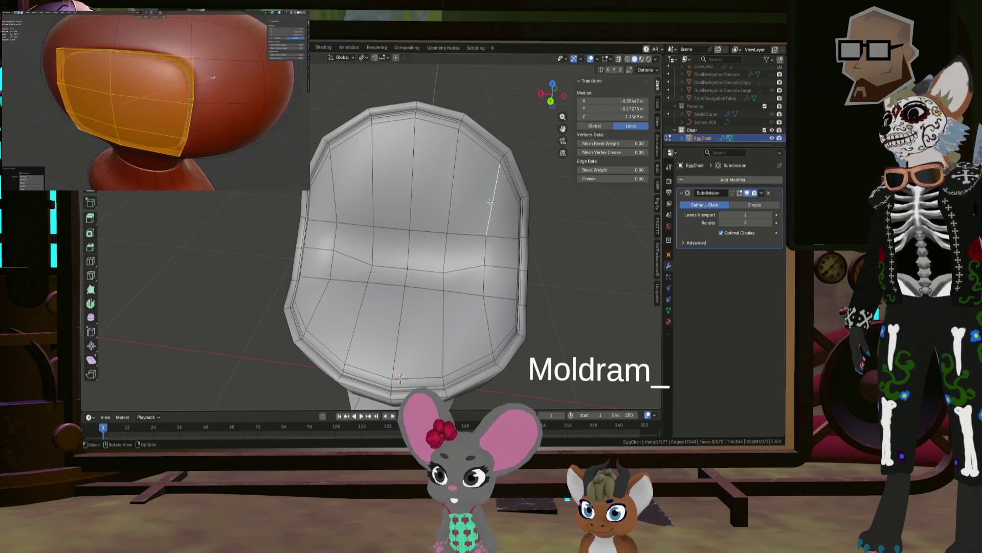
middle_click_drag(489, 203, 486, 219)
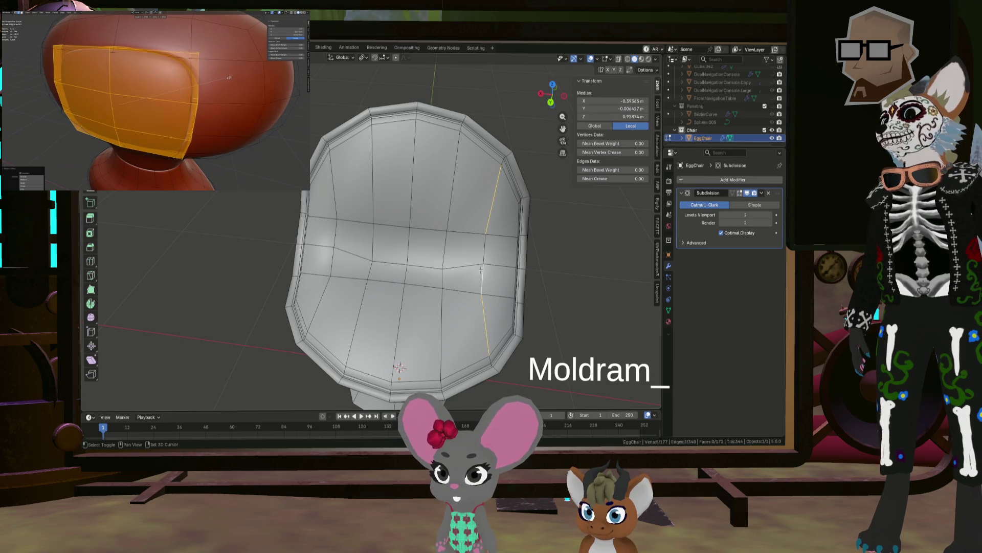
middle_click_drag(378, 249, 354, 288)
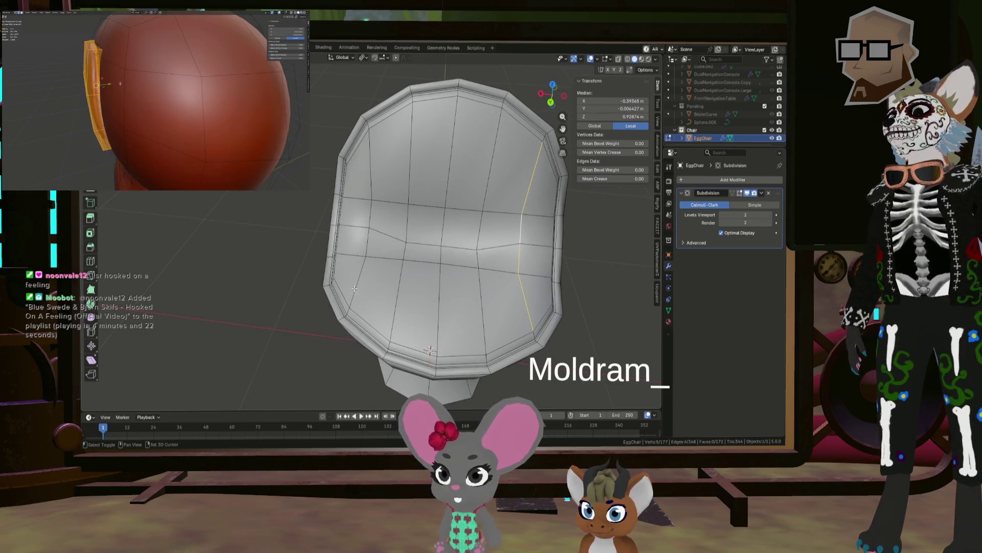
left_click(372, 184, "alt+shift")
Bevel the two side edge loops narrowly with 2 segments.
key("ctrl+b")
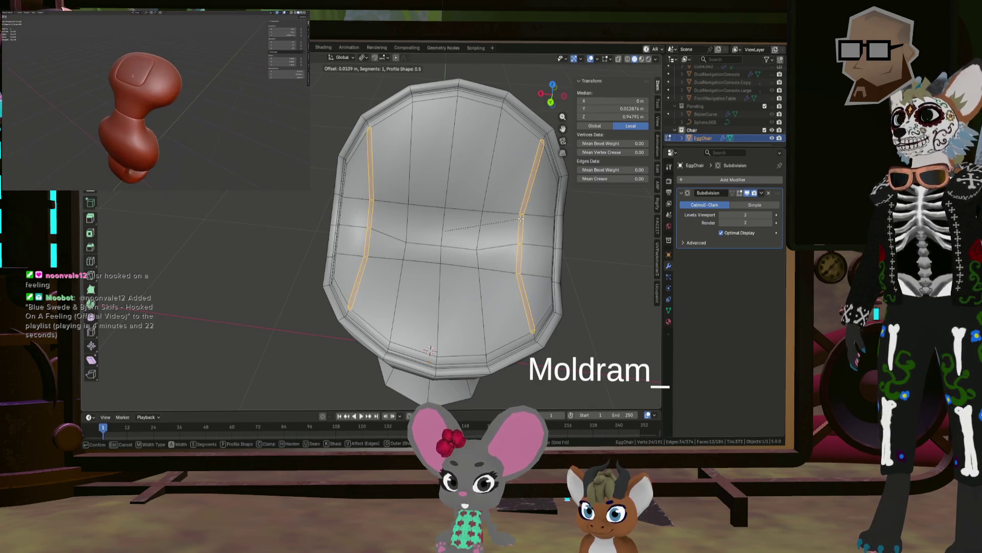
left_click(531, 297)
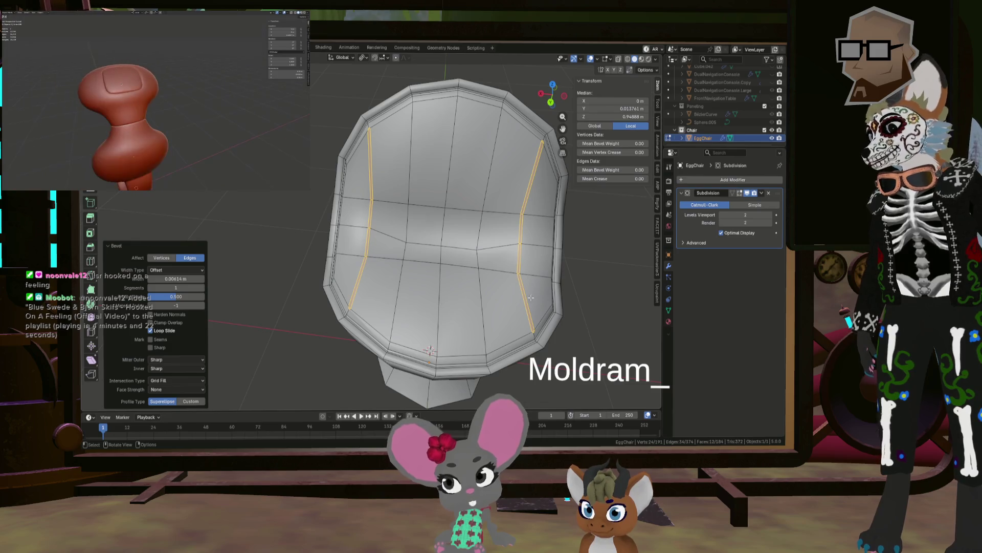
key("s")
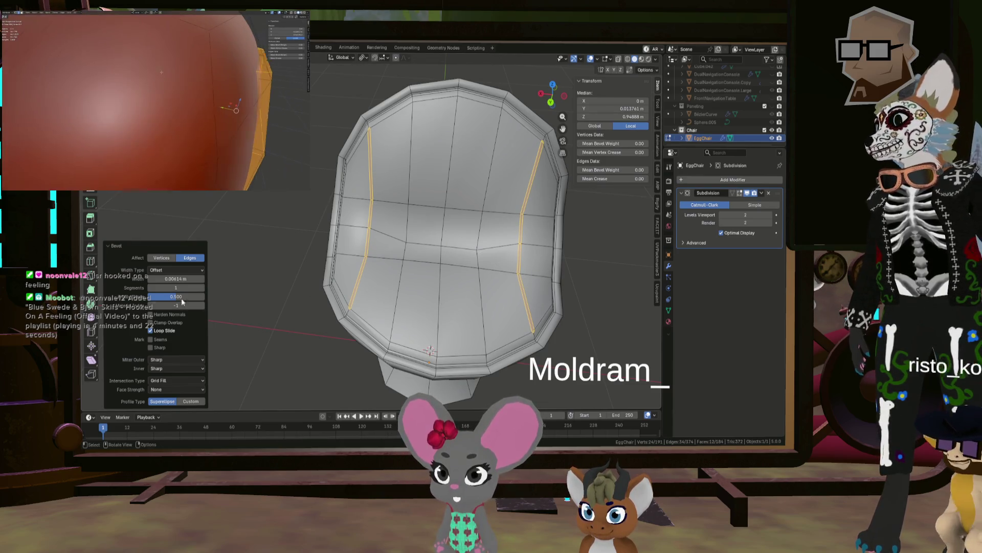
left_click(201, 287)
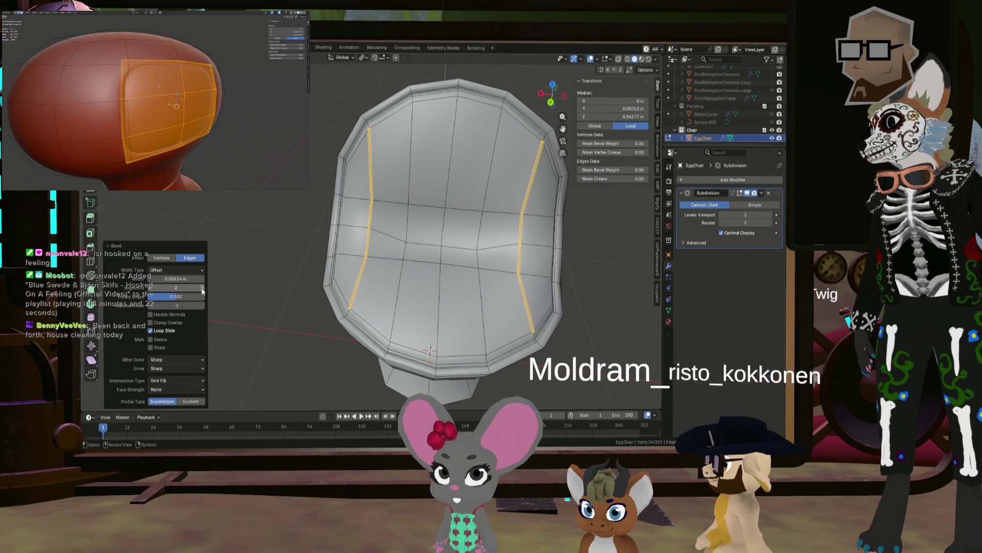
mouse_move(409, 307)
middle_mouse_down()
mouse_move(461, 287)
mouse_move(512, 307)
middle_mouse_up()
Select a vertical shortest-path run of edges along the chair's seat.
left_click(565, 320)
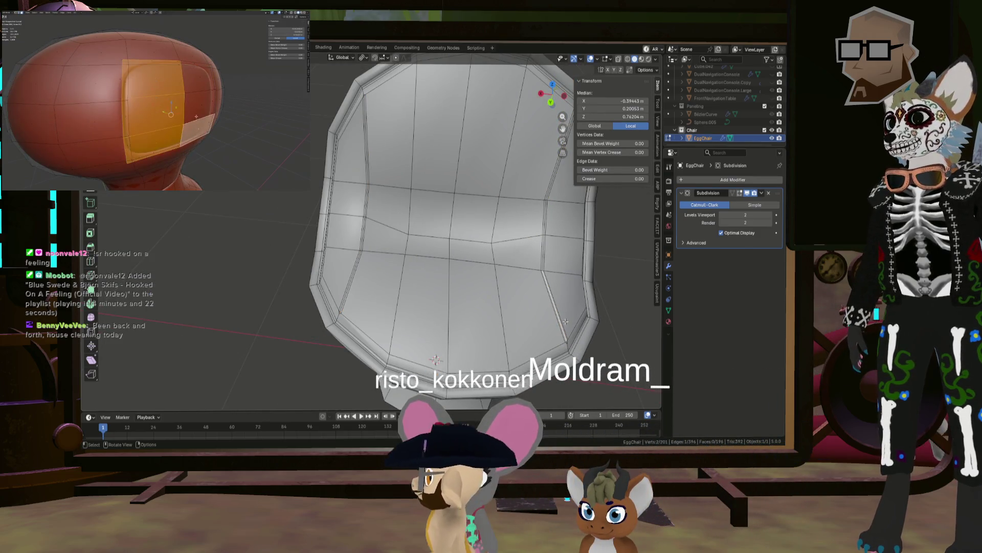
left_click(562, 196, "ctrl")
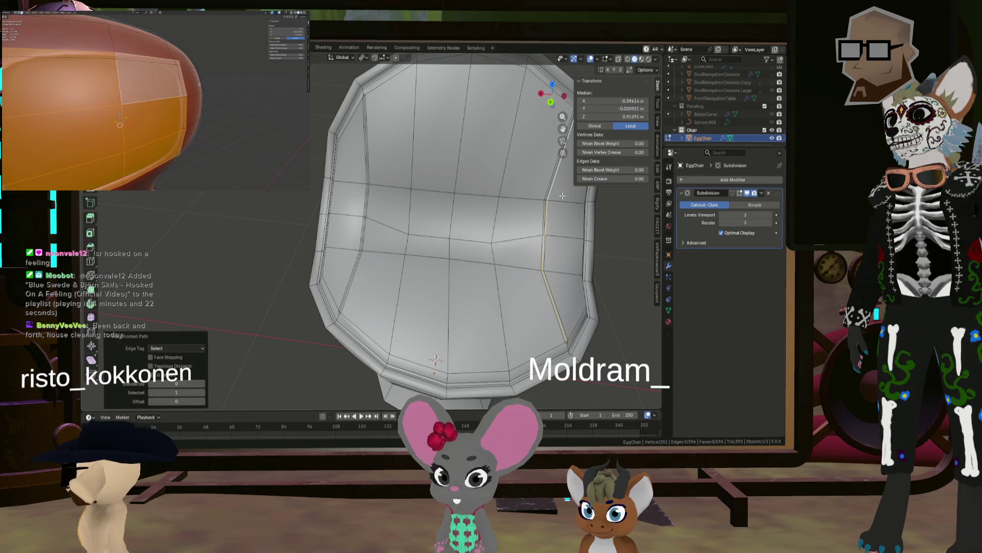
left_click(555, 307)
mouse_move(554, 307)
middle_mouse_down()
mouse_move(560, 280)
mouse_move(511, 256)
middle_mouse_up()
left_click(515, 205, "ctrl")
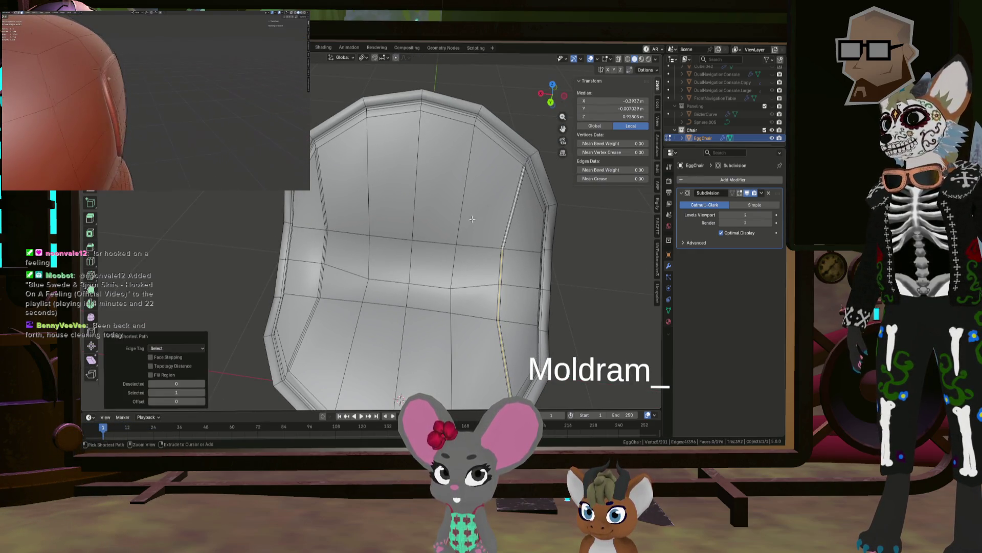
left_click(300, 338, "shift")
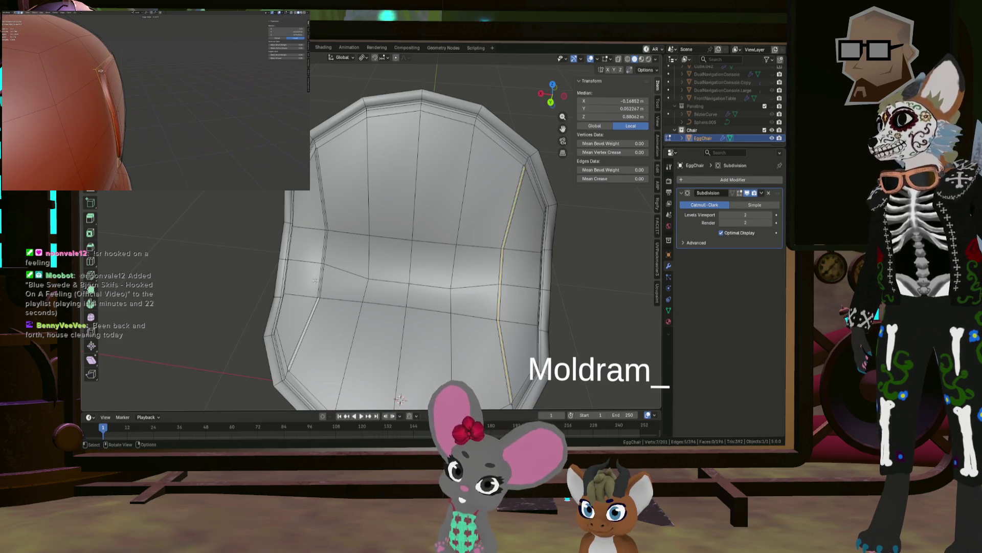
left_click(317, 161, "ctrl")
Move the selected seat-edge path slightly down along Z and back along Y.
middle_click_drag(317, 161, 380, 207)
key("g")
key("z")
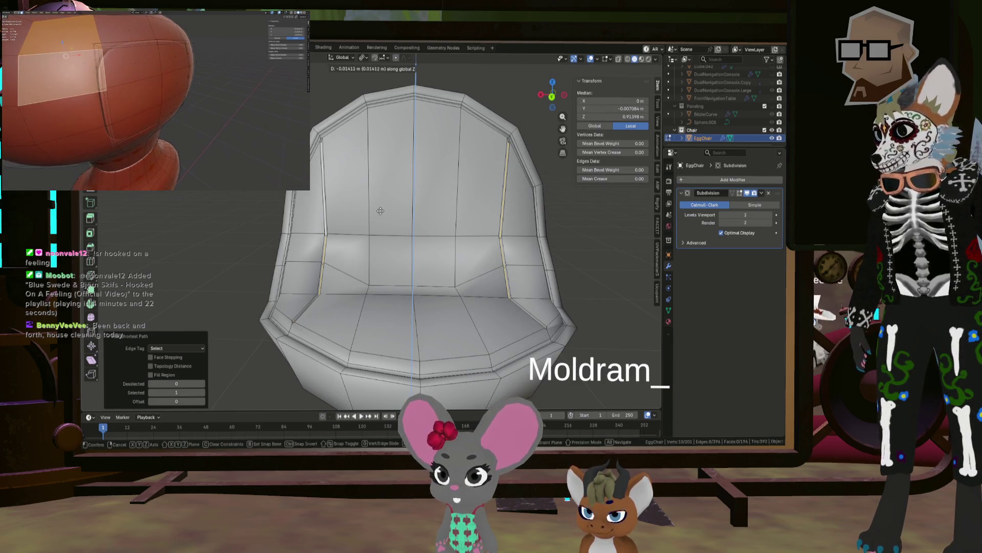
left_click(380, 211)
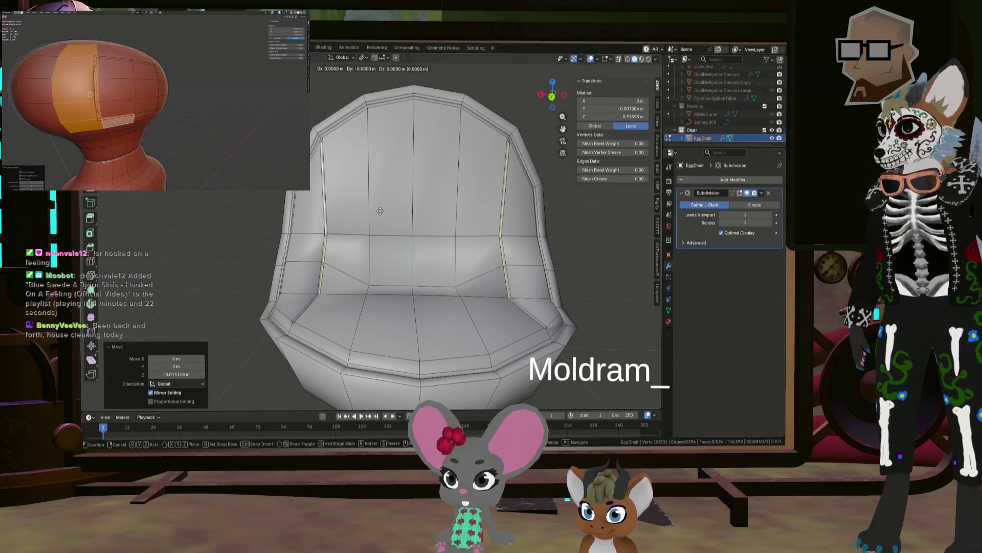
key("y")
left_click(382, 218)
Check the smoothed chair in Object Mode, then return to Edit Mode.
middle_click_drag(381, 218, 446, 232)
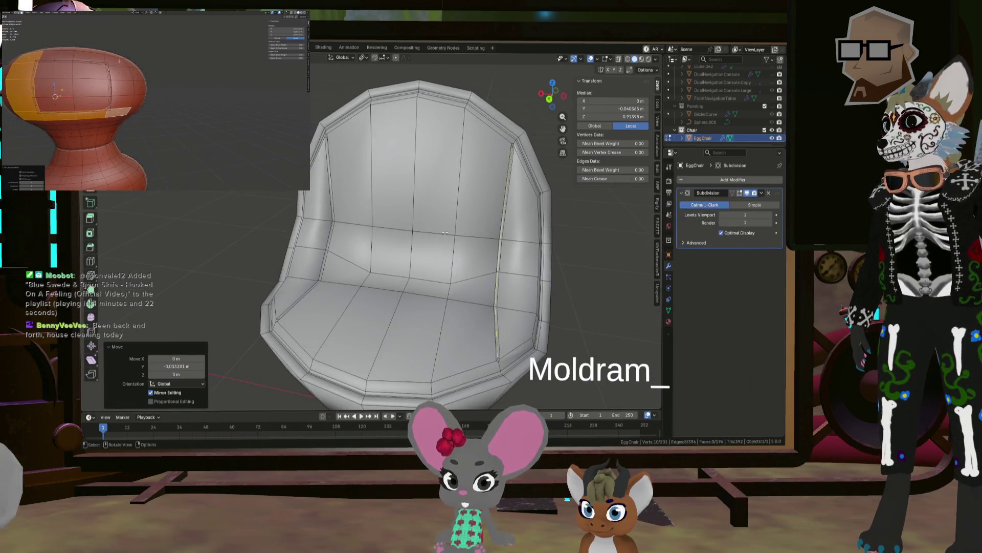
key("Tab")
scroll(553, 278, "down", 3)
mouse_move(554, 277)
middle_mouse_down()
mouse_move(581, 263)
mouse_move(512, 271)
mouse_move(513, 283)
mouse_move(484, 269)
mouse_move(501, 238)
mouse_move(489, 242)
mouse_move(535, 216)
mouse_move(539, 241)
mouse_move(564, 234)
middle_mouse_up()
key("Tab")
scroll(385, 229, "up", 5)
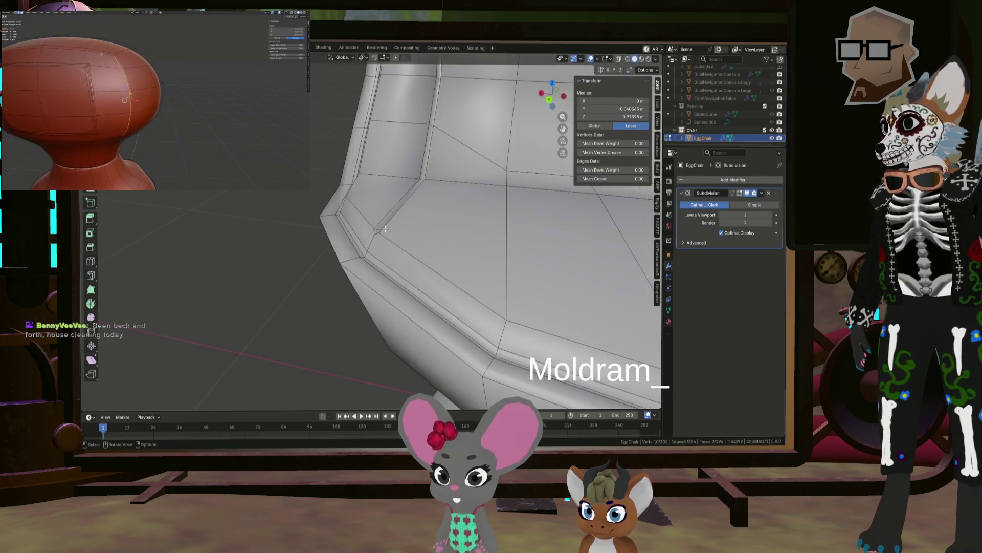
mouse_move(385, 228)
middle_mouse_down()
mouse_move(375, 264)
mouse_move(517, 246)
middle_mouse_up()
Select the inner bevel edge loop at the rim corner and nudge the corner vertex.
left_click(517, 241)
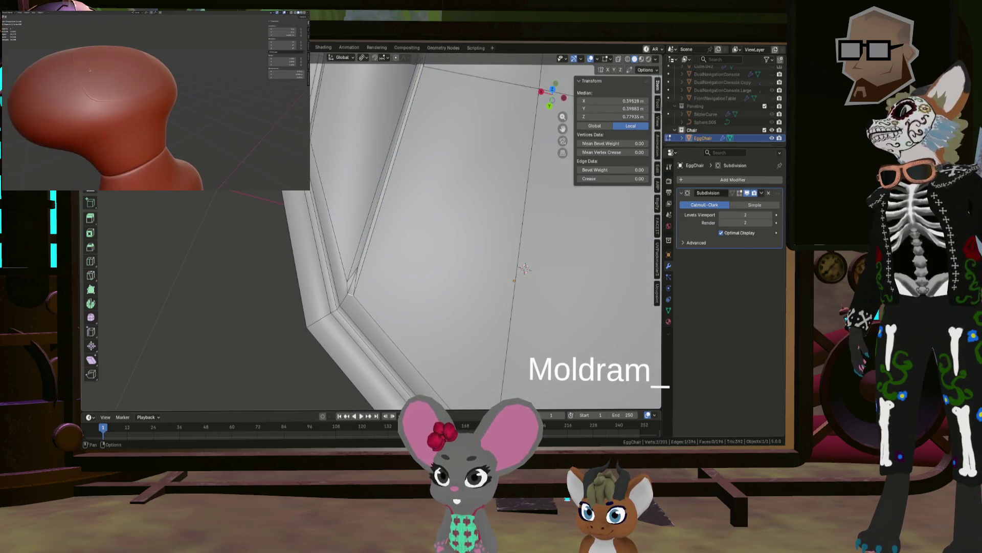
left_click(371, 230, "alt")
middle_click_drag(347, 295, 347, 292)
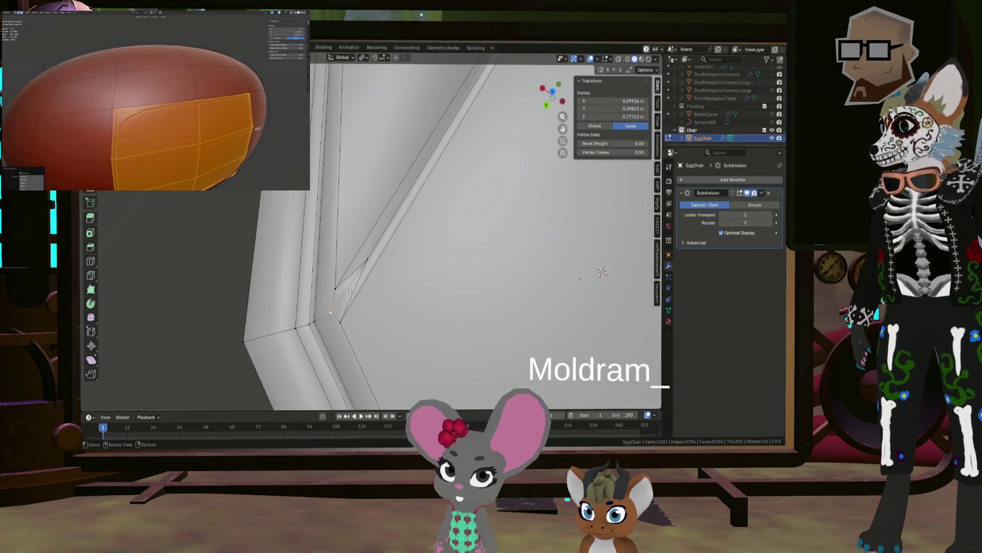
key("g")
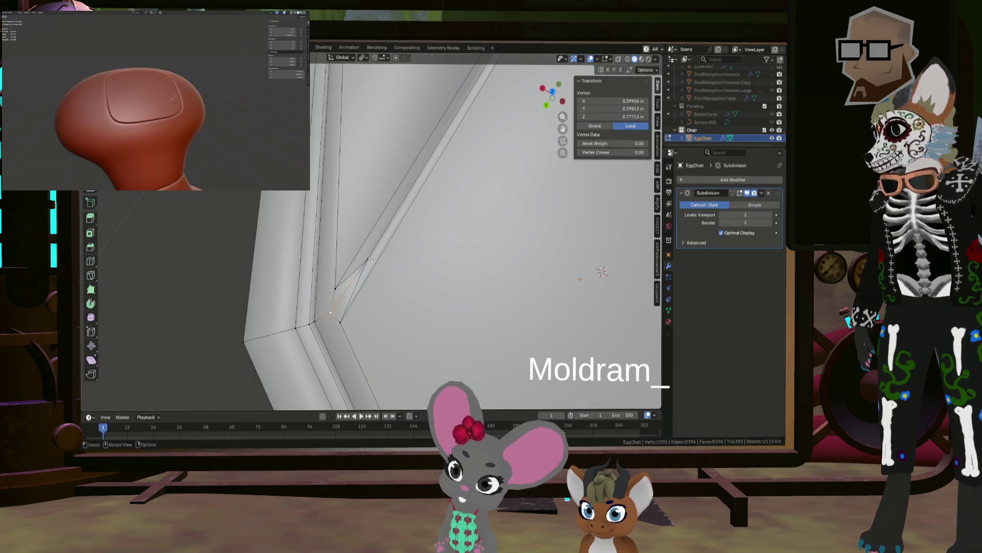
scroll(363, 272, "down", 3)
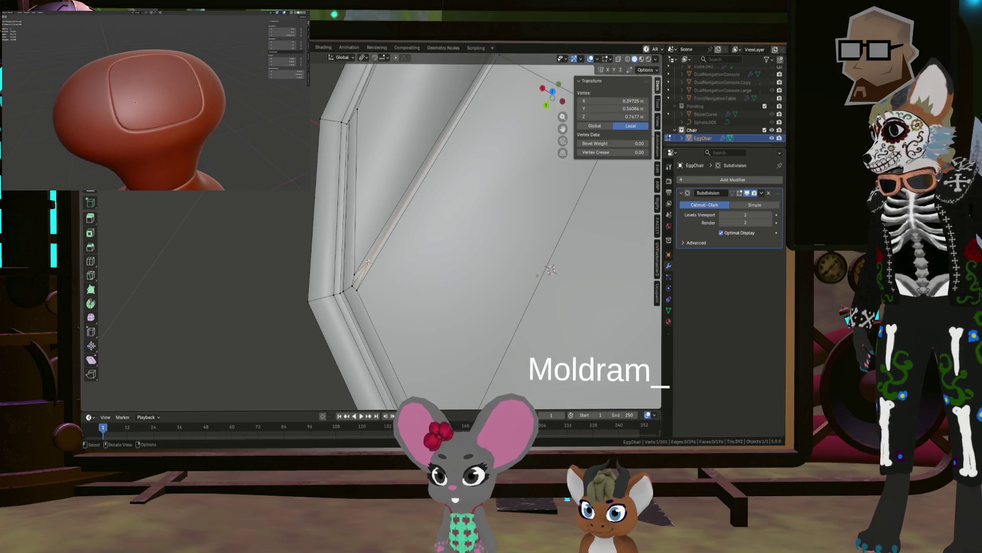
Dissolve the stray vertex at the inner rim corner.
key("x")
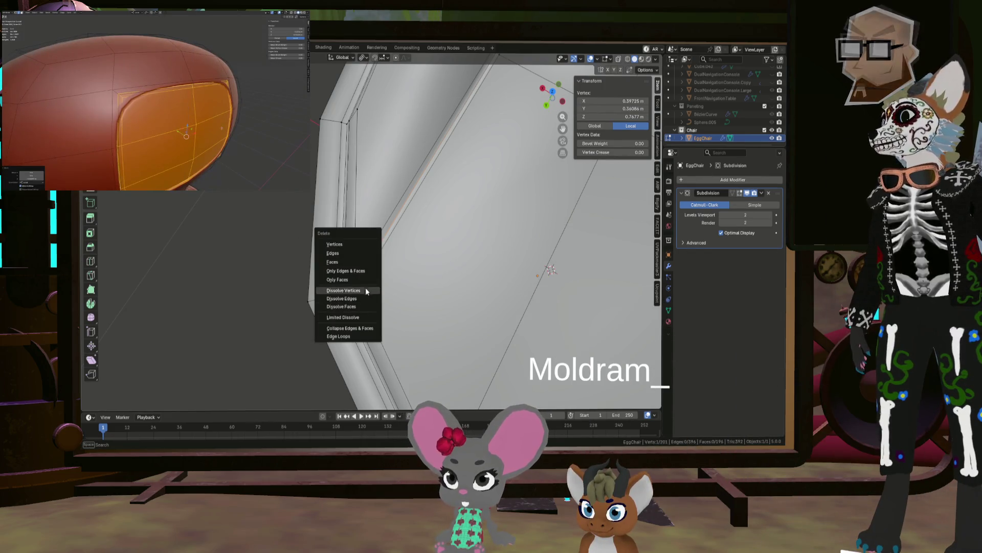
left_click(367, 291)
scroll(409, 266, "down", 5)
mouse_move(409, 266)
middle_mouse_down()
mouse_move(492, 224)
mouse_move(450, 246)
middle_mouse_up()
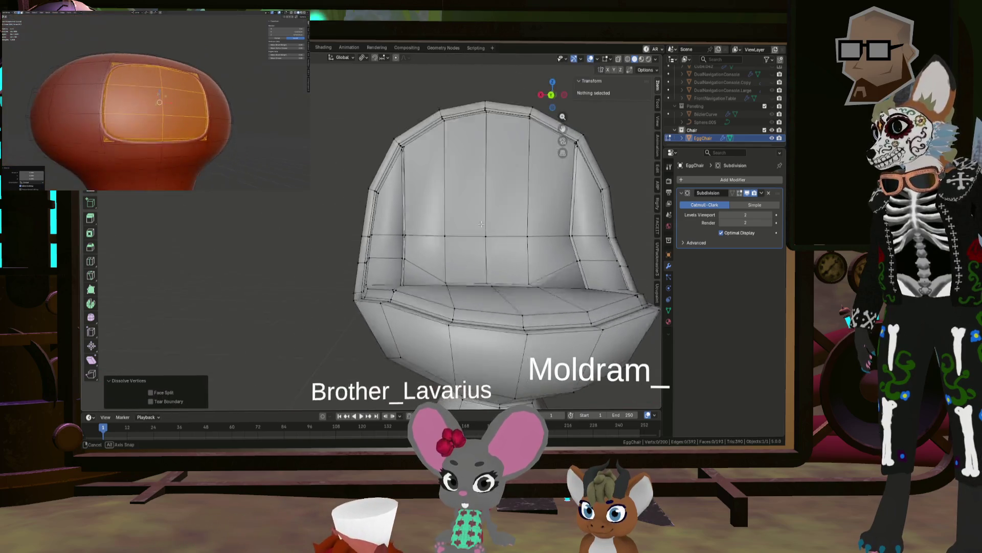
scroll(404, 267, "up", 6)
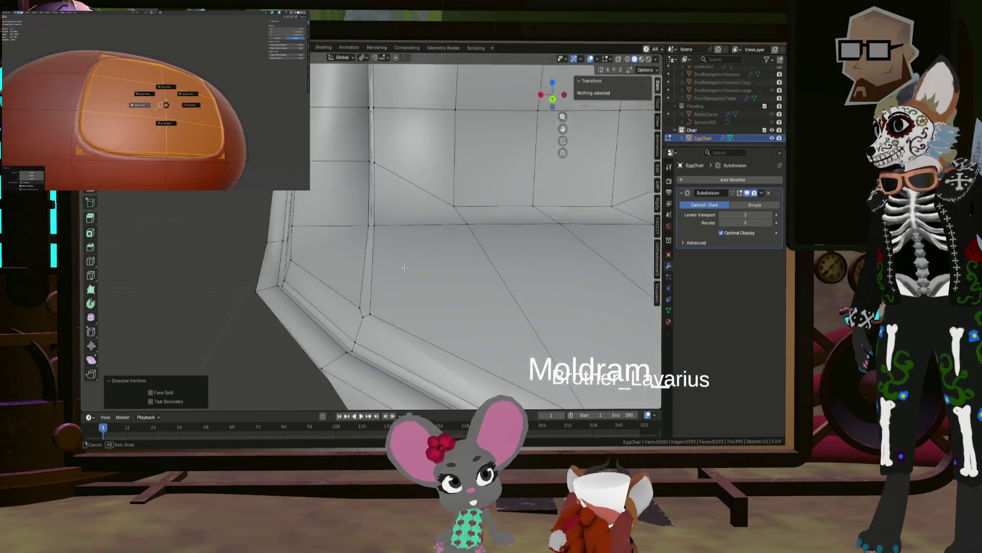
mouse_move(404, 268)
middle_mouse_down()
mouse_move(383, 322)
mouse_move(364, 244)
mouse_move(372, 287)
mouse_move(387, 252)
mouse_move(407, 265)
middle_mouse_up()
Lower a corner vertex slightly, then compare the smoothed result in Object Mode.
key("Tab")
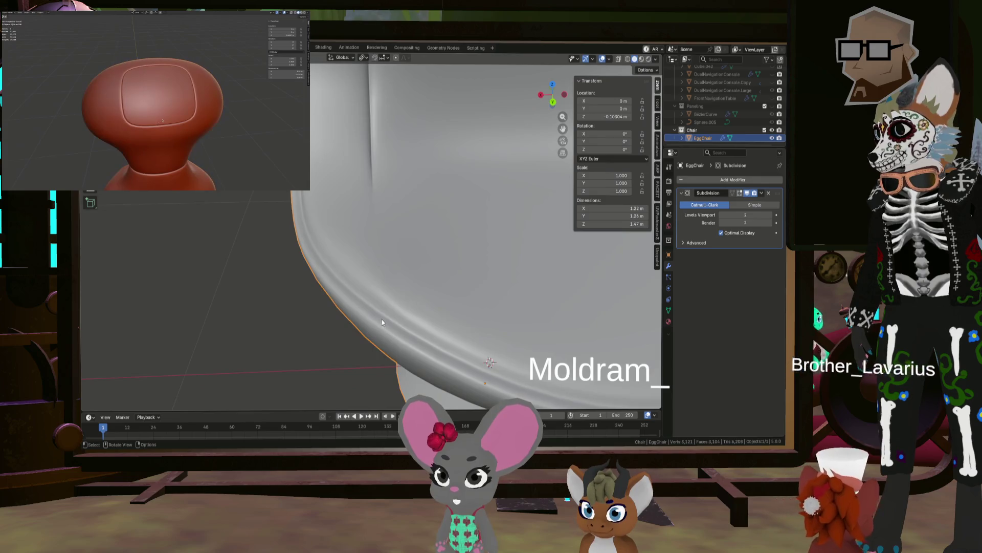
key("Tab")
key("g")
left_click(370, 297)
key("alt+a")
key("Tab")
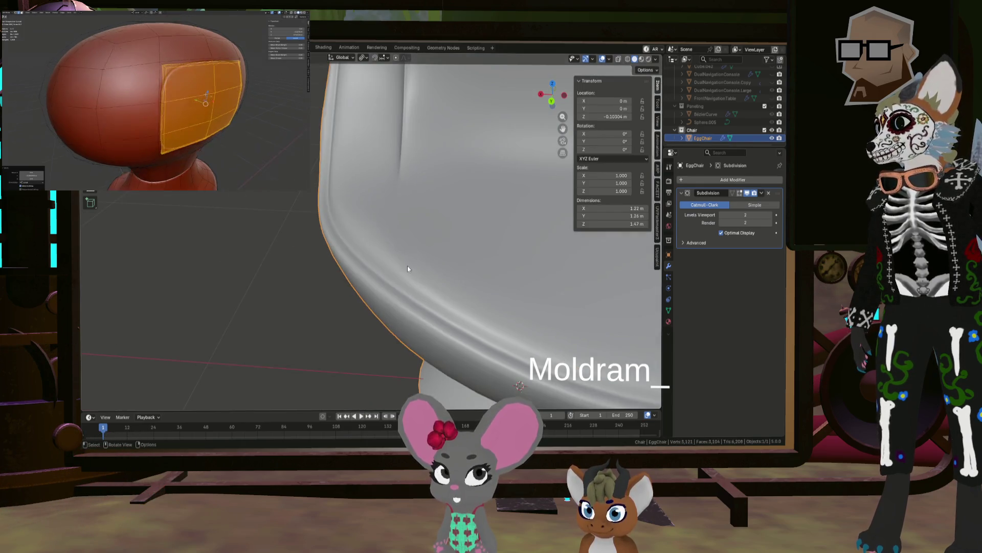
scroll(454, 262, "down", 8)
key("Tab")
scroll(460, 263, "up", 8)
Merge the rim corner vertices at the last selected vertex and check the result.
left_click(487, 266)
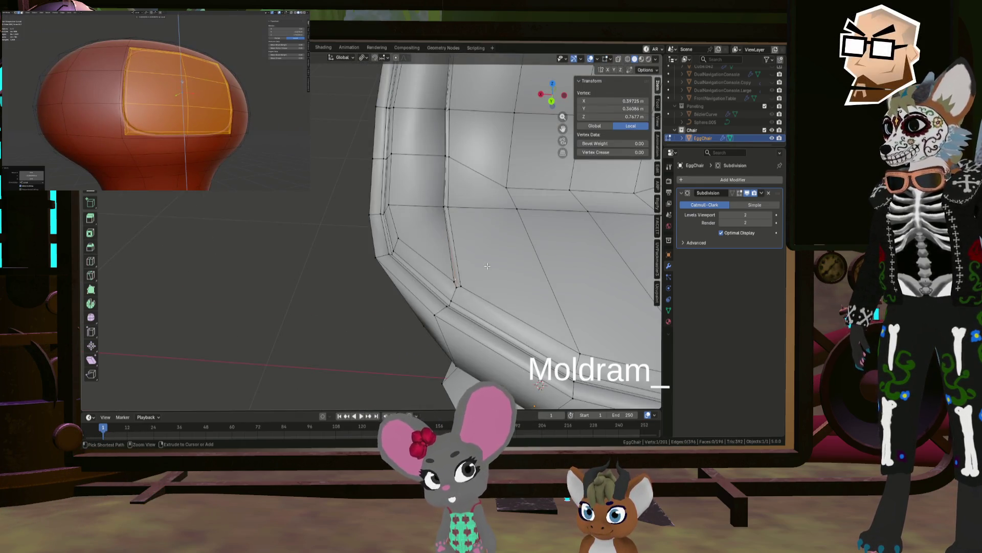
middle_click_drag(487, 266, 398, 283)
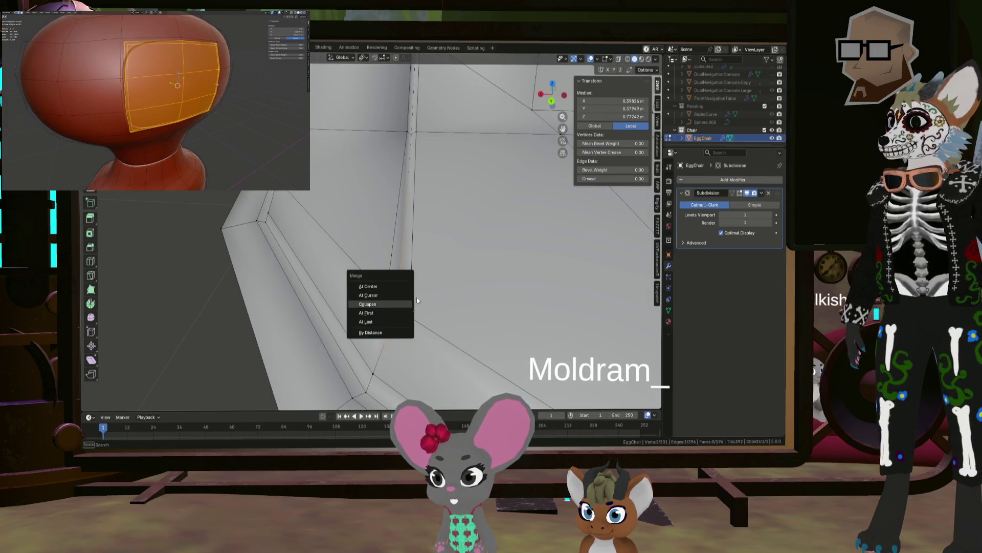
left_click(392, 321)
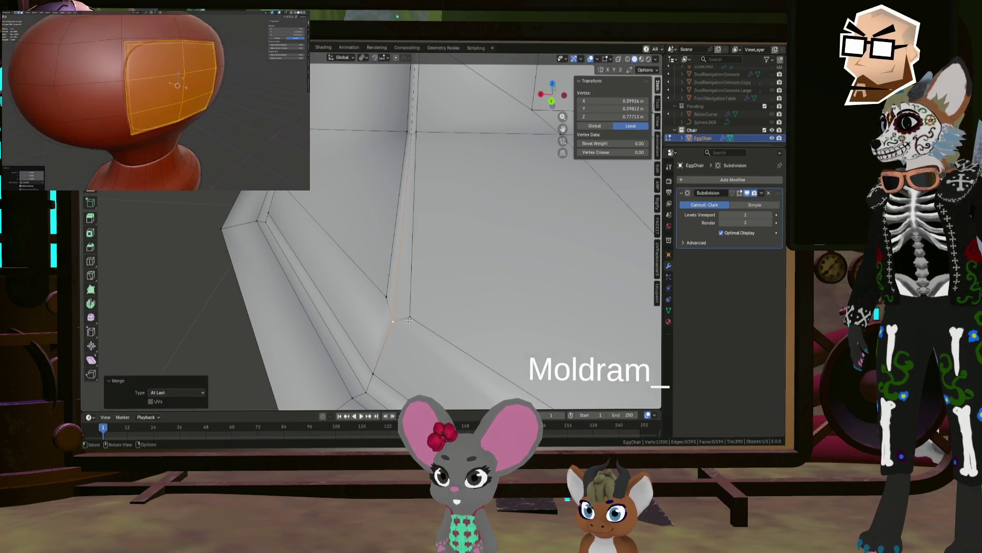
mouse_move(392, 321)
middle_mouse_down()
mouse_move(389, 304)
mouse_move(445, 324)
mouse_move(483, 296)
mouse_move(466, 276)
mouse_move(454, 289)
mouse_move(405, 292)
mouse_move(432, 317)
mouse_move(370, 314)
mouse_move(441, 287)
mouse_move(456, 305)
mouse_move(497, 271)
mouse_move(469, 269)
mouse_move(502, 269)
middle_mouse_up()
key("Tab")
key("Tab")
key("Tab")
key("Tab")
Adjust the matching vertex on the opposite arch corner into place.
scroll(502, 266, "down", 5)
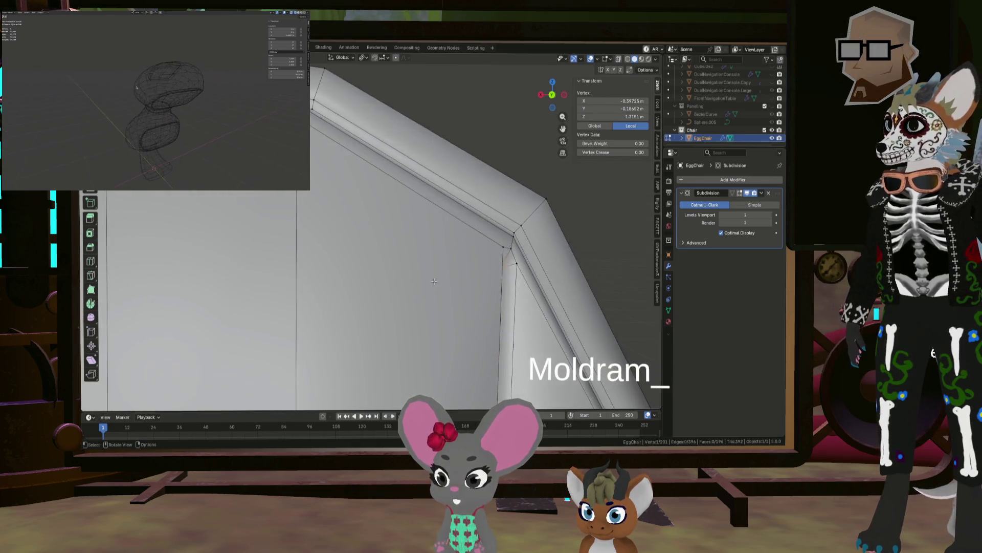
scroll(378, 268, "up", 7)
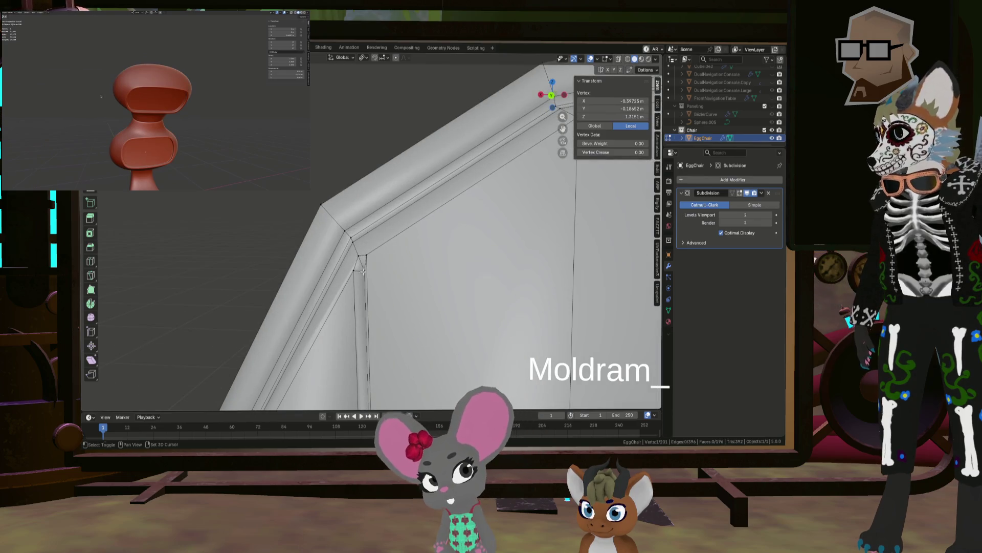
mouse_move(377, 268)
middle_mouse_down()
mouse_move(360, 272)
mouse_move(451, 265)
middle_mouse_up()
key("shift+ctrl+m")
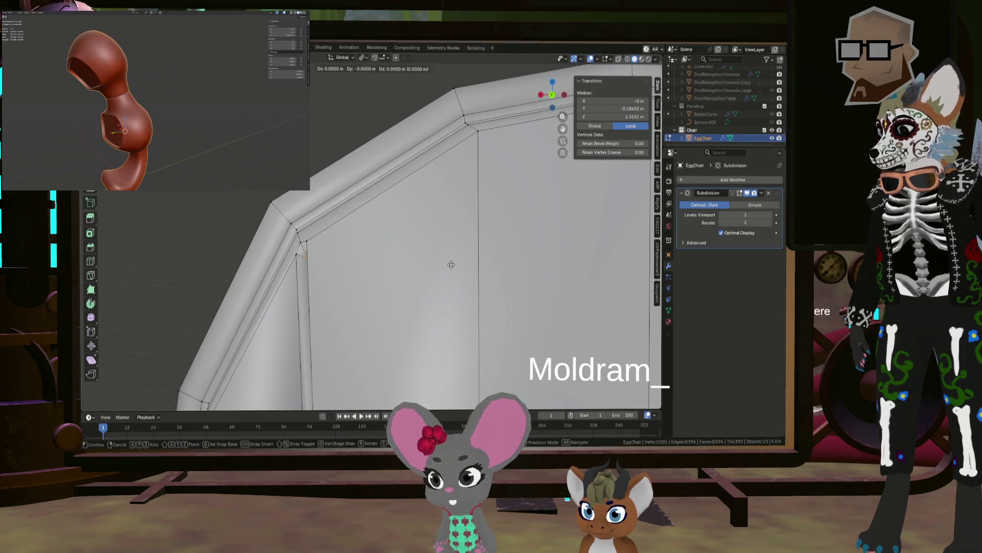
left_click(453, 279)
Inspect the smoothed egg chair from several angles in Object Mode.
key("Tab")
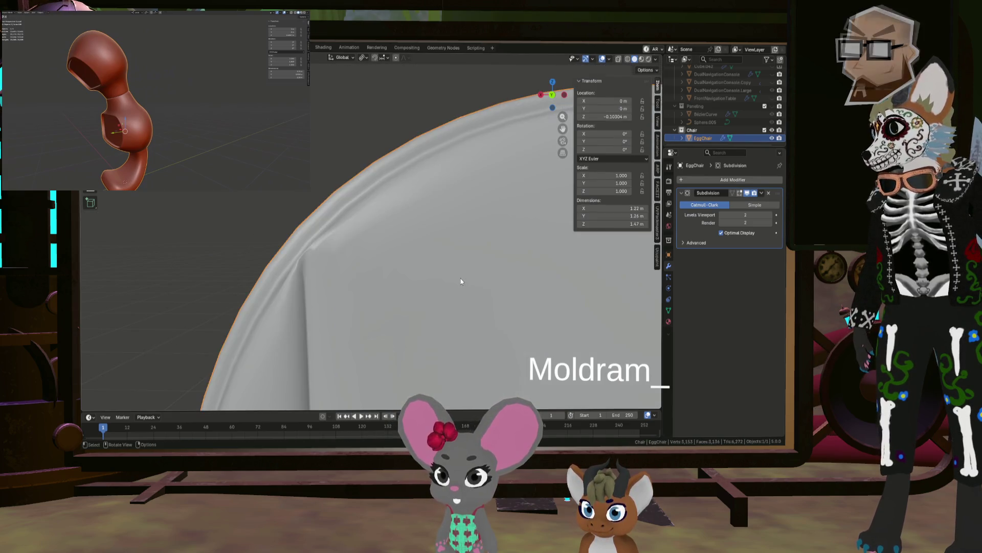
mouse_move(461, 278)
middle_mouse_down()
mouse_move(406, 281)
mouse_move(425, 285)
mouse_move(416, 265)
mouse_move(389, 283)
middle_mouse_up()
key("Tab")
scroll(439, 281, "down", 5)
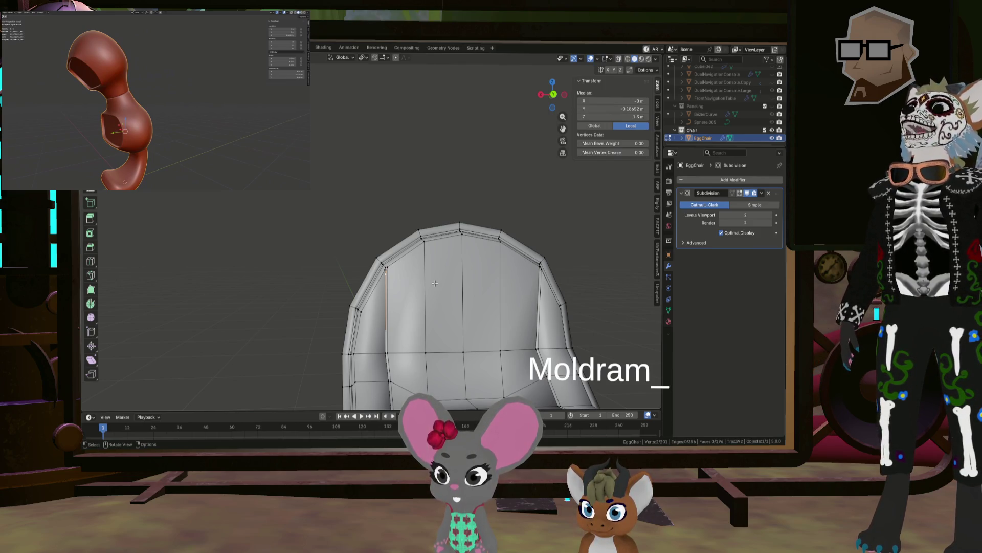
key("Tab")
scroll(434, 283, "down", 5)
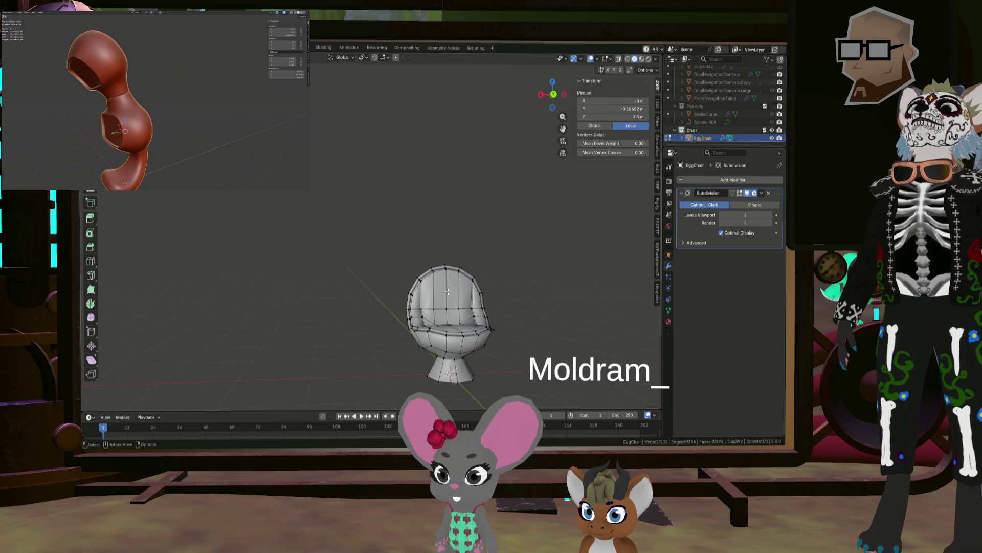
middle_click_drag(434, 284, 503, 309)
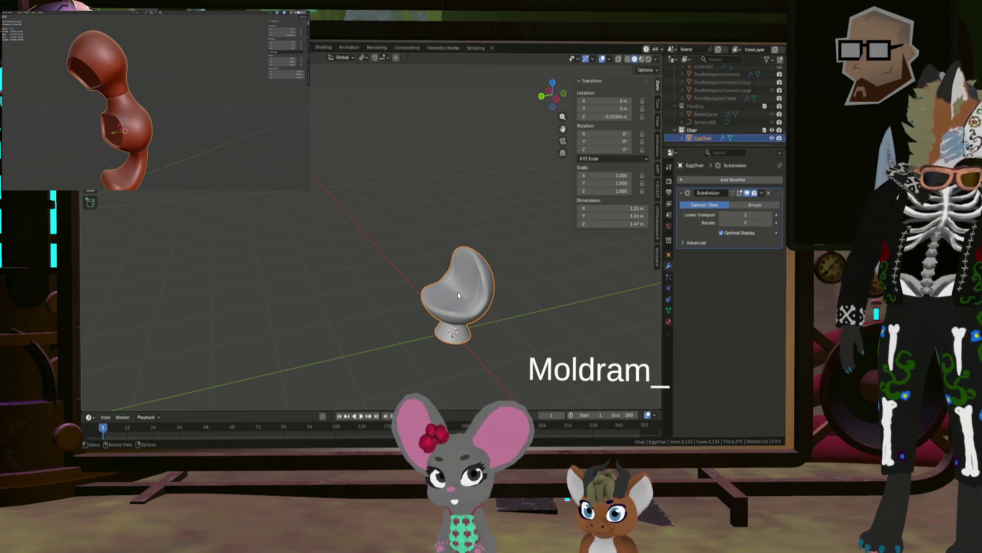
middle_click_drag(459, 288, 520, 287)
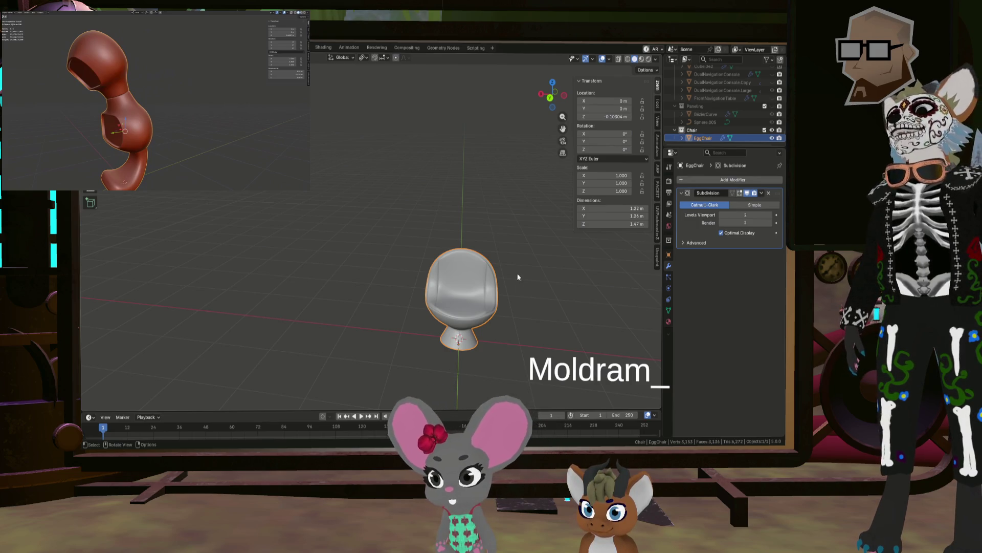
middle_click_drag(518, 287, 516, 285)
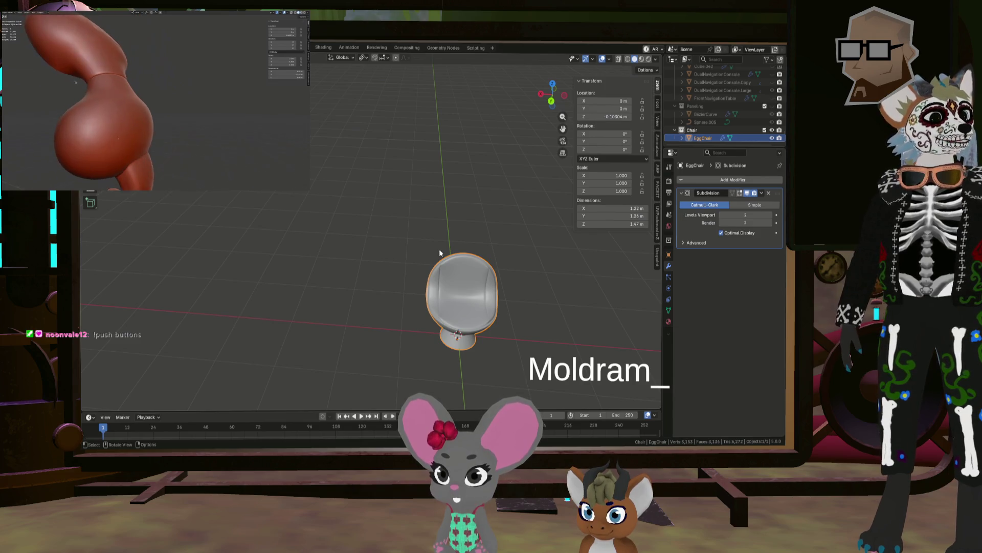
mouse_move(439, 249)
middle_mouse_down()
mouse_move(465, 268)
mouse_move(490, 261)
middle_mouse_up()
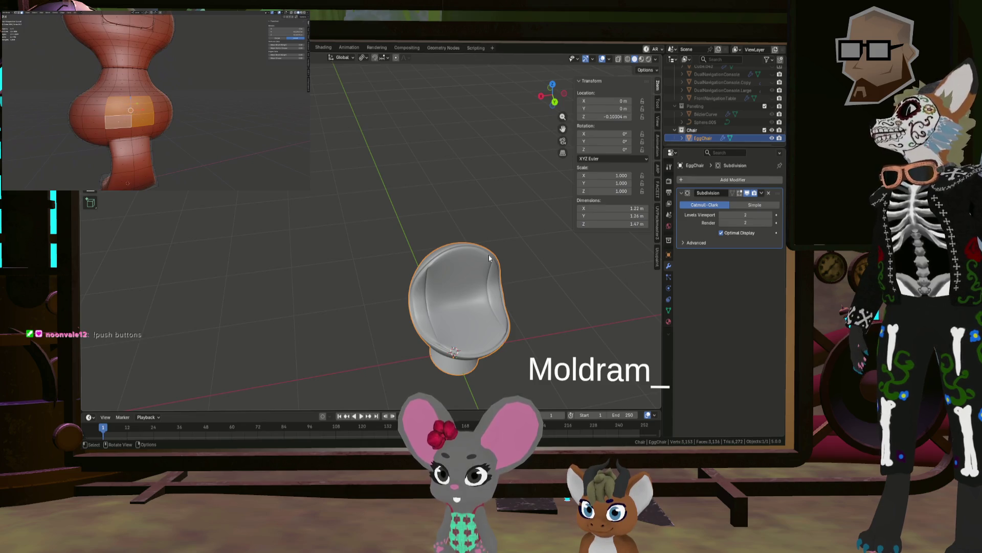
mouse_move(489, 259)
middle_mouse_down()
mouse_move(513, 262)
mouse_move(434, 264)
mouse_move(477, 266)
middle_mouse_up()
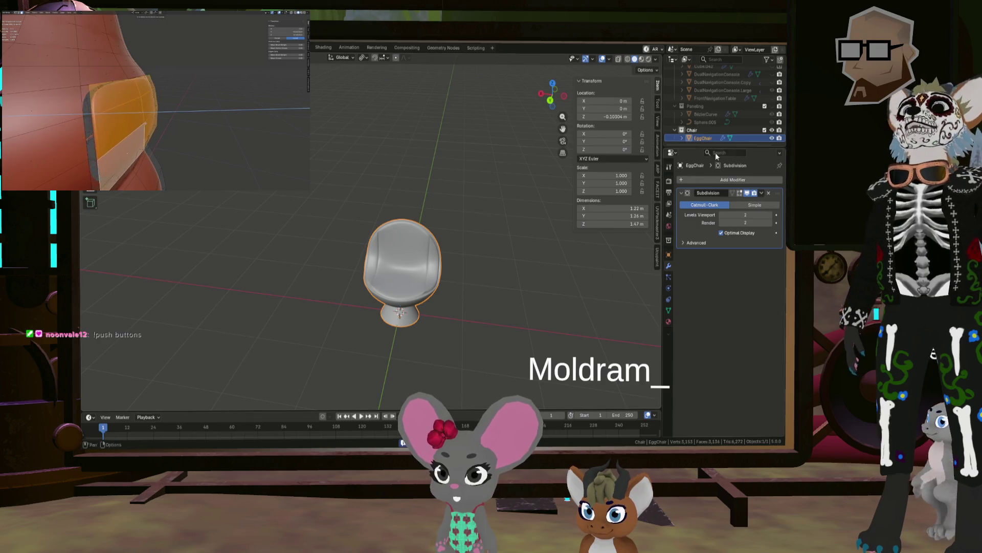
Duplicate the chair in place and move EggChair.001 into the Scene Collection.
key("shift+d")
key("Escape")
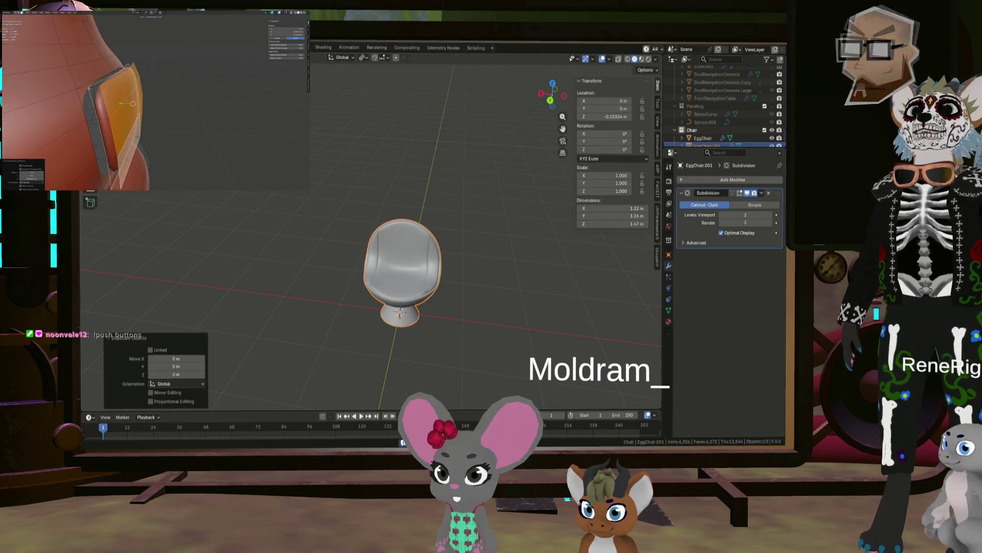
scroll(758, 141, "down", 1)
left_click(723, 139)
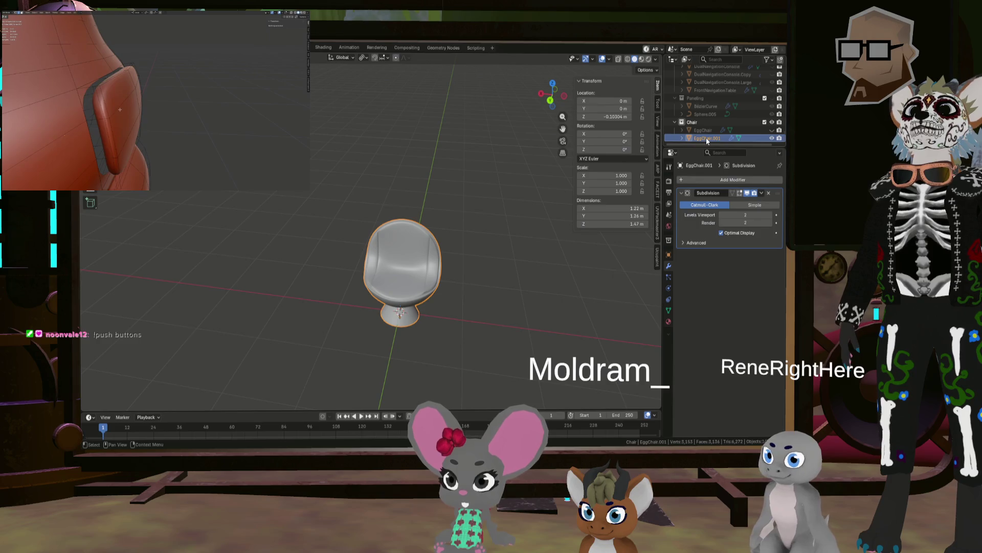
left_click_drag(707, 140, 704, 86)
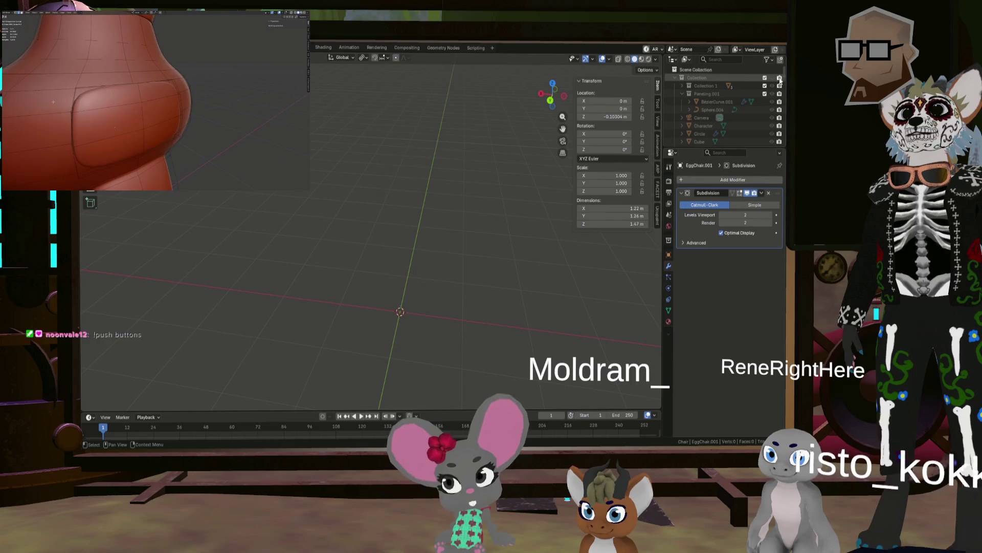
Unhide the cockpit collection and view the revealed room scene.
left_click(773, 78)
scroll(727, 102, "down", 5)
mouse_move(446, 194)
middle_mouse_down()
mouse_move(430, 219)
mouse_move(400, 197)
middle_mouse_up()
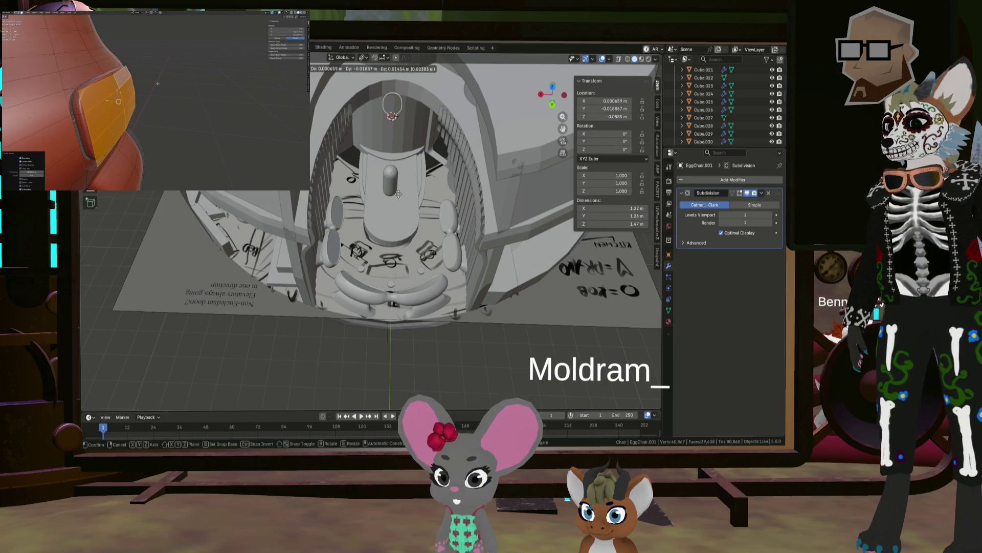
Move the chair copy along Y into the cockpit and scale it to 0.7.
left_click(413, 356)
middle_click_drag(413, 356, 400, 265)
scroll(448, 263, "up", 4)
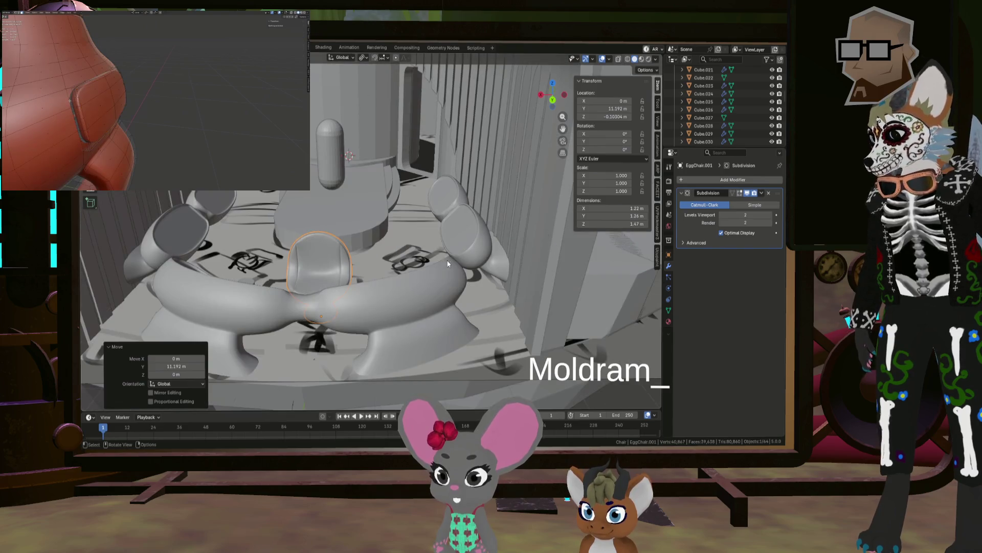
left_click(412, 267)
middle_click_drag(413, 267, 337, 233)
Raise the copy along Z, shrink it to about 0.611, then select its whole mesh in Edit Mode.
key("g")
key("z")
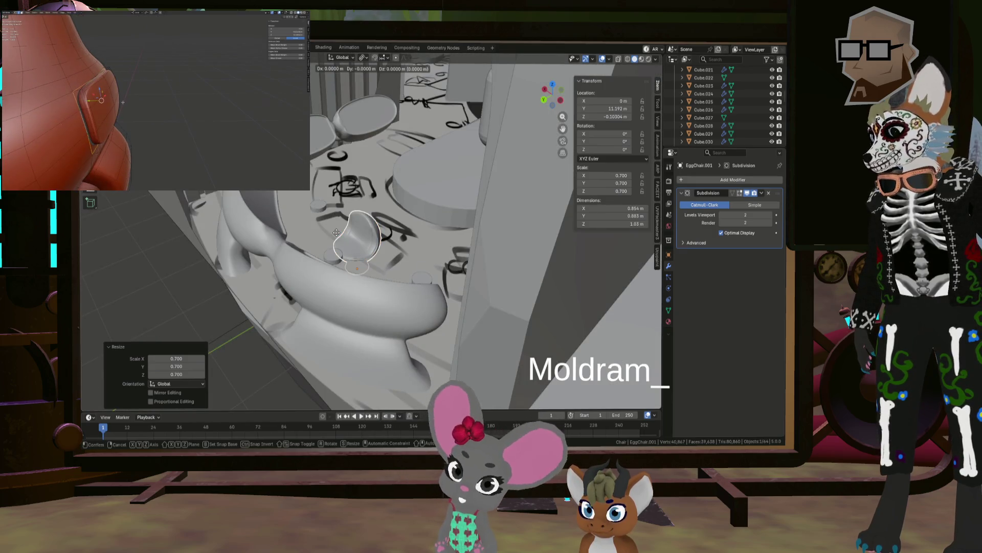
left_click(340, 213)
mouse_move(340, 212)
middle_mouse_down()
mouse_move(430, 220)
mouse_move(348, 213)
mouse_move(404, 241)
mouse_move(363, 248)
middle_mouse_up()
left_click(421, 223)
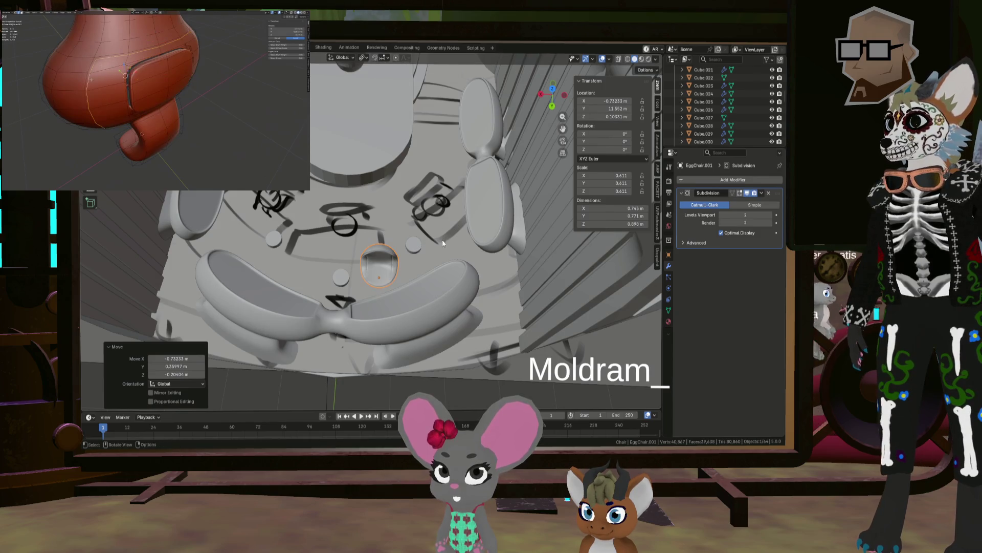
mouse_move(442, 239)
middle_mouse_down()
mouse_move(401, 258)
mouse_move(368, 250)
mouse_move(370, 226)
mouse_move(367, 249)
mouse_move(344, 246)
middle_mouse_up()
key("ctrl+z")
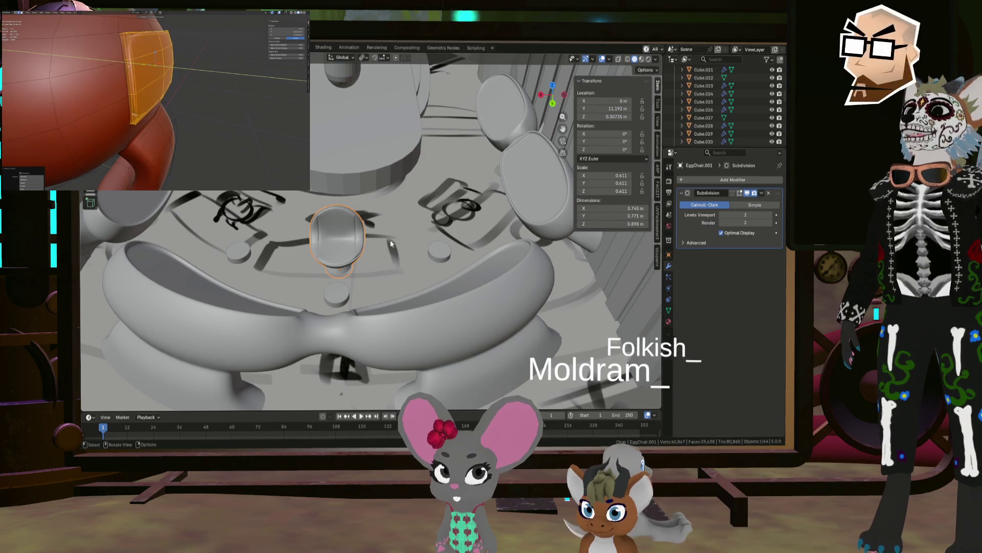
key("Tab")
key("l")
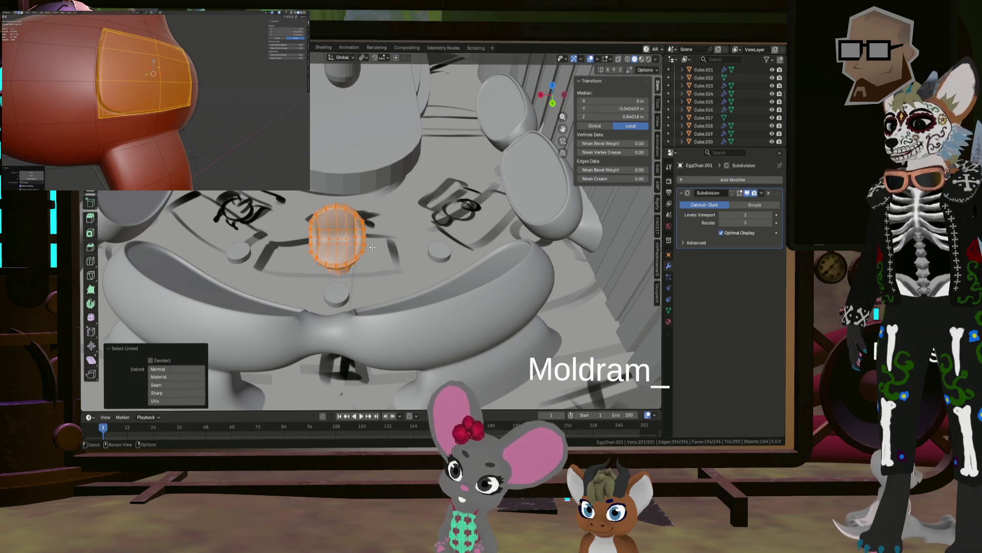
Move the chair mesh sideways and rotate it 22.8° about Z.
key("g")
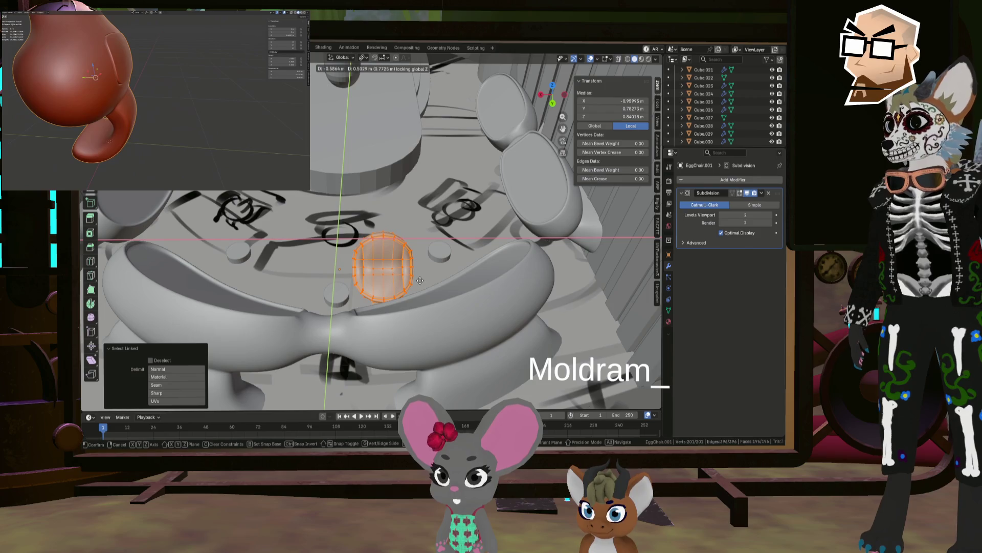
left_click(417, 275)
key("r")
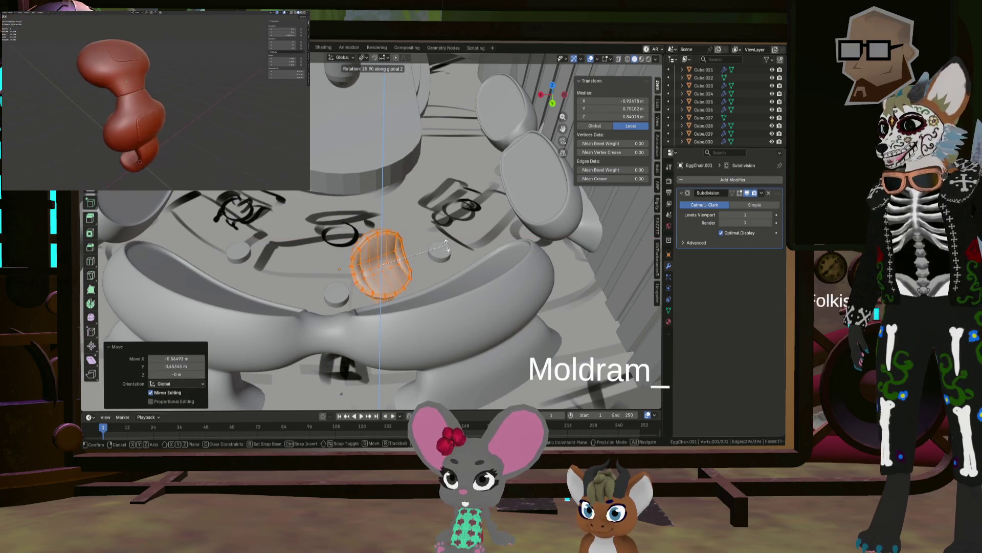
left_click(419, 287)
mouse_move(419, 287)
middle_mouse_down()
mouse_move(392, 309)
mouse_move(420, 303)
middle_mouse_up()
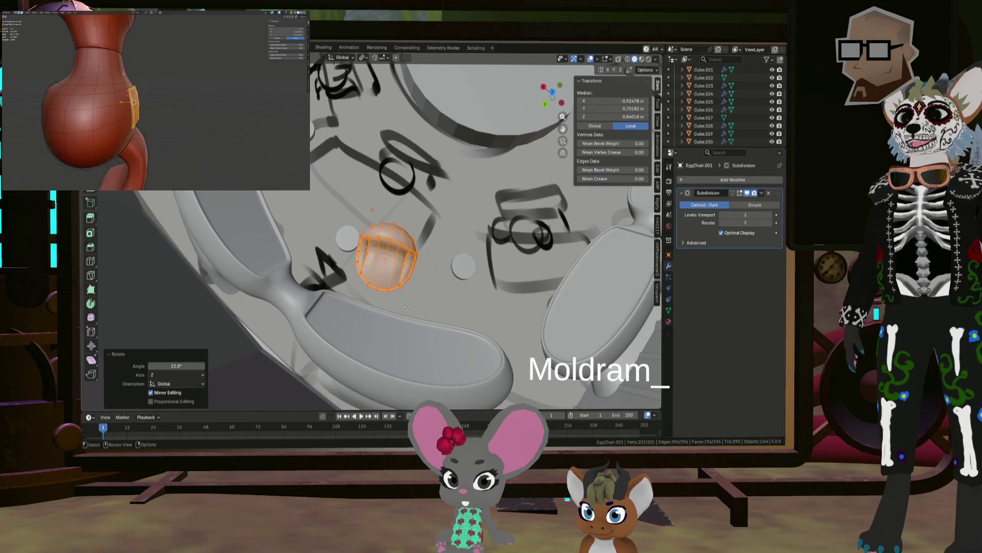
Duplicate the chair beside the first and select both chairs.
key("shift+d")
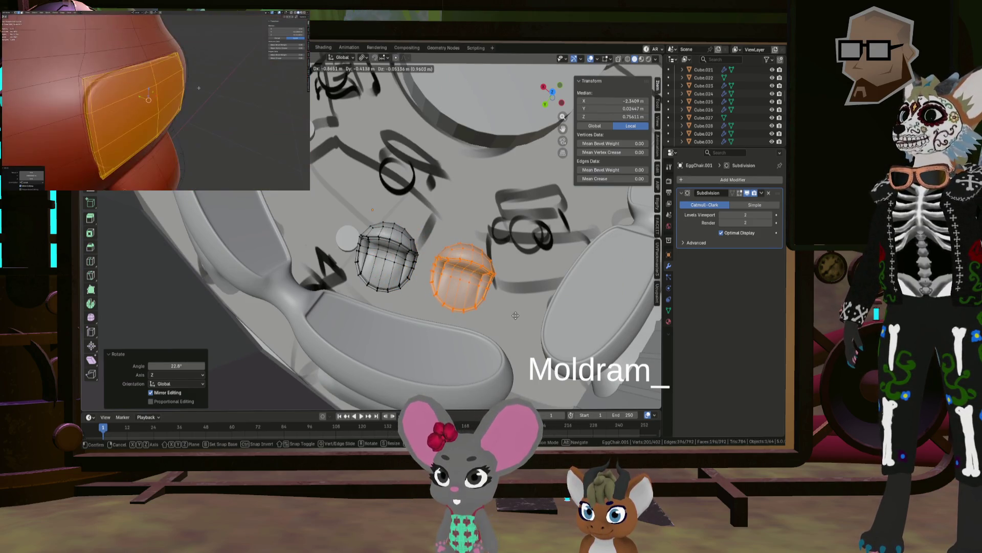
left_click(515, 316)
middle_click_drag(515, 315, 396, 291)
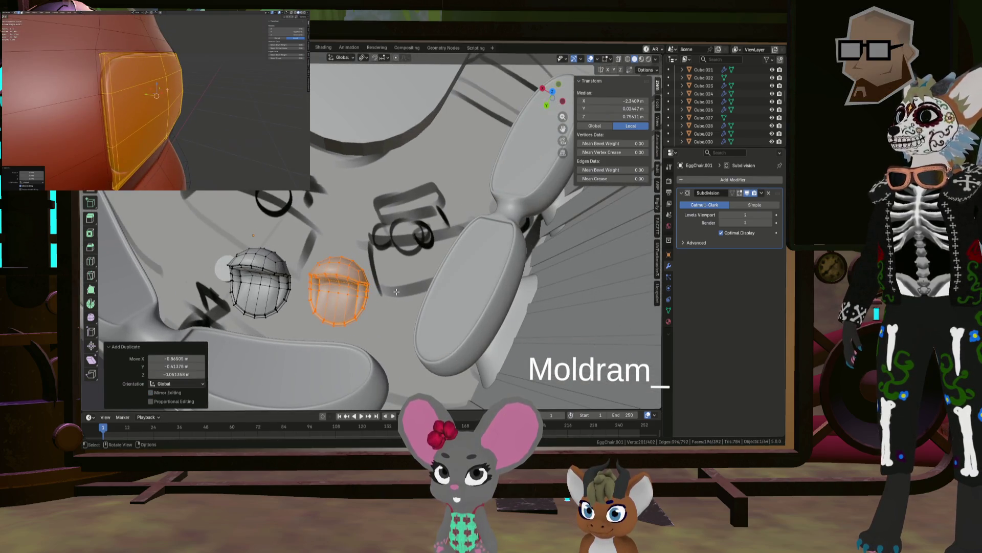
key("l")
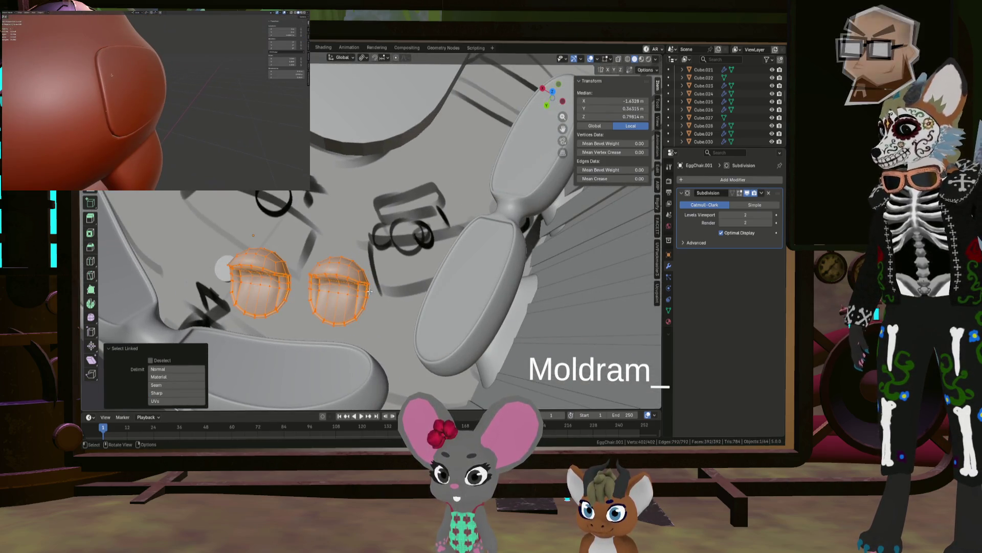
Duplicate both chairs and change the rotation pivot point.
key("shift+d")
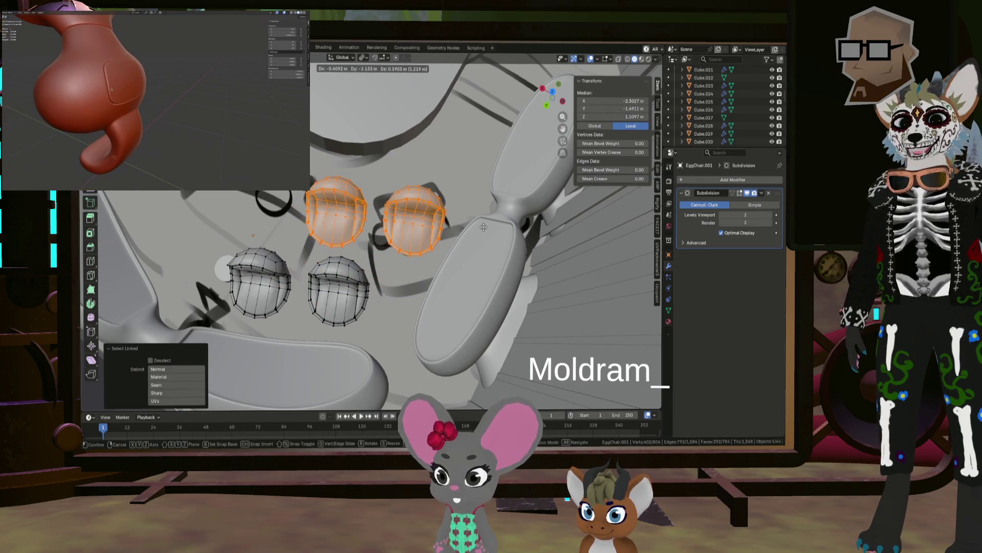
left_click(483, 227)
key("x")
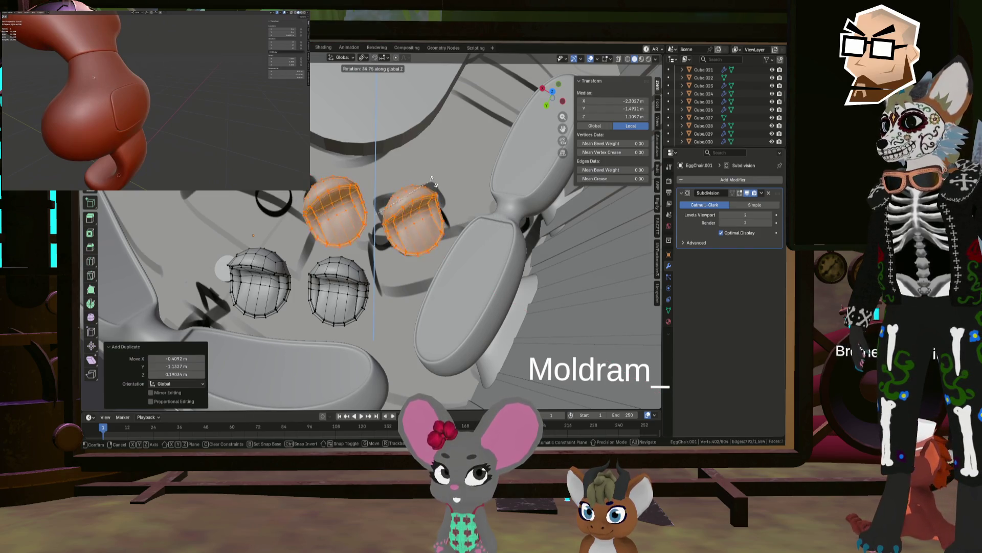
key("Escape")
left_click(362, 57)
left_click(383, 107)
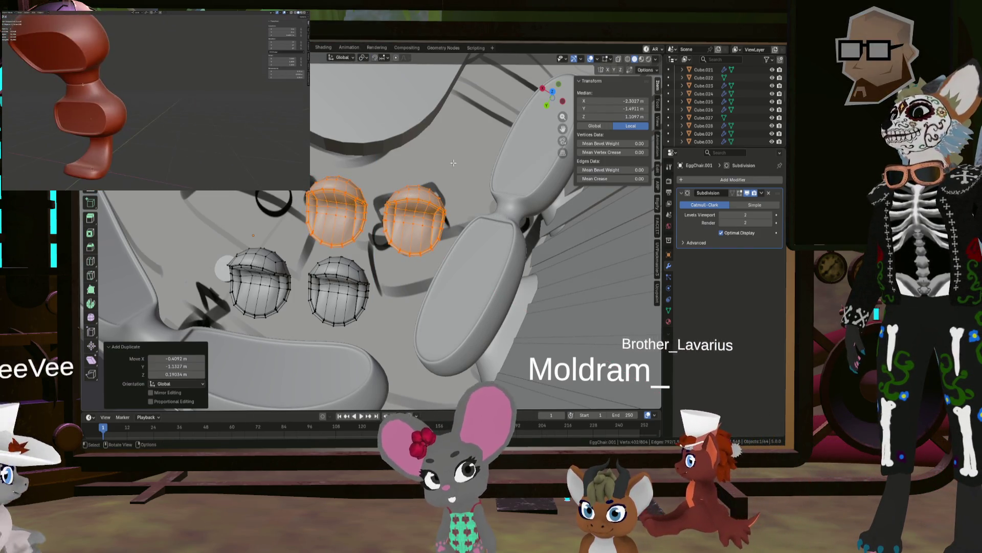
Rotate the two copies 60.7° about Z and move them up and right.
key("r")
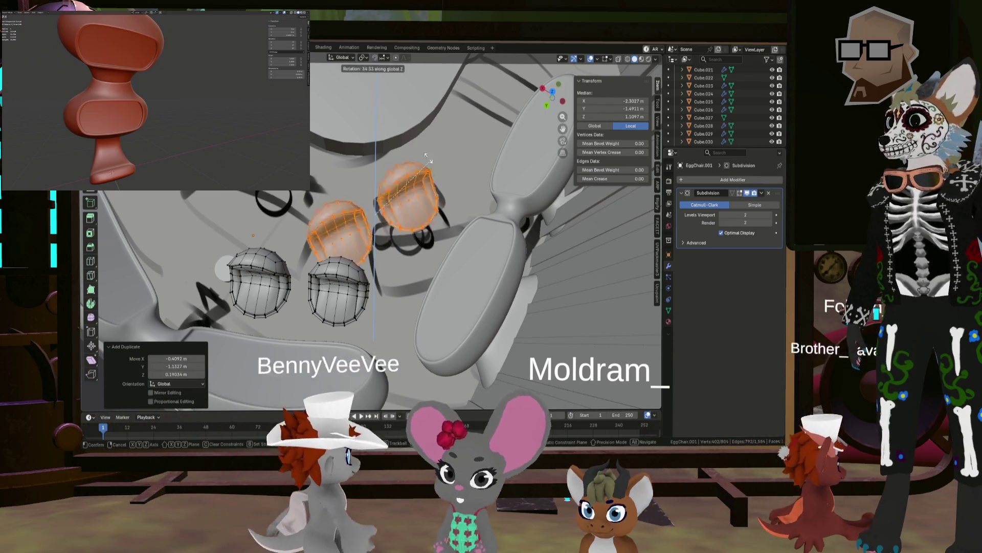
left_click(406, 175)
key("g")
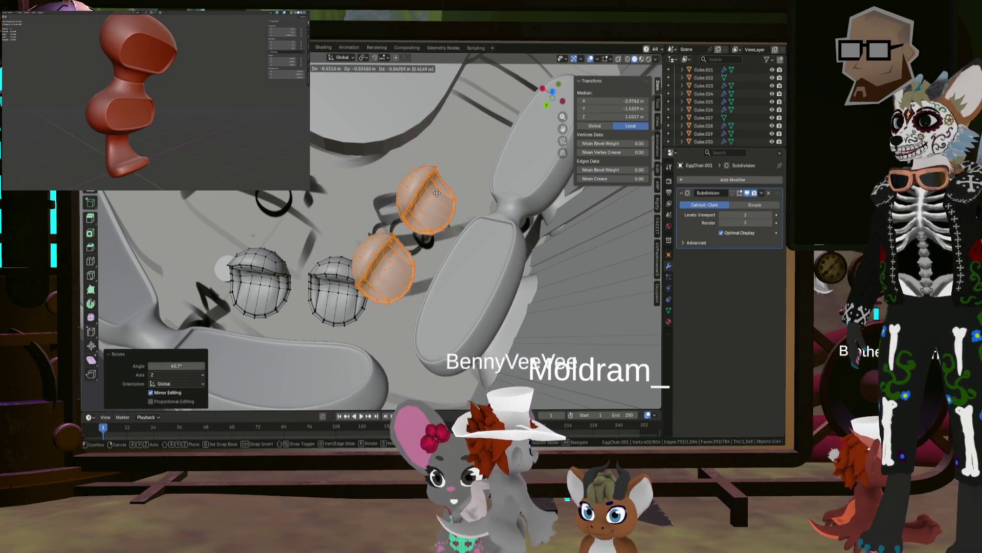
left_click(449, 190)
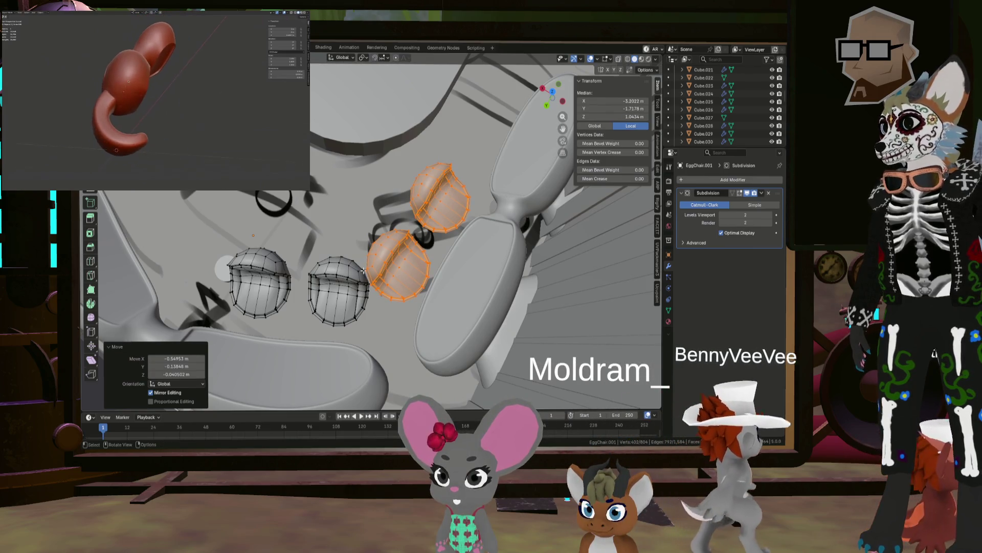
middle_click_drag(509, 196, 423, 233)
Undo the extra chair pair, then shrink the right orb and stretch it taller along Z.
key("ctrl+z")
key("ctrl+z")
key("ctrl+z")
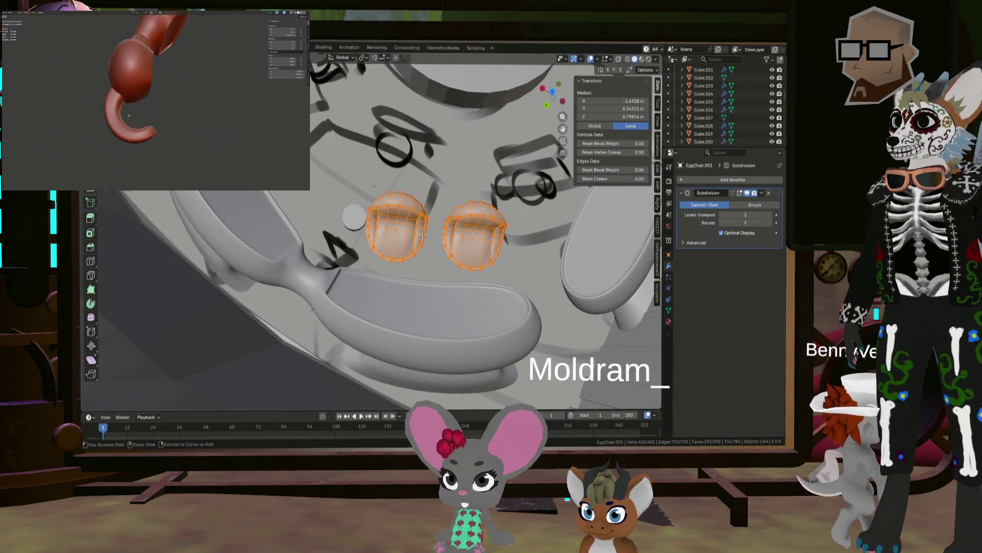
left_click(391, 232)
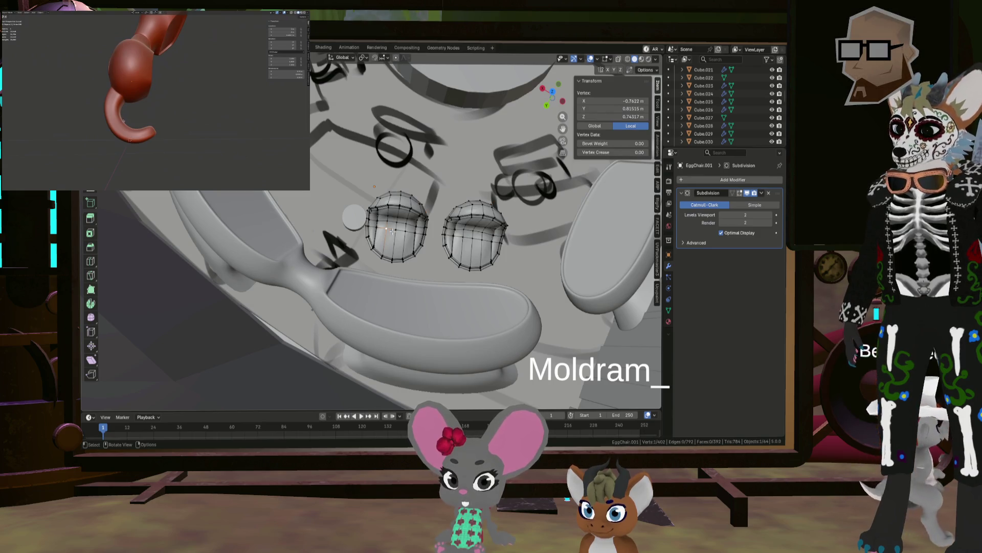
key("ctrl+l")
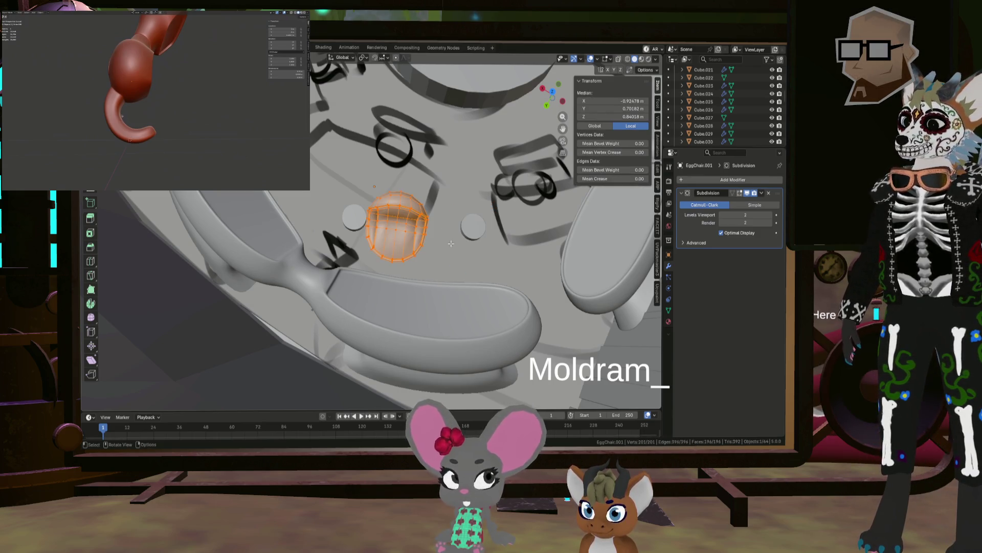
key("s")
left_click(443, 242)
key("s")
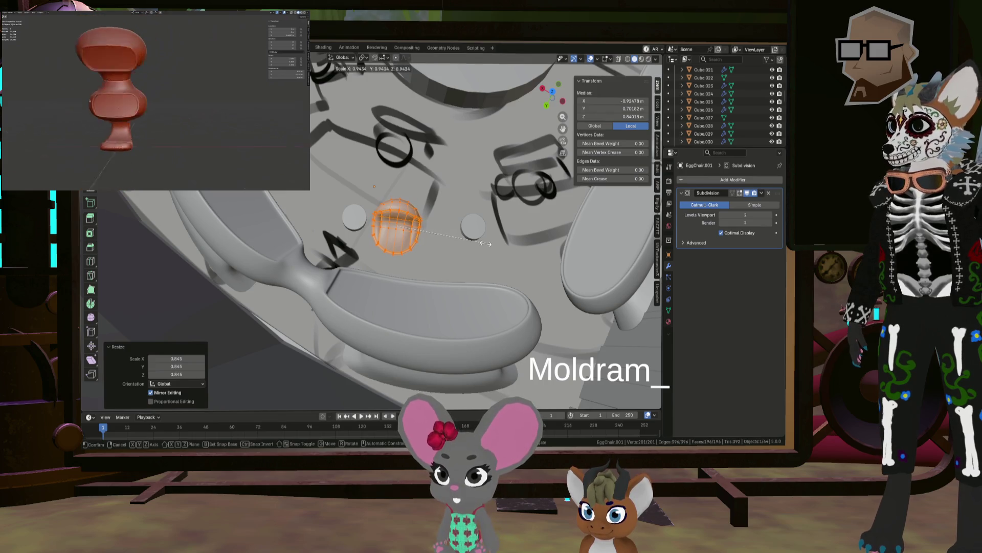
left_click(486, 243)
mouse_move(486, 244)
middle_mouse_down()
mouse_move(573, 179)
mouse_move(608, 181)
middle_mouse_up()
mouse_move(455, 282)
middle_mouse_down()
mouse_move(452, 290)
mouse_move(489, 287)
mouse_move(432, 276)
mouse_move(401, 248)
mouse_move(412, 266)
middle_mouse_up()
left_click(499, 290)
Slide the reshaped orb along Y and place a duplicate beside it.
key("g")
right_click(443, 286)
key("g")
key("y")
left_click(414, 258)
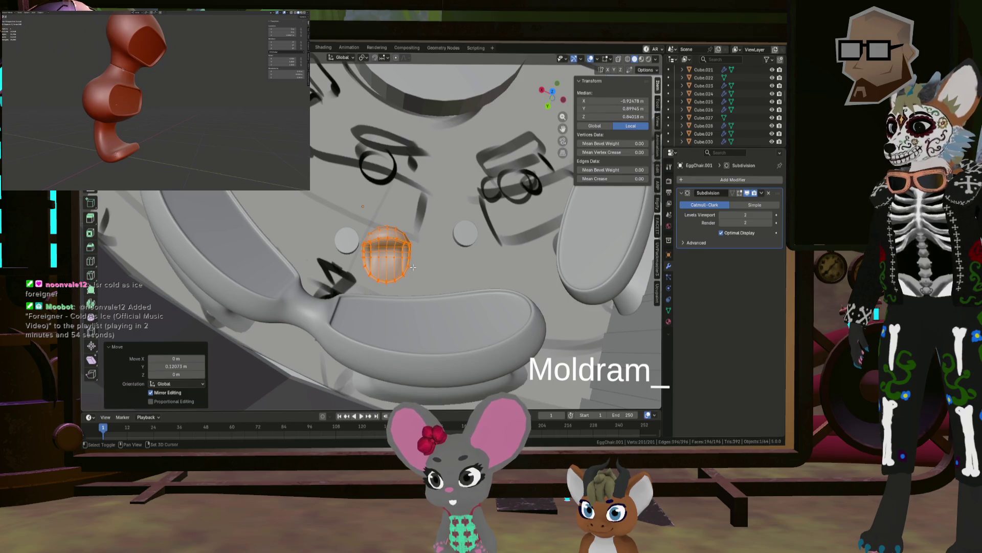
key("shift+d")
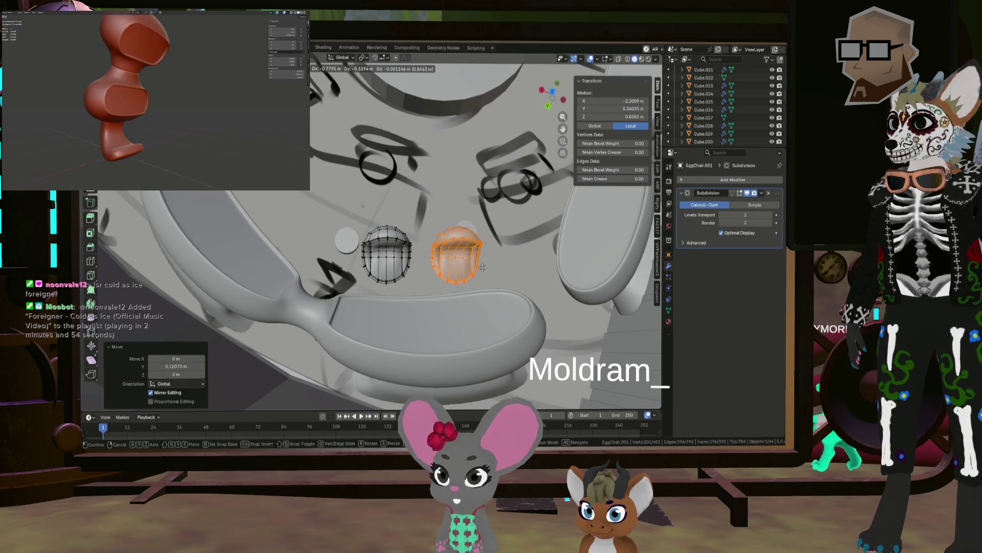
left_click(481, 265)
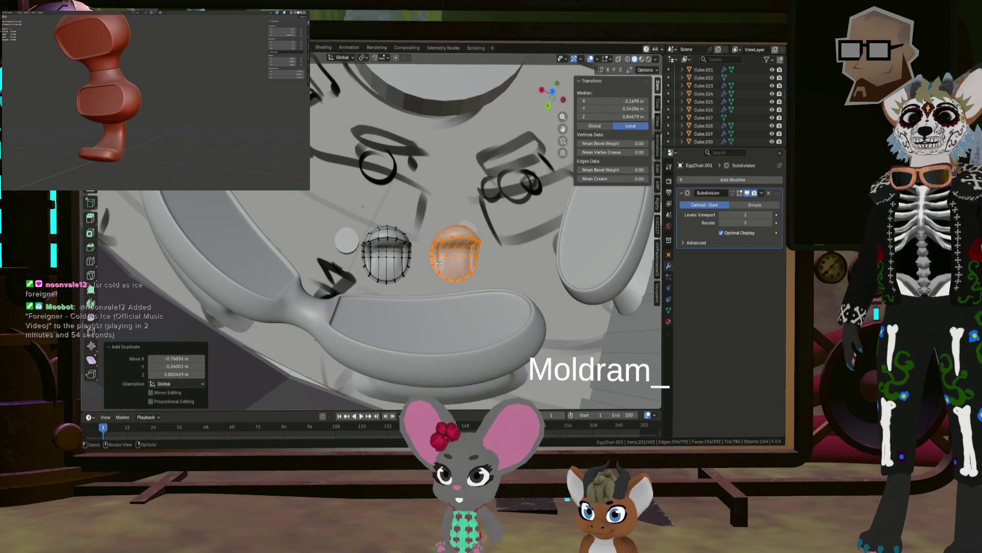
Duplicate the orb pair further along the chair, rotated 68° about Z.
left_click(386, 261)
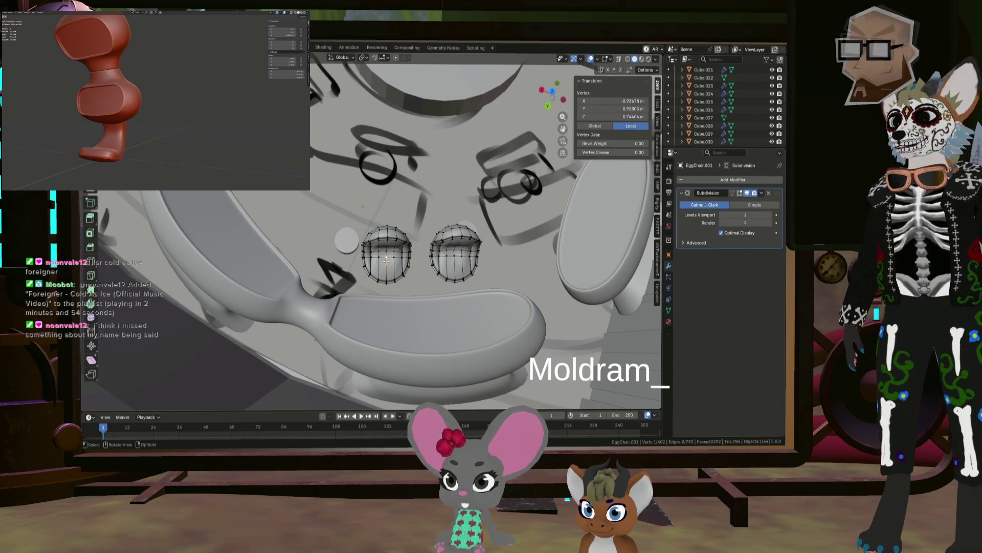
key("l")
key("l")
mouse_move(456, 256)
middle_mouse_down()
mouse_move(355, 277)
mouse_move(388, 281)
middle_mouse_up()
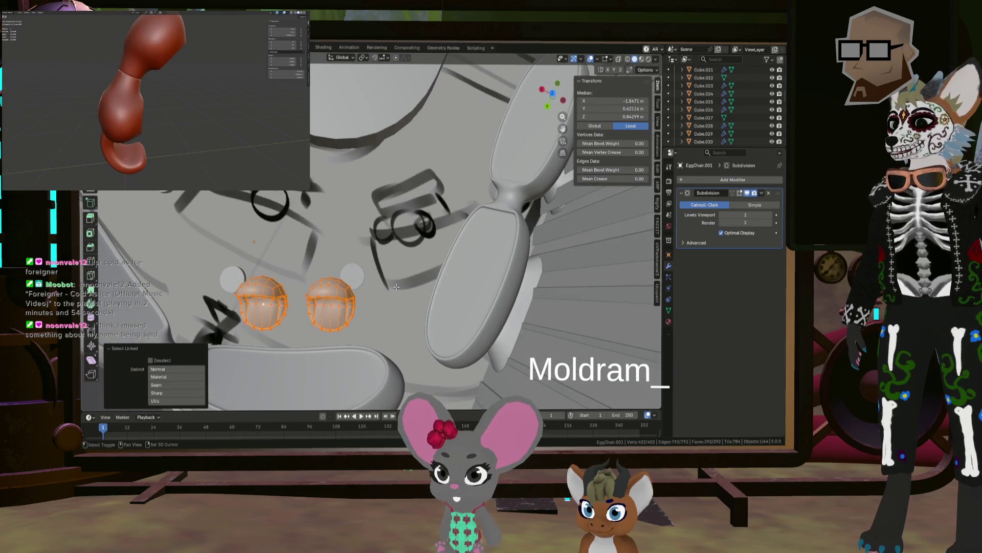
key("shift+d")
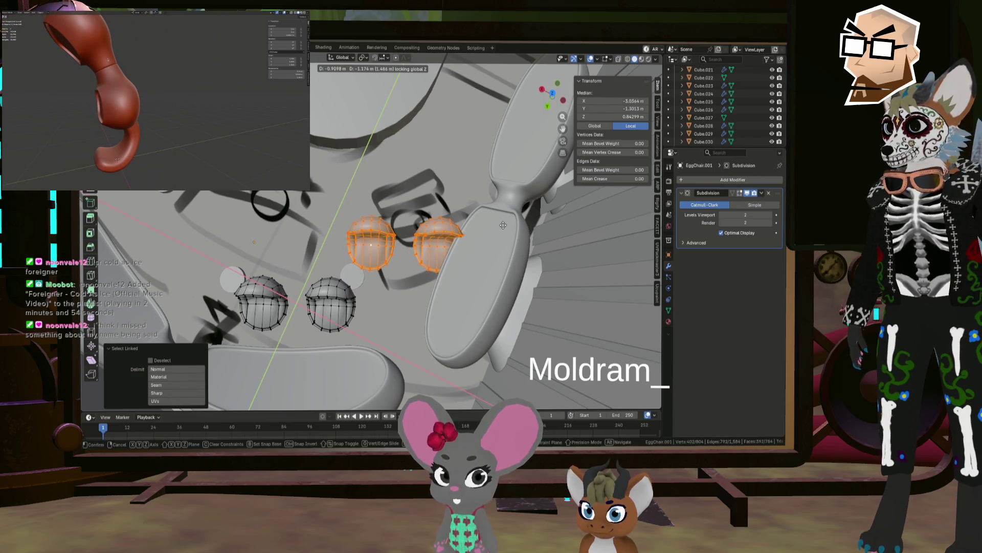
left_click(503, 225)
key("z")
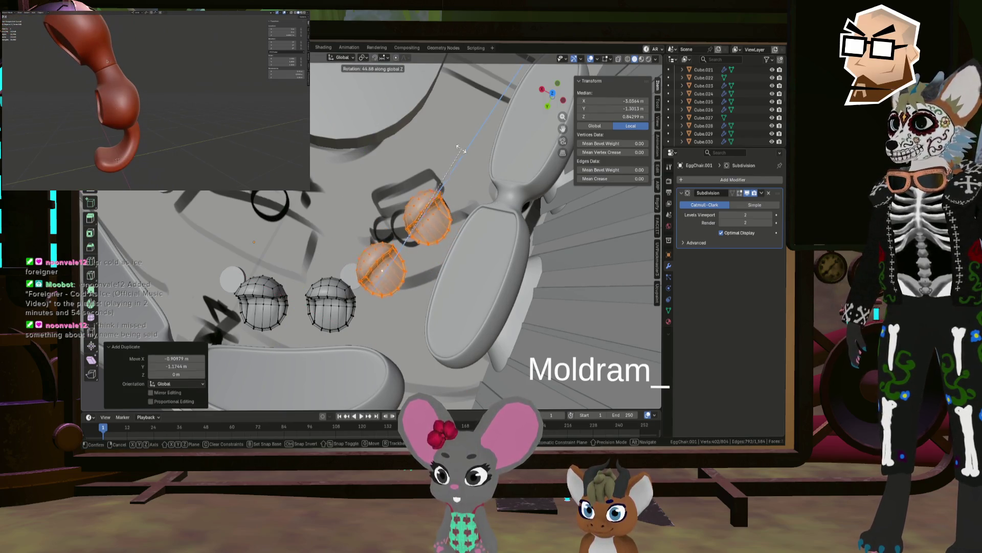
left_click(419, 133)
In top view, reposition the rotated copies and duplicate them about -1.82 m down Y.
middle_click_drag(419, 133, 663, 127)
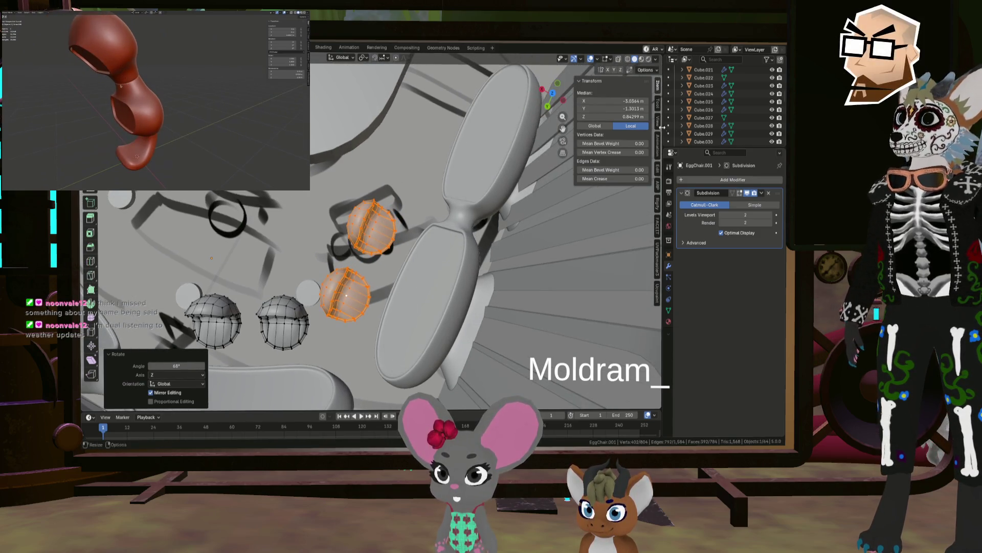
left_click(553, 94)
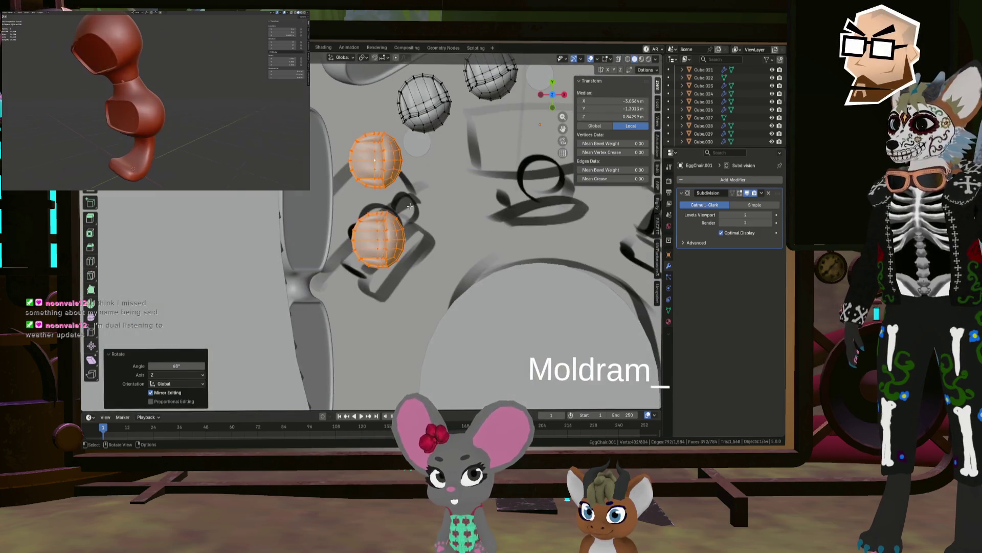
middle_click_drag(425, 196, 449, 212, "shift")
key("g")
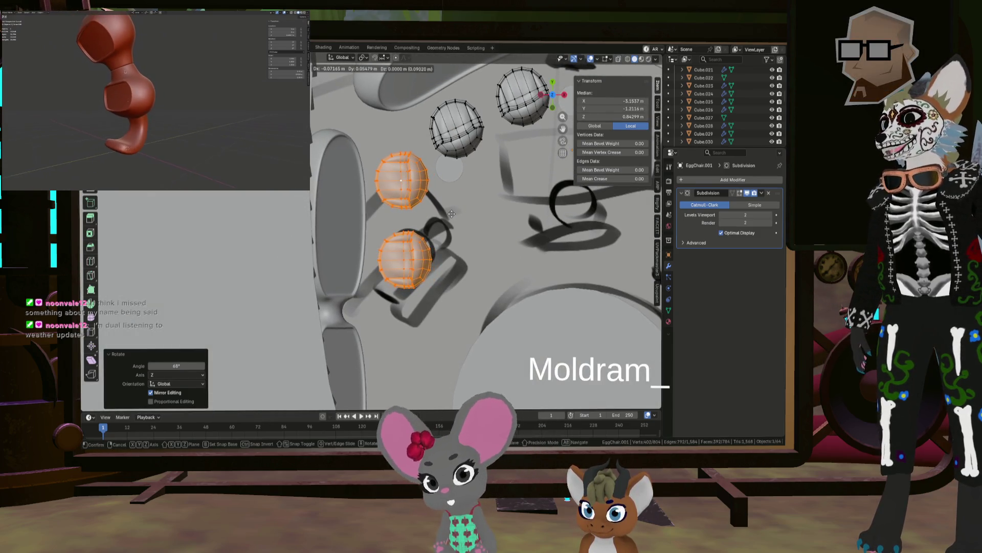
left_click(452, 215)
key("shift+d")
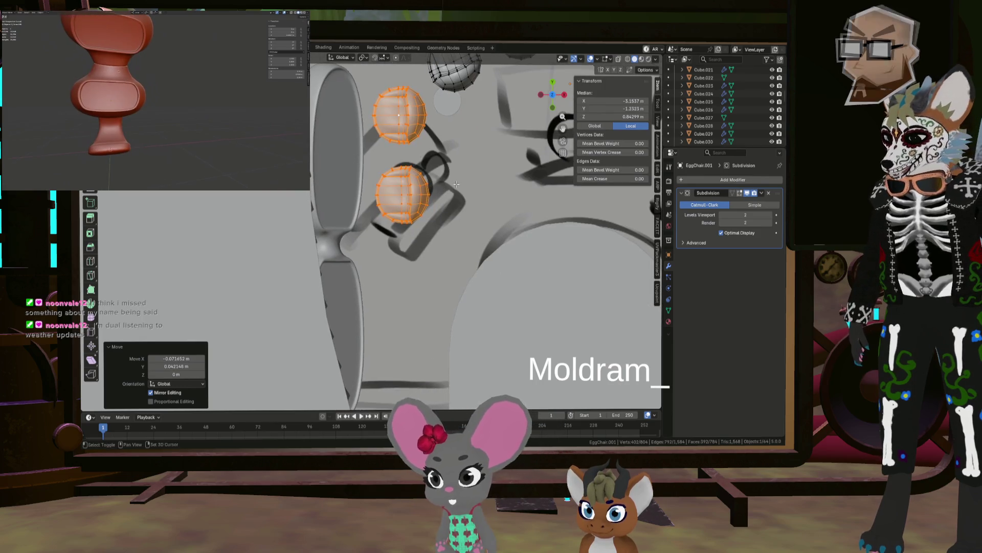
left_click(461, 357)
mouse_move(461, 358)
middle_mouse_down()
mouse_move(464, 264)
mouse_move(506, 264)
middle_mouse_up()
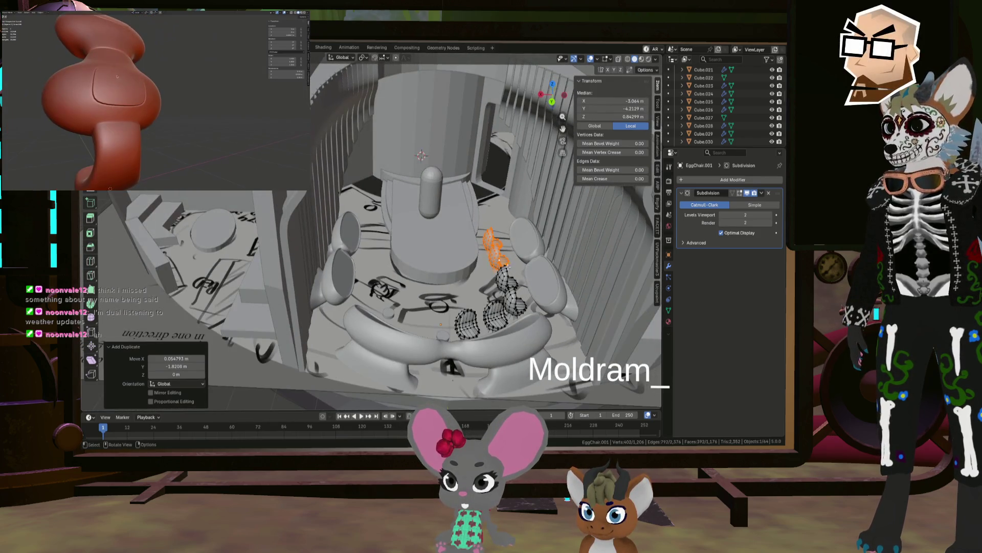
In Object Mode, give EggChair.001 a Mirror modifier across X.
key("Tab")
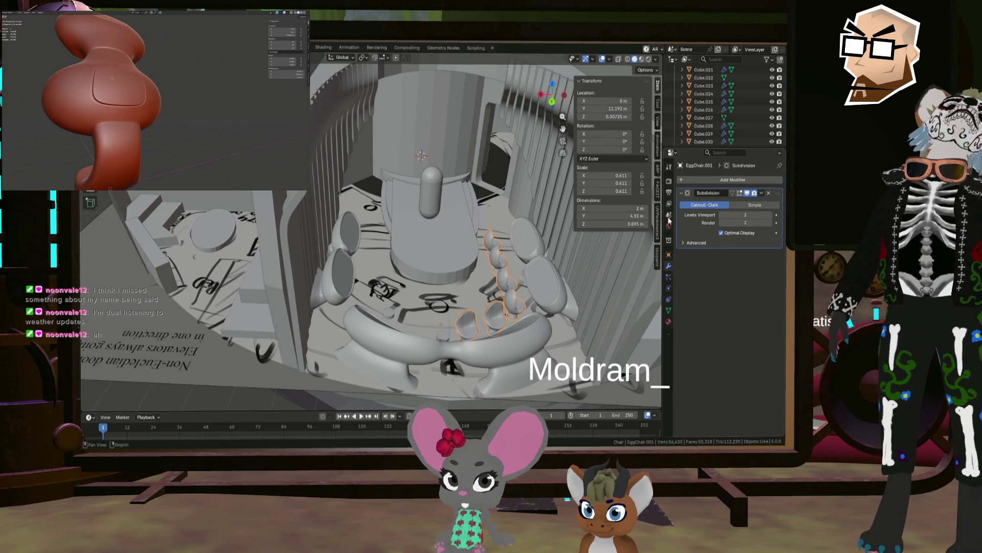
left_click(711, 178)
mouse_move(711, 180)
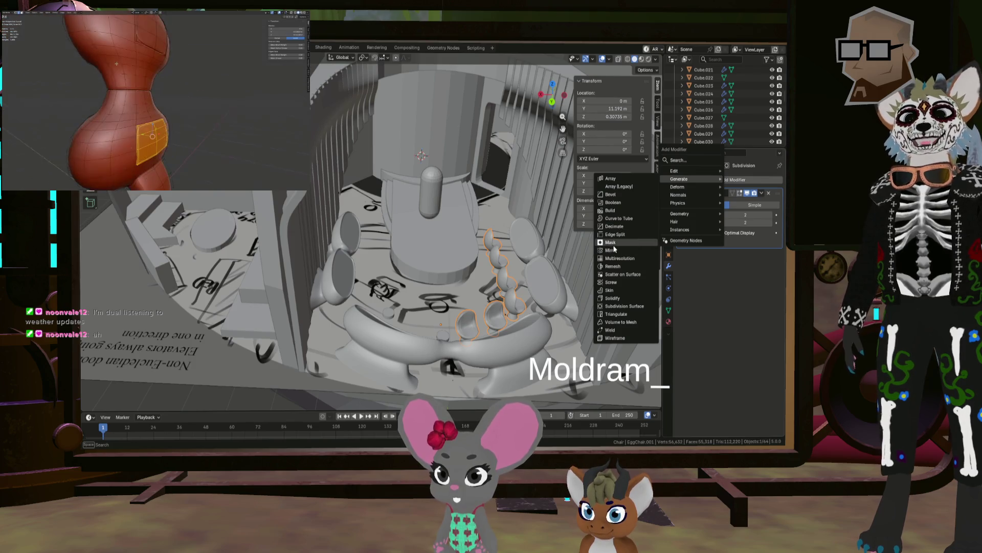
key("Escape")
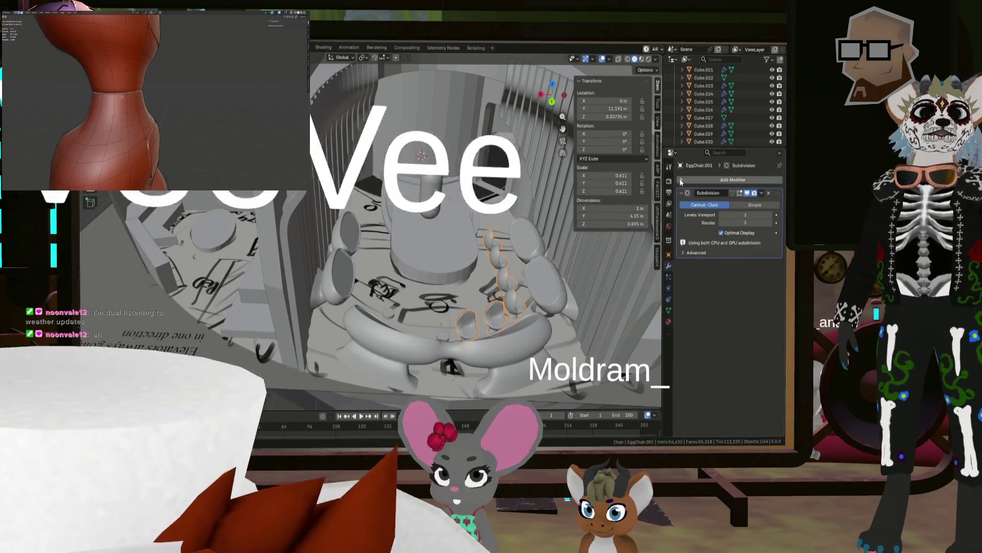
left_click(684, 180)
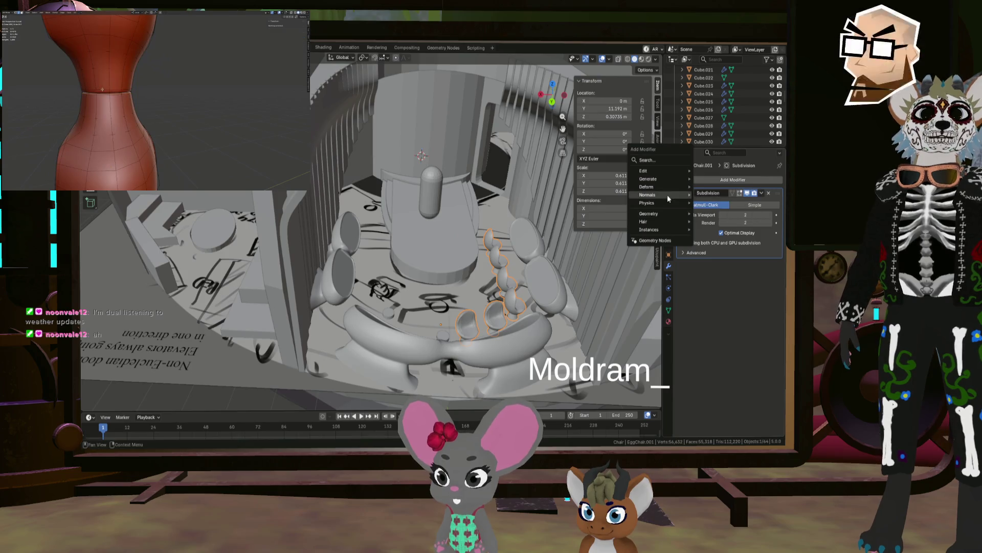
mouse_move(670, 178)
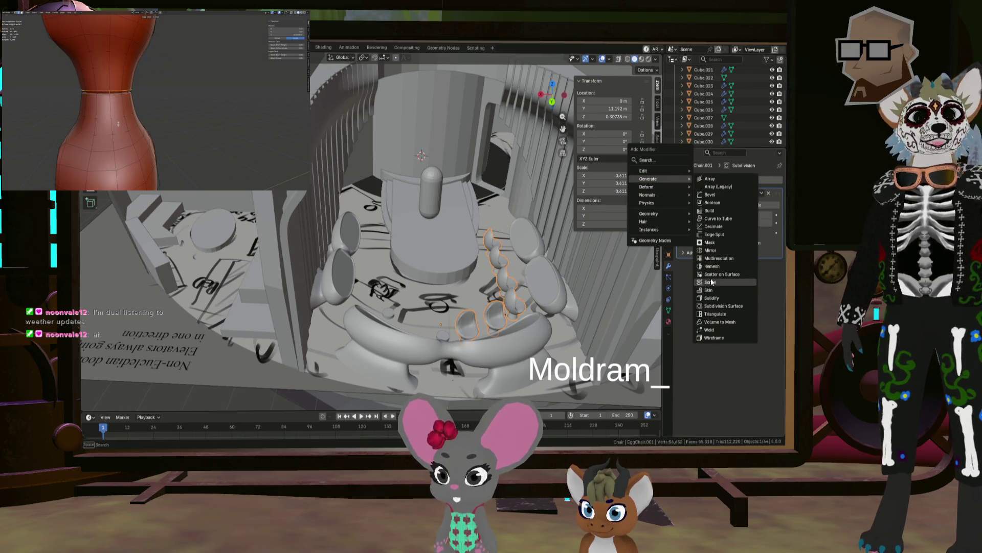
left_click(711, 251)
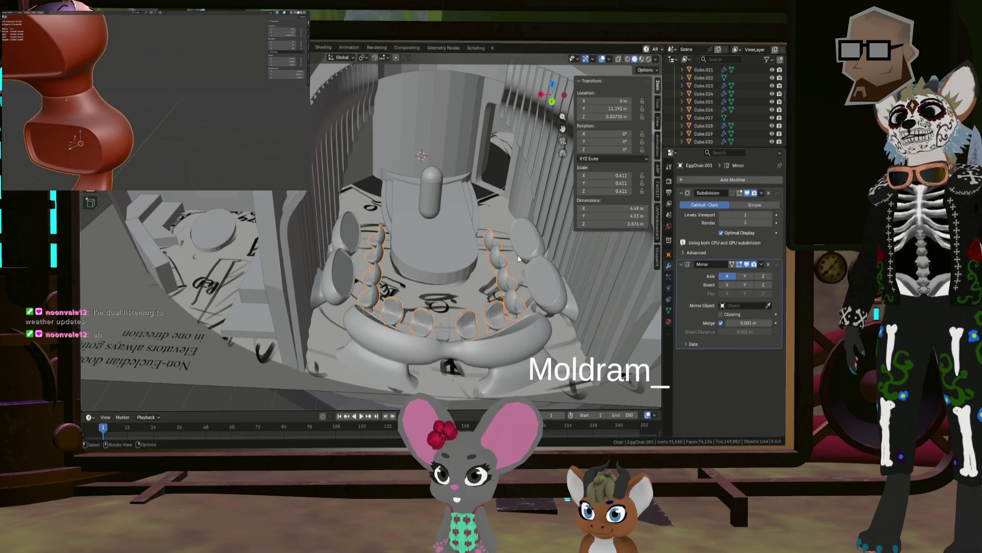
mouse_move(446, 241)
middle_mouse_down()
mouse_move(480, 298)
mouse_move(460, 266)
mouse_move(447, 284)
mouse_move(485, 271)
mouse_move(459, 270)
mouse_move(473, 210)
mouse_move(389, 251)
mouse_move(312, 264)
mouse_move(262, 265)
mouse_move(245, 219)
middle_mouse_up()
left_click(480, 298)
Locate the small cylinder in the Outliner and hide Cylinder.006 from the viewport.
scroll(389, 251, "up", 5)
left_click(263, 231)
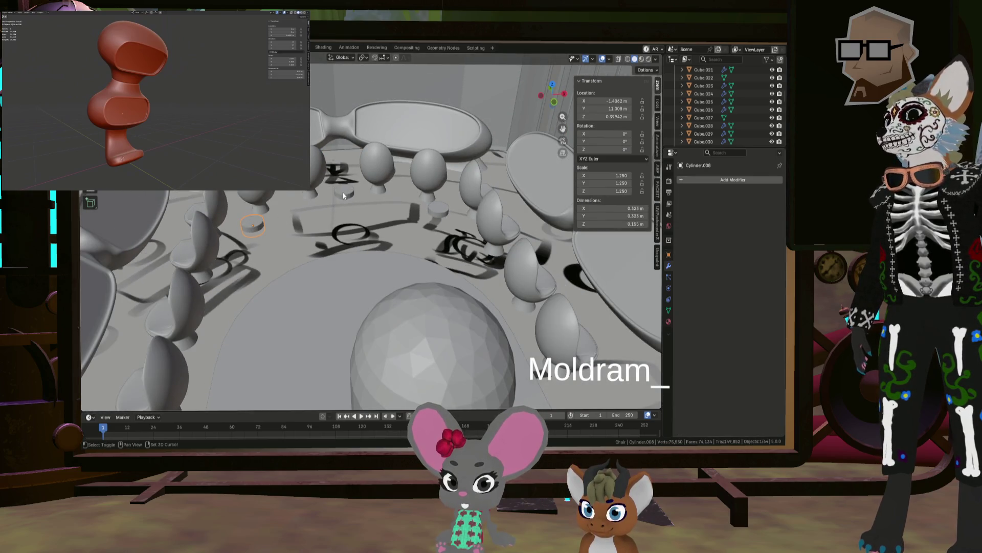
key("KP_Decimal")
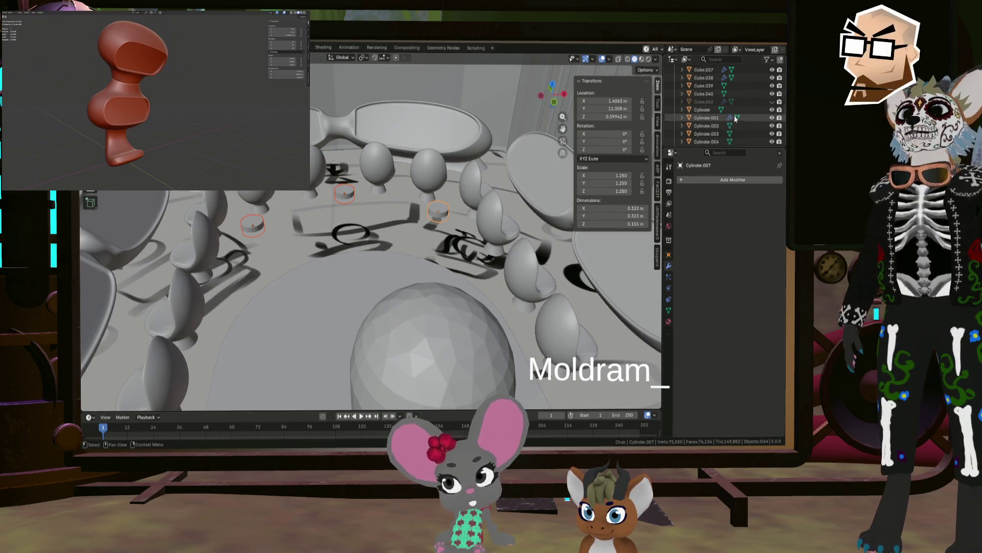
left_click(772, 94)
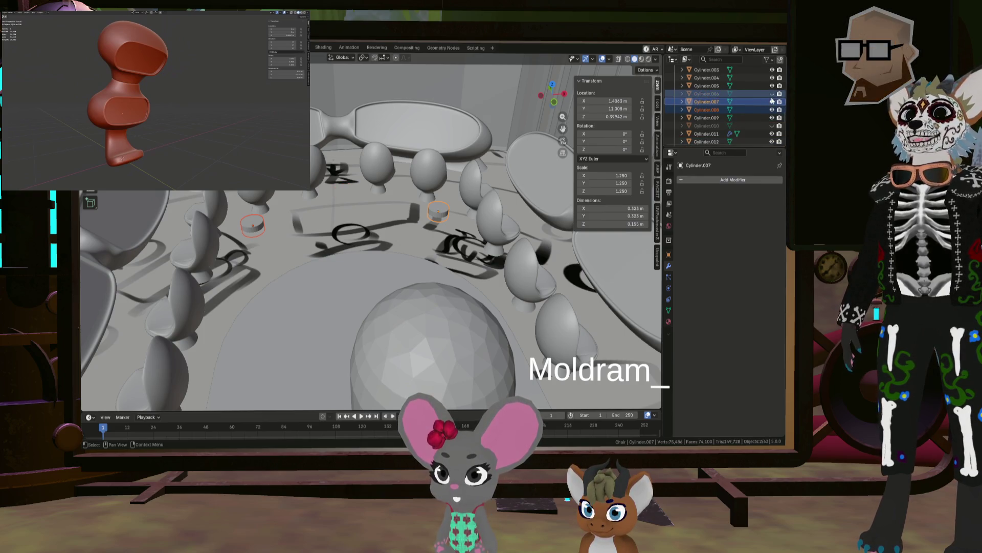
Look down on the seating and select the EggChair.001 object with the orbs.
left_click_drag(579, 141, 411, 192)
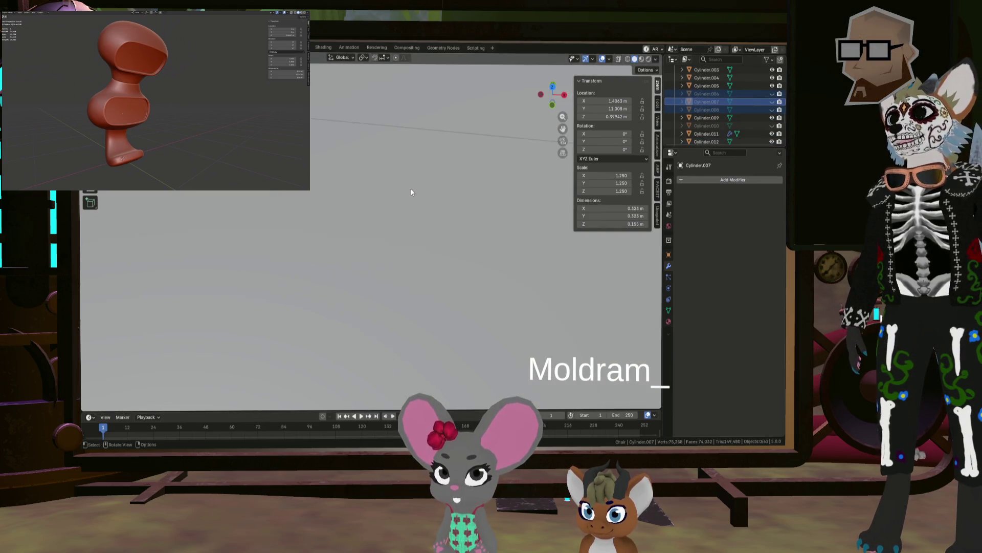
mouse_move(421, 168)
middle_mouse_down()
mouse_move(452, 119)
mouse_move(440, 167)
mouse_move(428, 158)
mouse_move(445, 265)
mouse_move(431, 324)
mouse_move(468, 299)
mouse_move(454, 330)
middle_mouse_up()
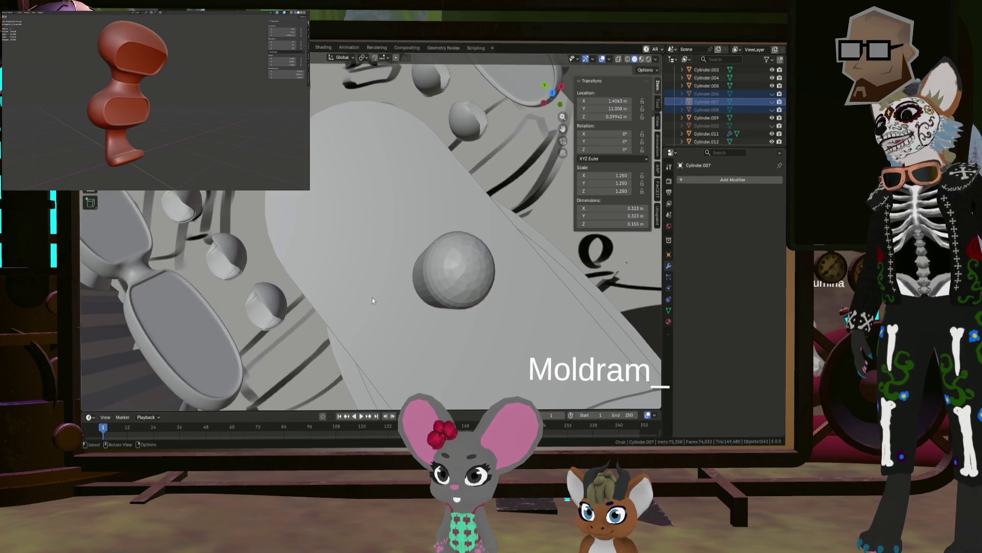
mouse_move(372, 301)
middle_mouse_down()
mouse_move(334, 271)
mouse_move(362, 293)
mouse_move(377, 275)
mouse_move(368, 305)
middle_mouse_up()
scroll(368, 305, "up", 2)
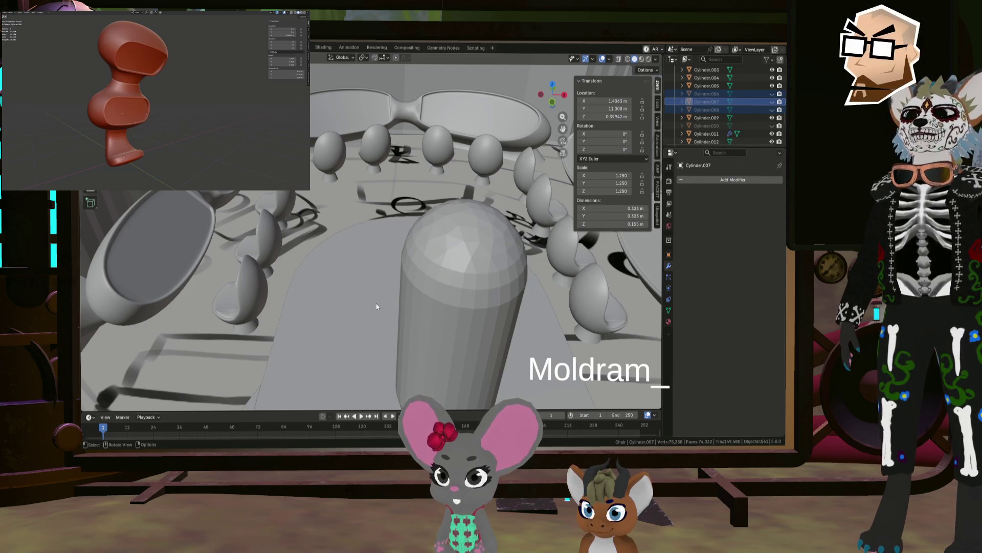
mouse_move(348, 300)
middle_mouse_down()
mouse_move(373, 327)
mouse_move(500, 311)
mouse_move(443, 350)
middle_mouse_up()
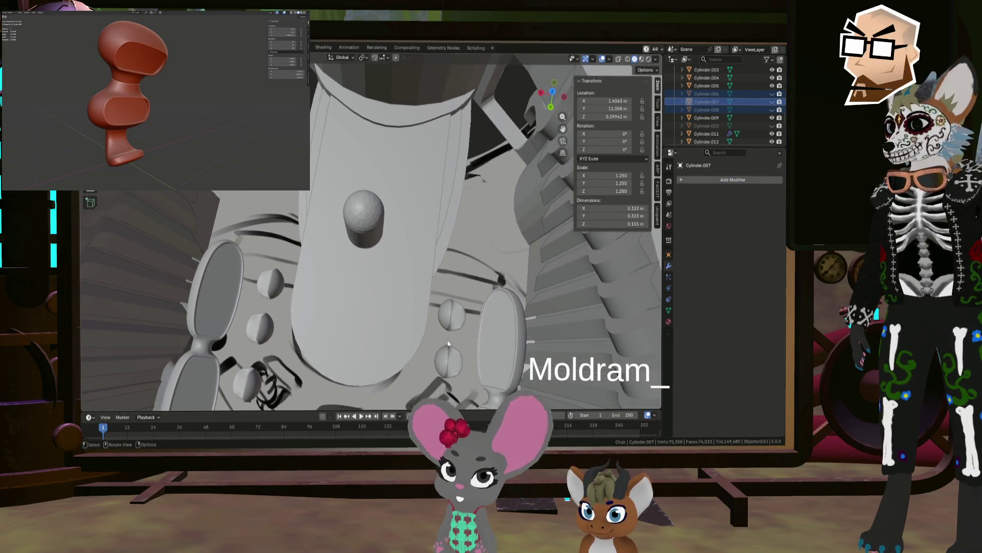
left_click(448, 342)
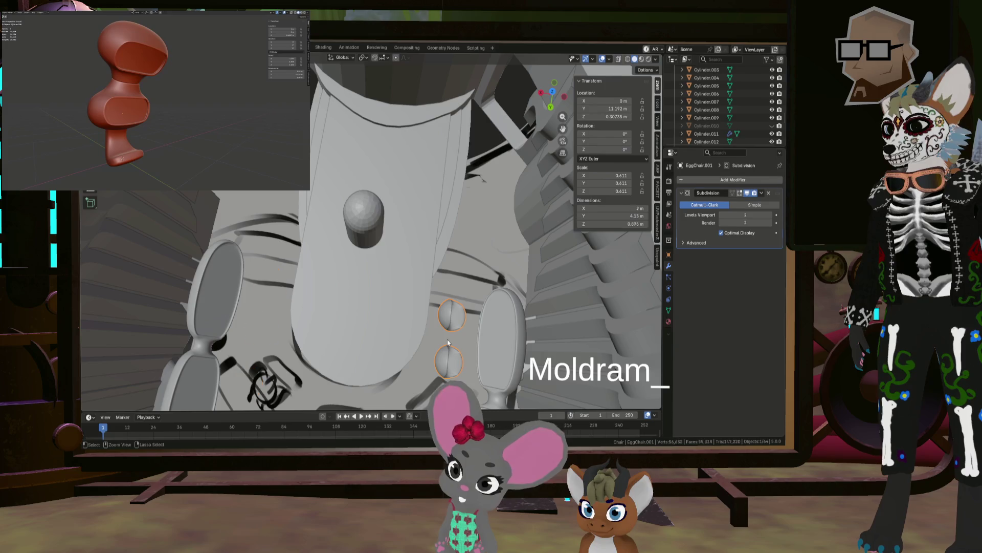
In Edit Mode, select the lower-right orb and enlarge it by about 1.48.
middle_click_drag(447, 339, 460, 288)
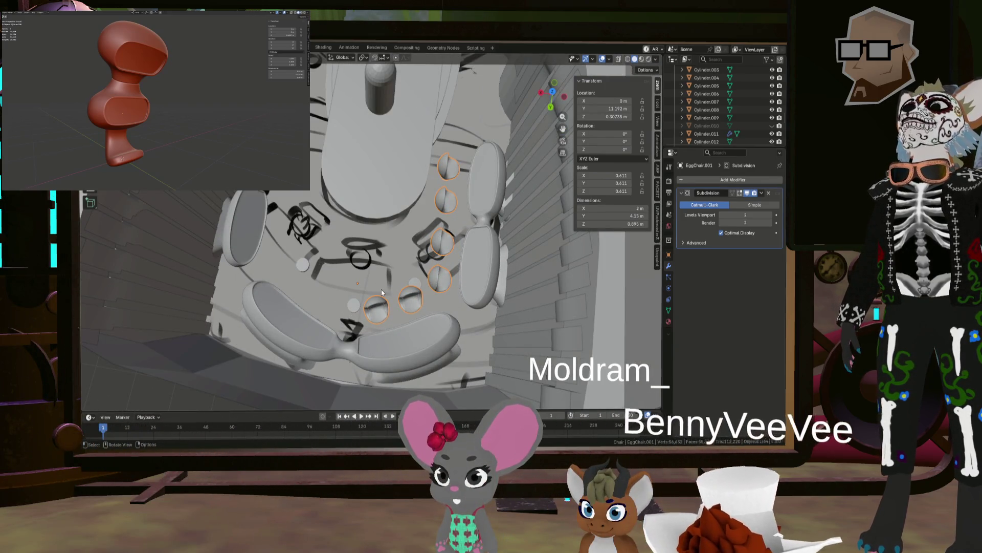
key("Tab")
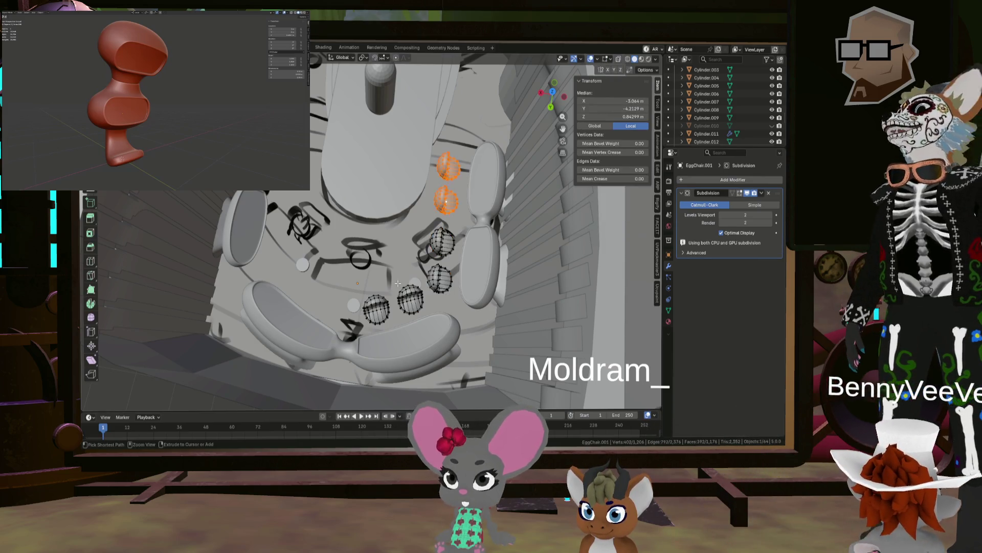
double_click(403, 293)
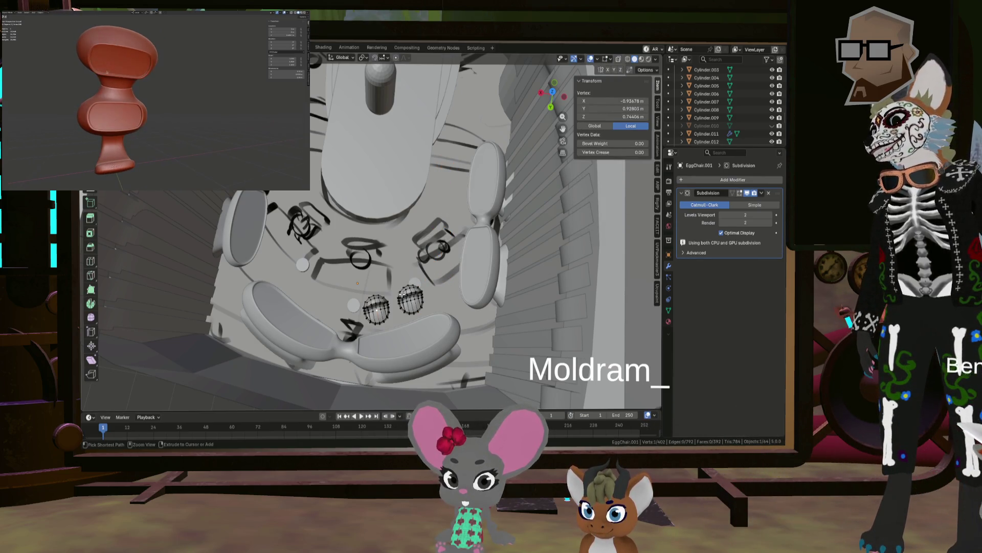
middle_click_drag(417, 318, 424, 290)
key("s")
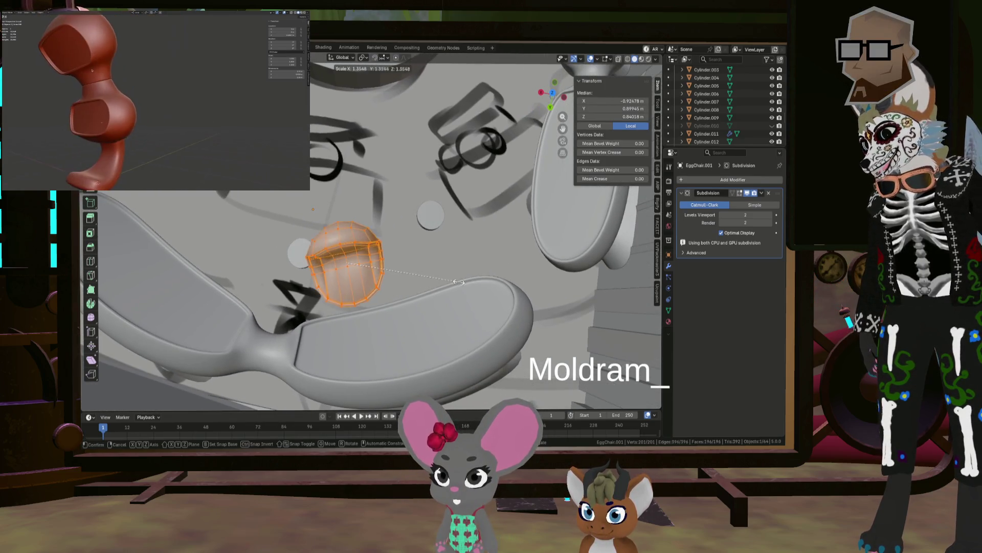
left_click(468, 276)
Shift the enlarged orb about -0.156 m X, -0.178 m Y and begin rescaling it.
key("g")
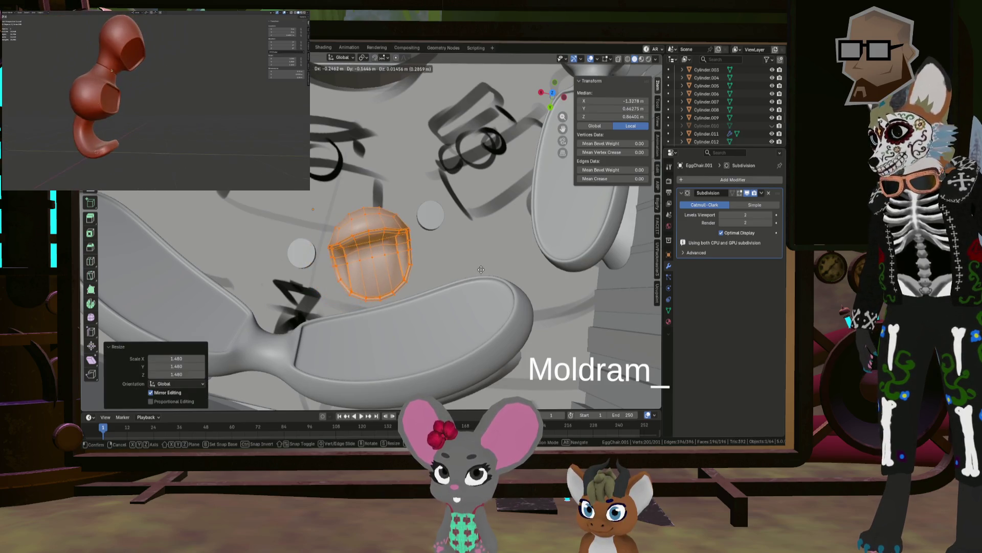
left_click(460, 259)
mouse_move(458, 256)
middle_mouse_down()
mouse_move(453, 246)
mouse_move(538, 214)
mouse_move(492, 267)
mouse_move(517, 265)
middle_mouse_up()
key("s")
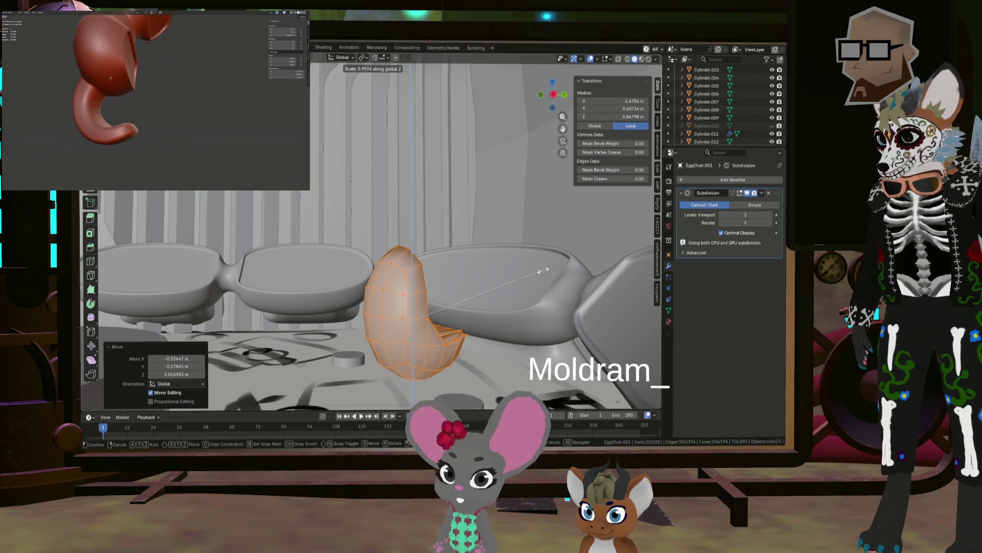
Squash the orb to 0.758 in Z, raise it, and rotate it slightly in top view.
left_click(511, 277)
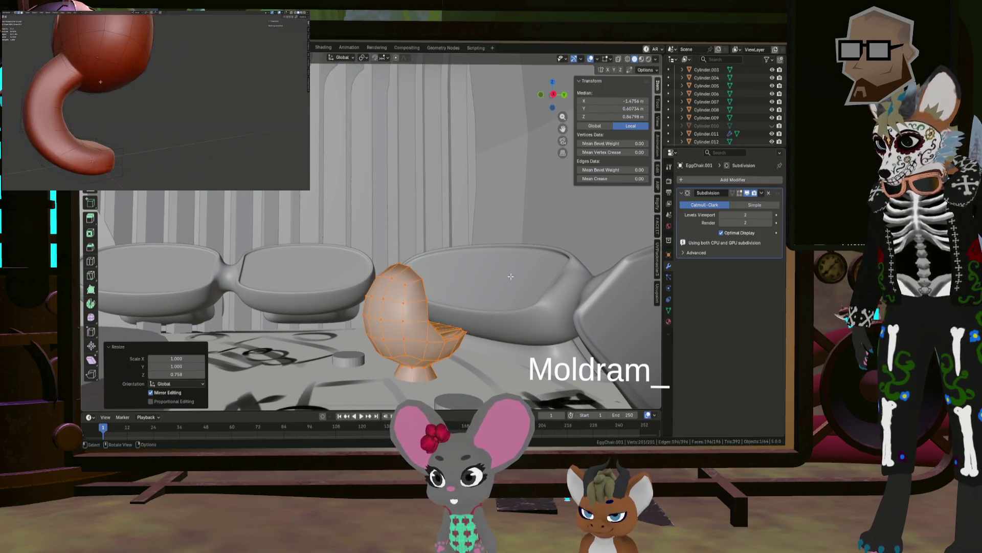
mouse_move(511, 276)
middle_mouse_down()
mouse_move(505, 303)
mouse_move(487, 290)
middle_mouse_up()
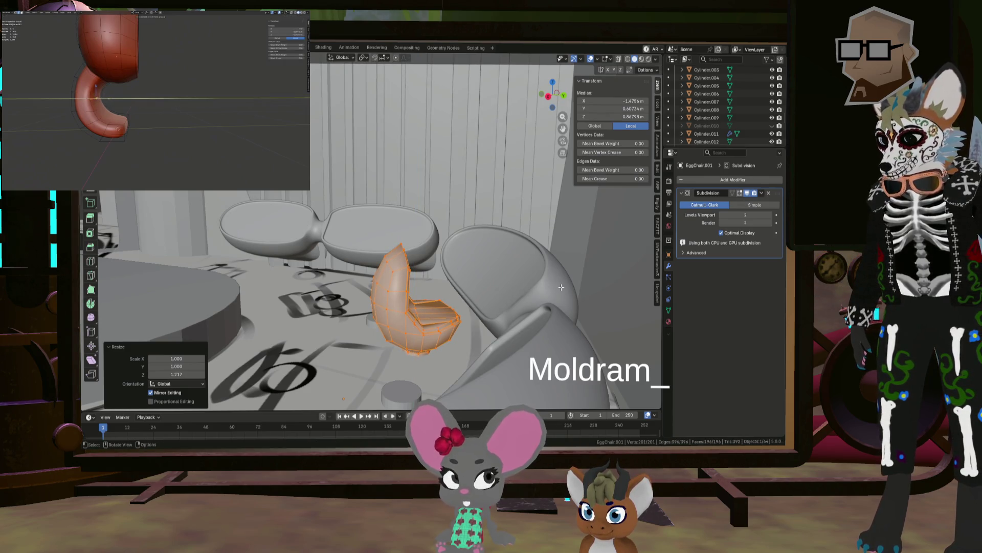
key("z")
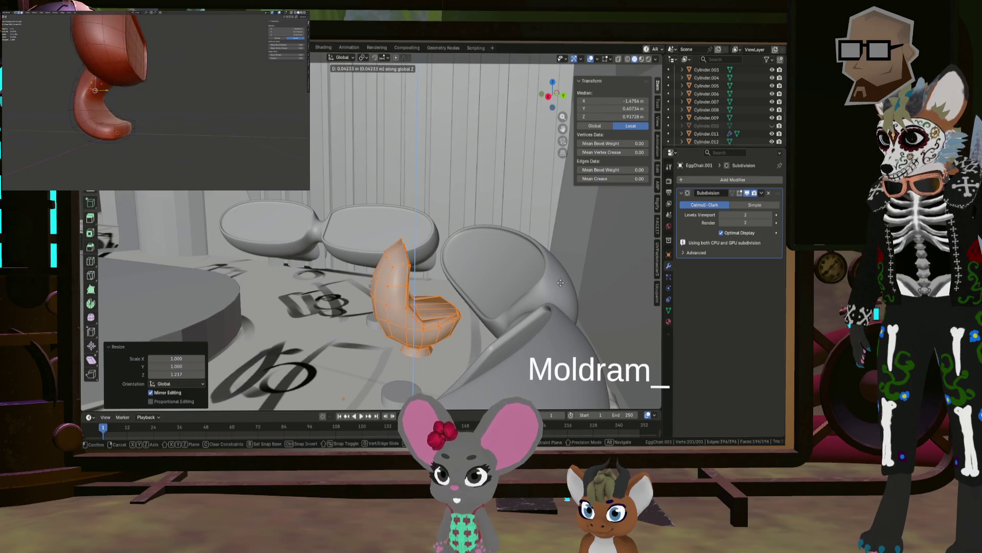
middle_click_drag(534, 287, 455, 53)
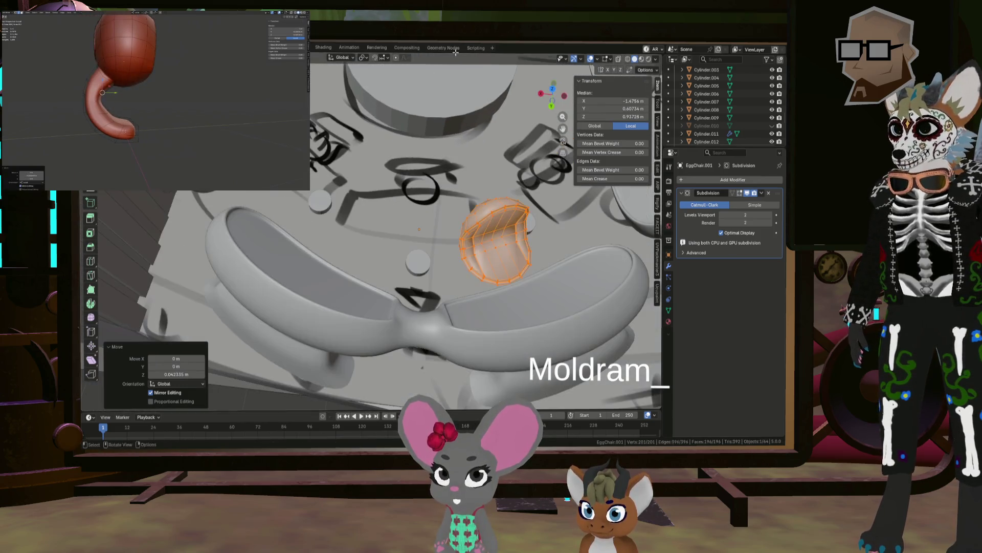
mouse_move(484, 109)
middle_mouse_down()
mouse_move(571, 93)
mouse_move(528, 120)
mouse_move(480, 174)
middle_mouse_up()
left_click(552, 93)
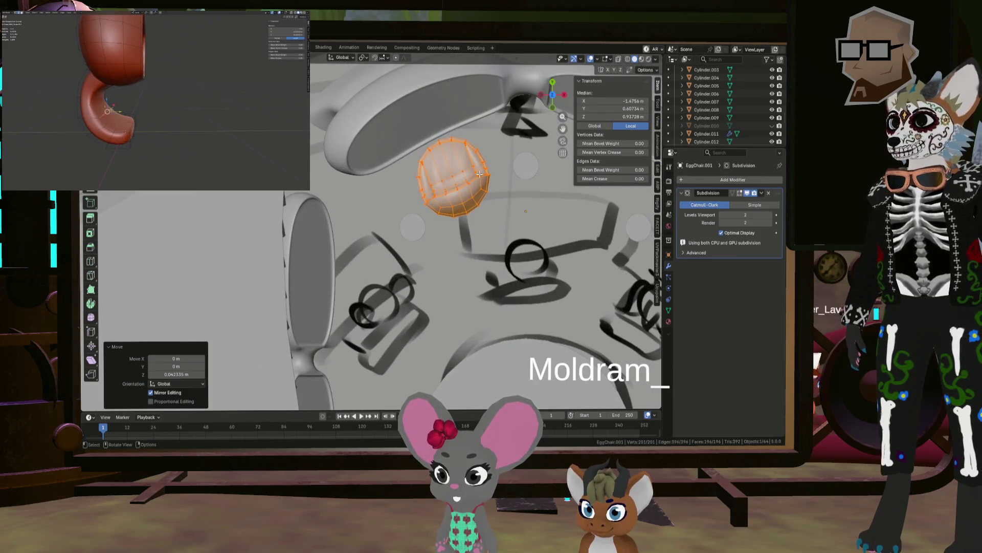
left_click(531, 173)
middle_click_drag(531, 173, 506, 135)
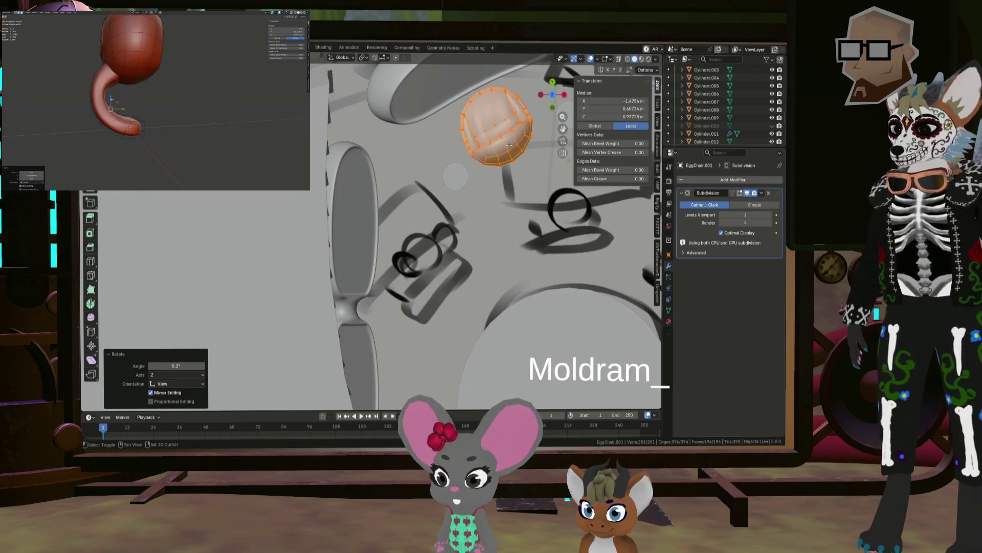
Duplicate the orb beside the table and turn the copy 63.4° toward it.
key("shift+d")
left_click(445, 250)
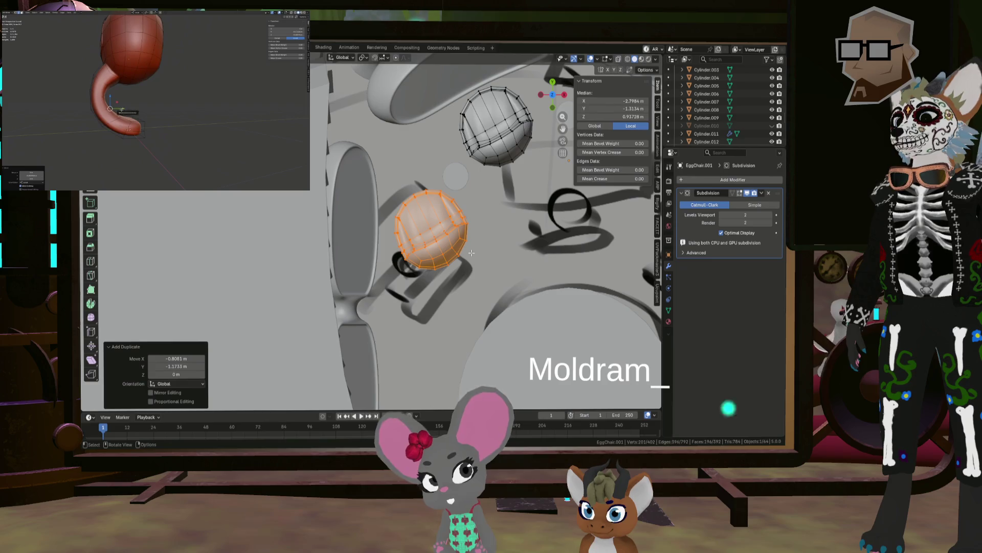
key("r")
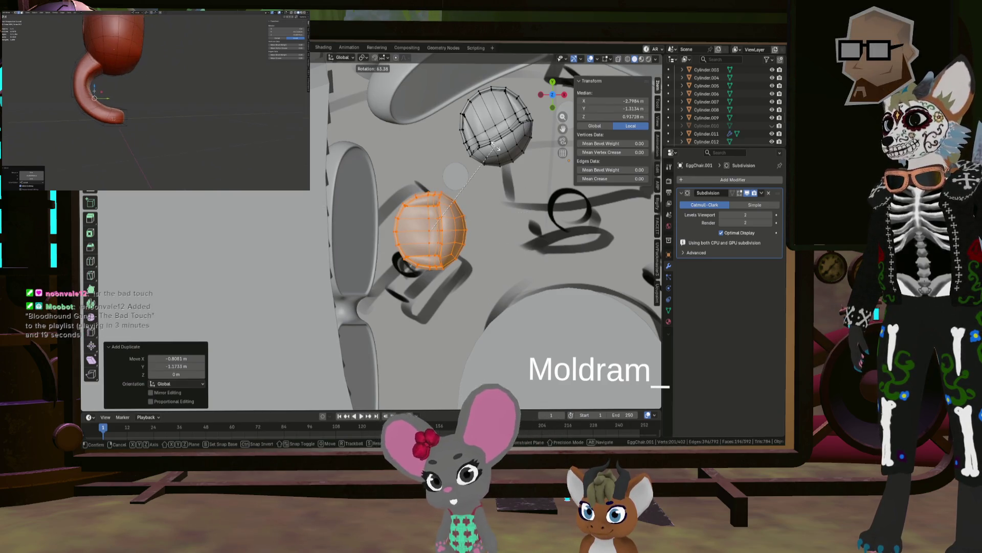
left_click(495, 147)
middle_click_drag(485, 261, 491, 213, "shift")
Place a second copy about -1.968 m along Y and return to Object Mode.
key("shift+d")
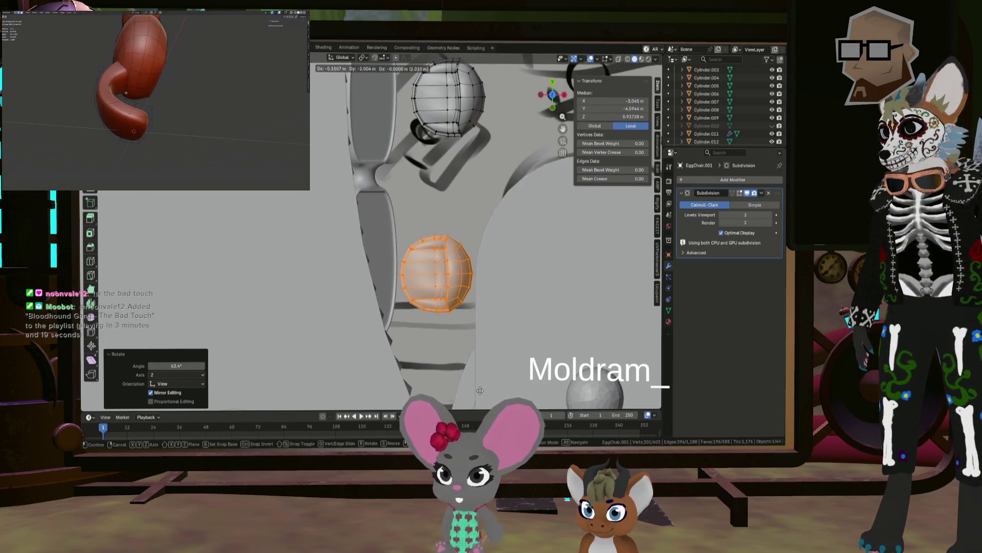
left_click(481, 388)
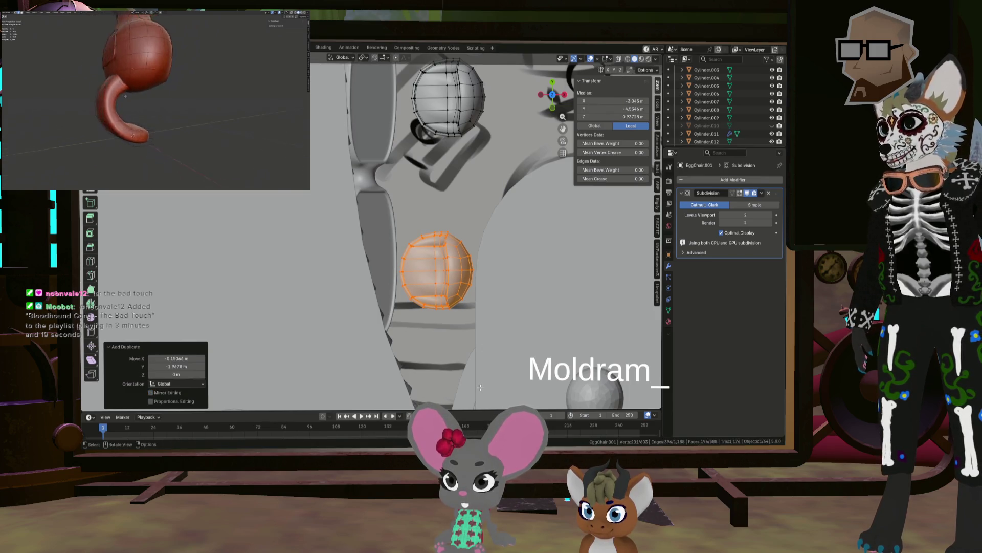
middle_click_drag(480, 387, 454, 235)
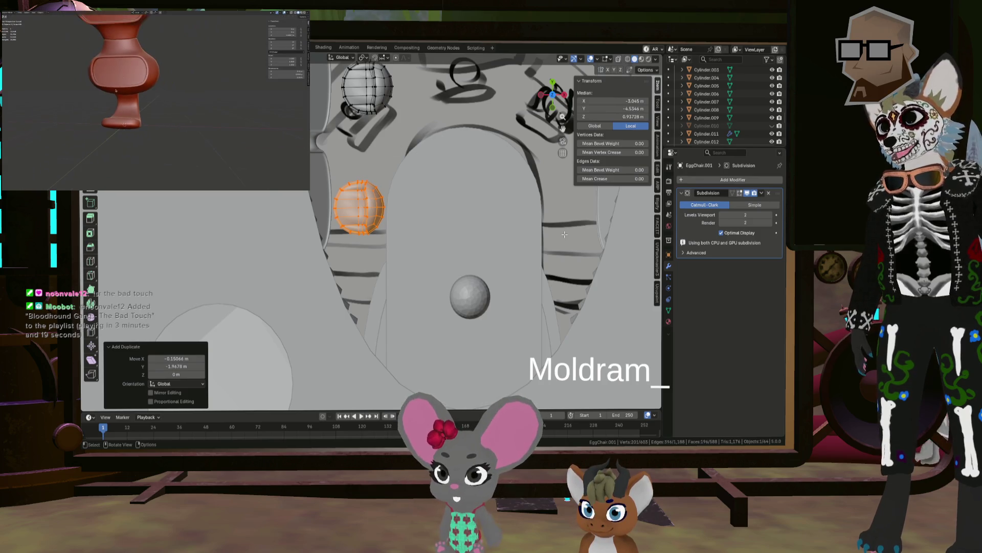
key("Tab")
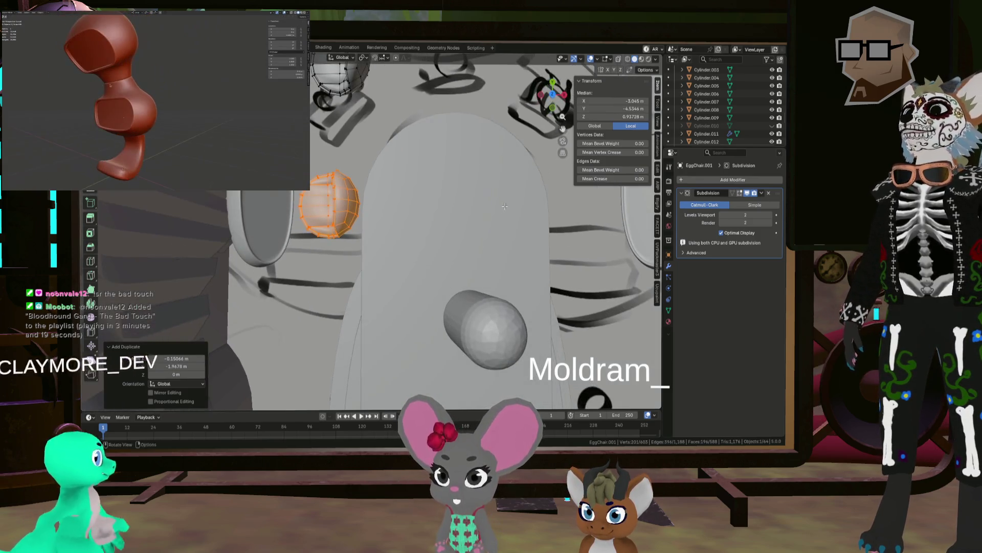
mouse_move(441, 198)
middle_mouse_down()
mouse_move(510, 219)
mouse_move(541, 186)
middle_mouse_up()
left_click(726, 181)
Add a Mirror modifier to EggChair.001, then select the central Cylinder.002.
mouse_move(726, 181)
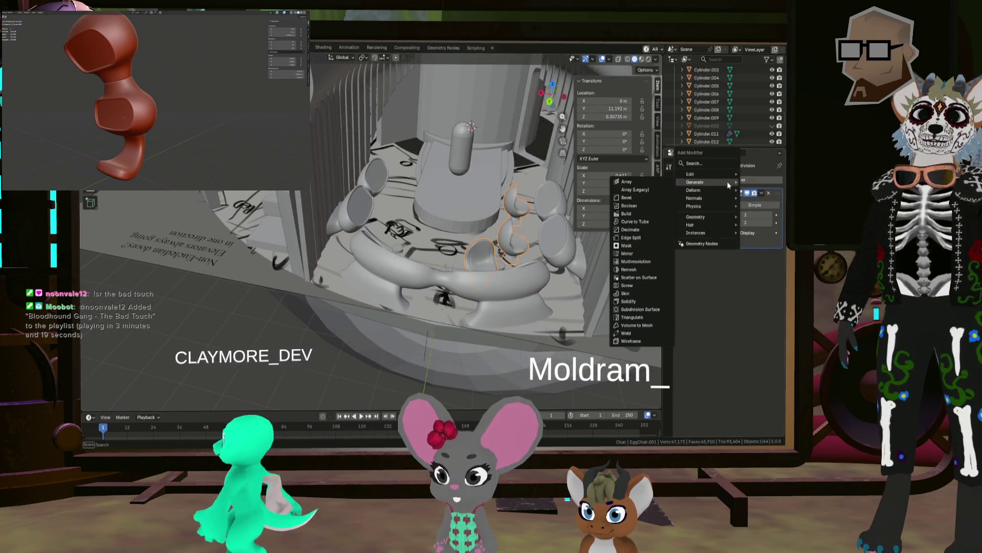
left_click(634, 254)
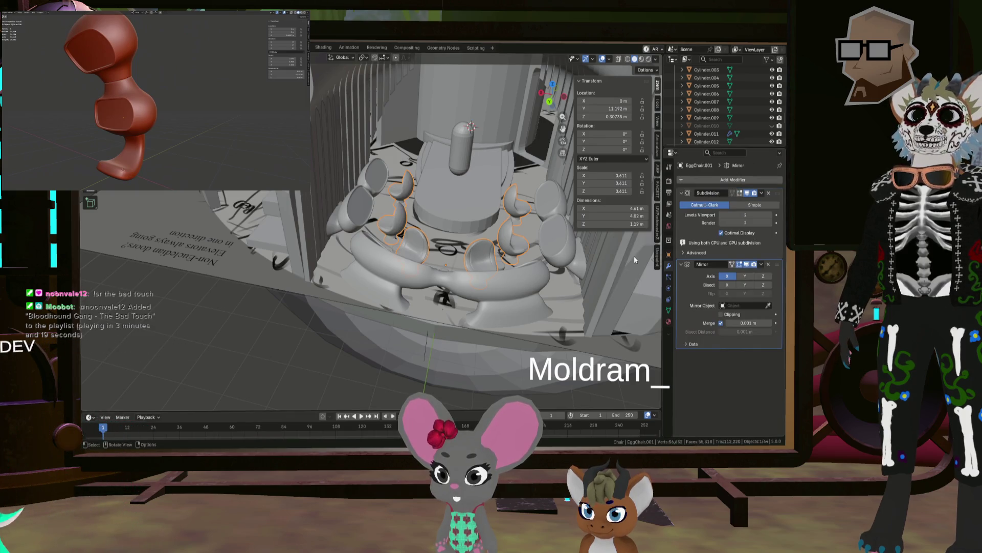
left_click(465, 206)
mouse_move(465, 205)
middle_mouse_down()
mouse_move(484, 235)
mouse_move(536, 225)
middle_mouse_up()
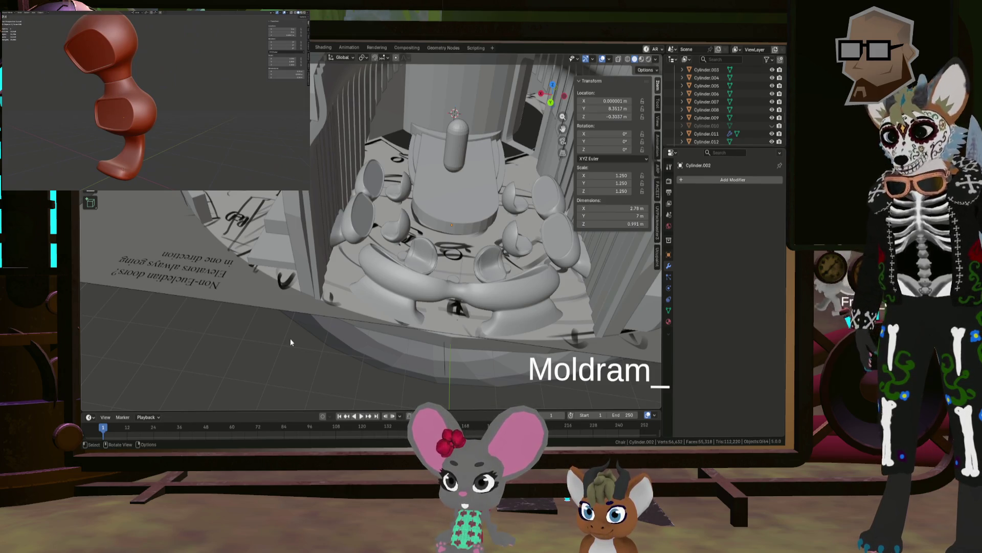
Scale Cylinder.002 to about 0.72 along X and move it about 0.864 m along Y.
mouse_move(290, 338)
middle_mouse_down()
mouse_move(424, 209)
mouse_move(457, 197)
mouse_move(429, 232)
mouse_move(457, 201)
mouse_move(495, 193)
middle_mouse_up()
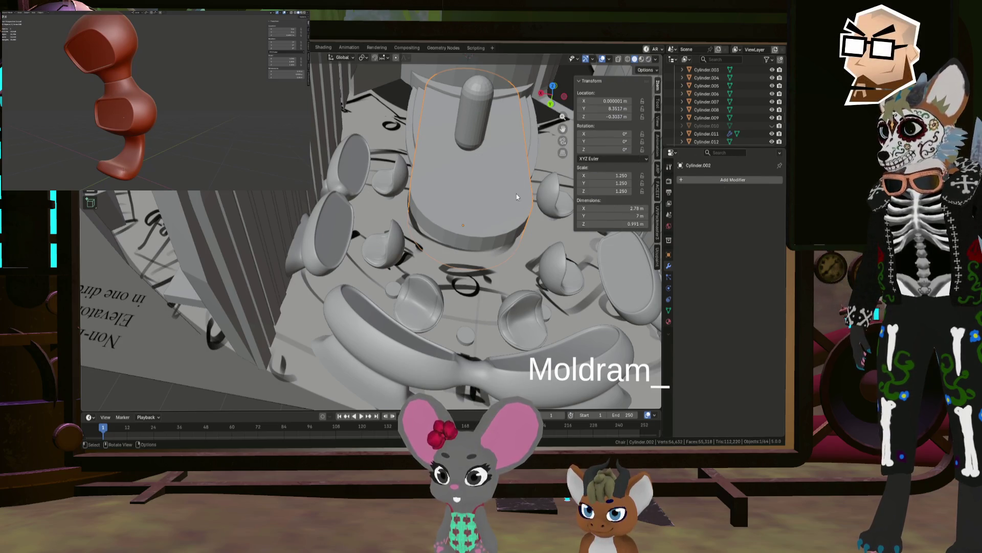
key("s")
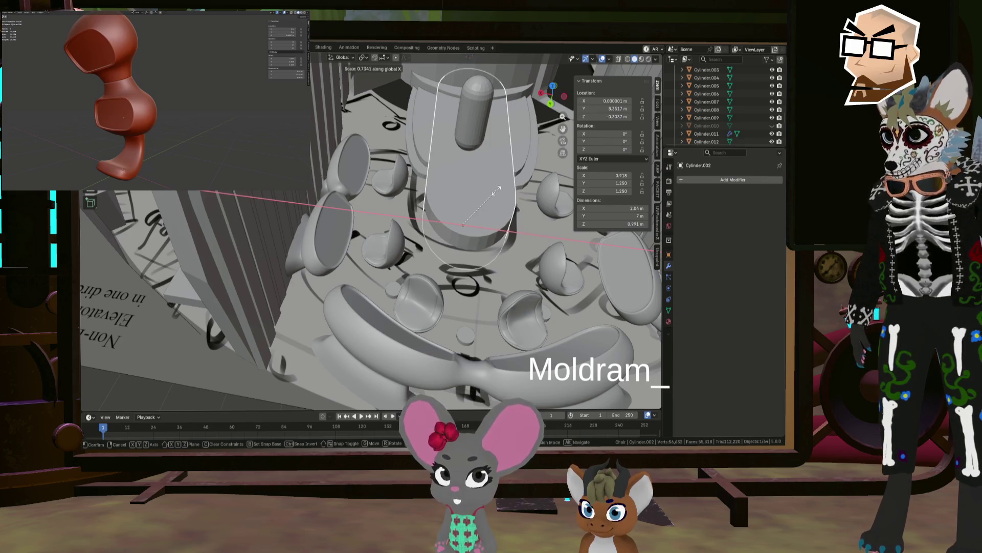
left_click(496, 190)
mouse_move(497, 190)
middle_mouse_down()
mouse_move(505, 196)
mouse_move(498, 182)
mouse_move(469, 186)
mouse_move(511, 190)
mouse_move(494, 205)
mouse_move(502, 239)
mouse_move(421, 244)
mouse_move(408, 209)
mouse_move(420, 205)
middle_mouse_up()
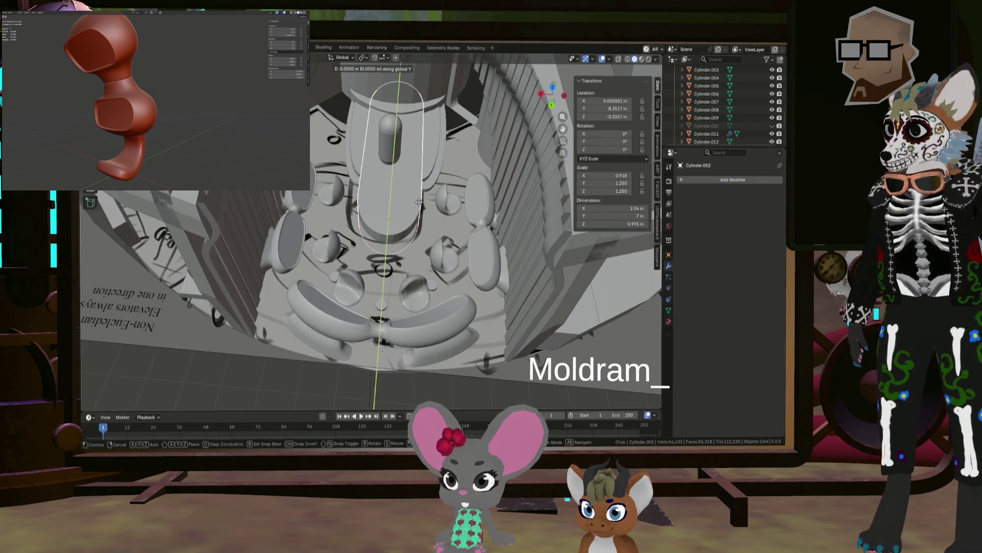
left_click(419, 224)
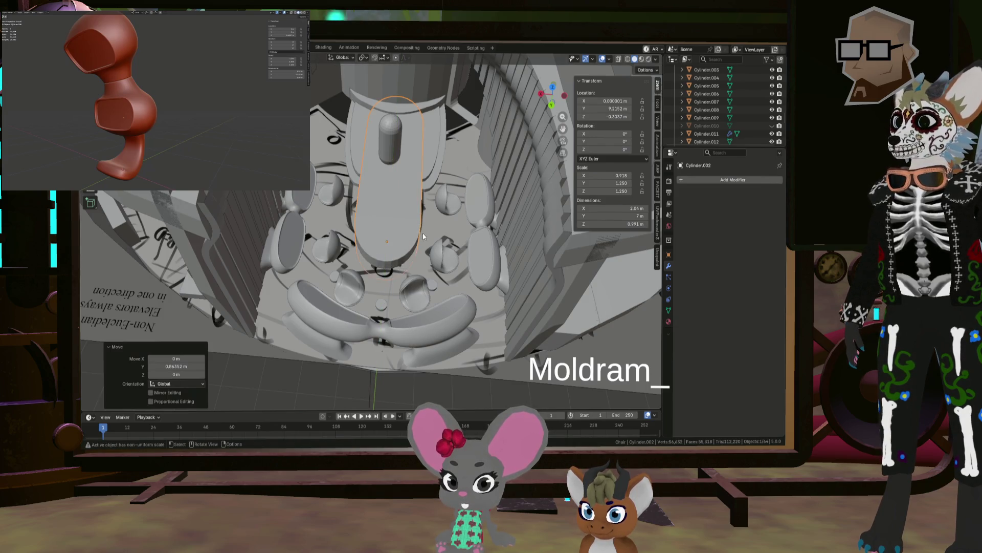
mouse_move(423, 233)
middle_mouse_down()
mouse_move(424, 264)
mouse_move(414, 204)
mouse_move(428, 222)
mouse_move(392, 204)
middle_mouse_up()
Move the Character capsule along Y to the end of the table.
left_click(393, 207)
key("g")
key("y")
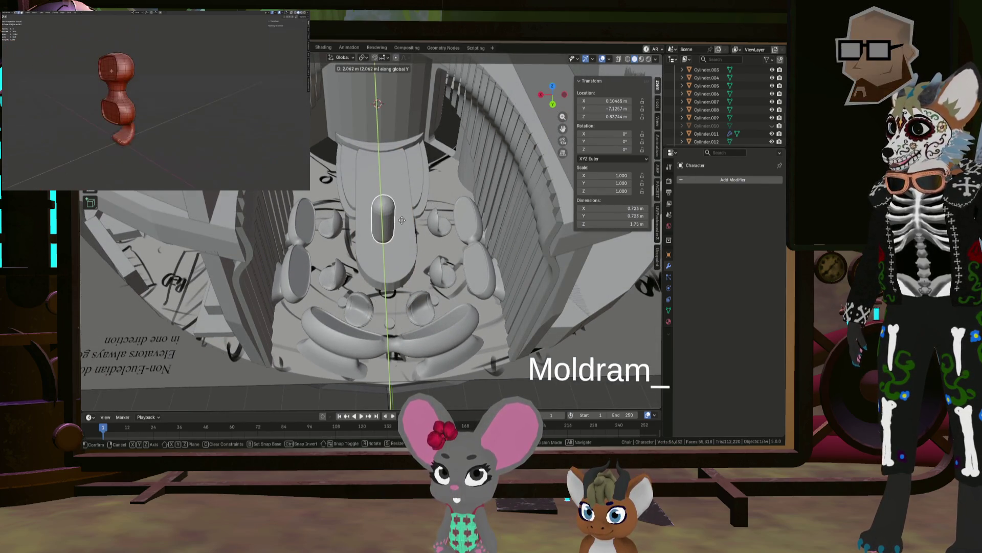
left_click(404, 225)
mouse_move(404, 225)
middle_mouse_down()
mouse_move(422, 247)
mouse_move(411, 260)
mouse_move(386, 256)
mouse_move(443, 235)
middle_mouse_up()
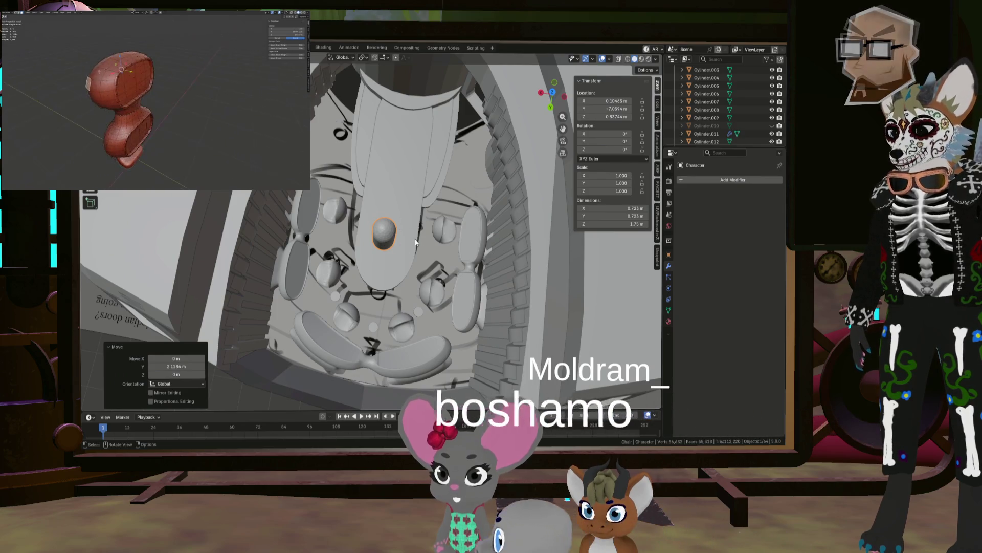
key("g")
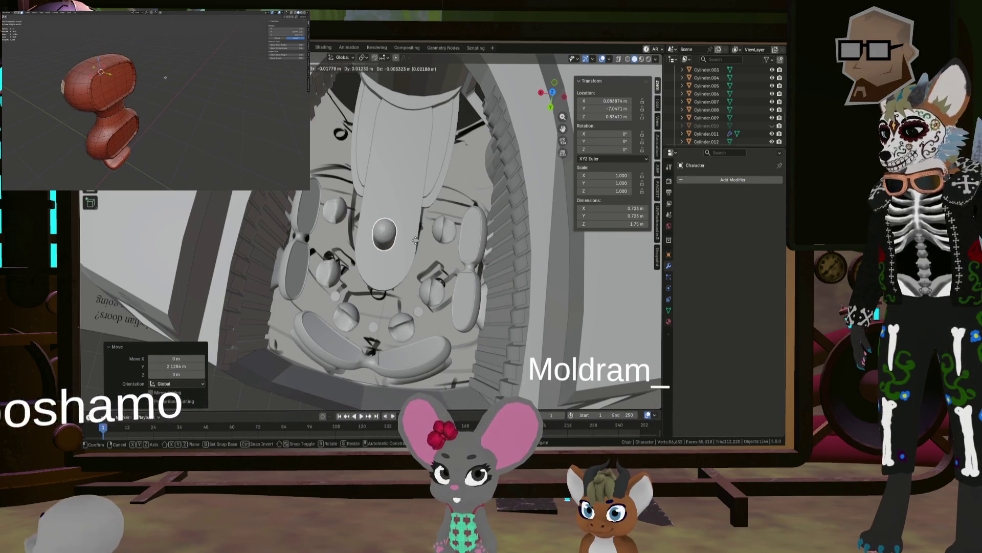
key("y")
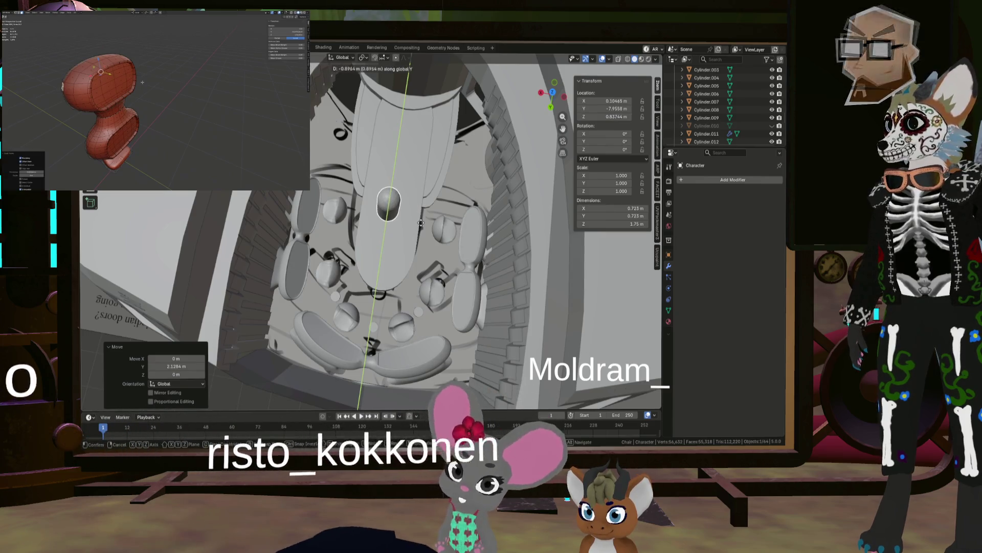
left_click(395, 253)
Nudge the capsule about -0.105 m along X to centre it between the chairs.
left_click(400, 265)
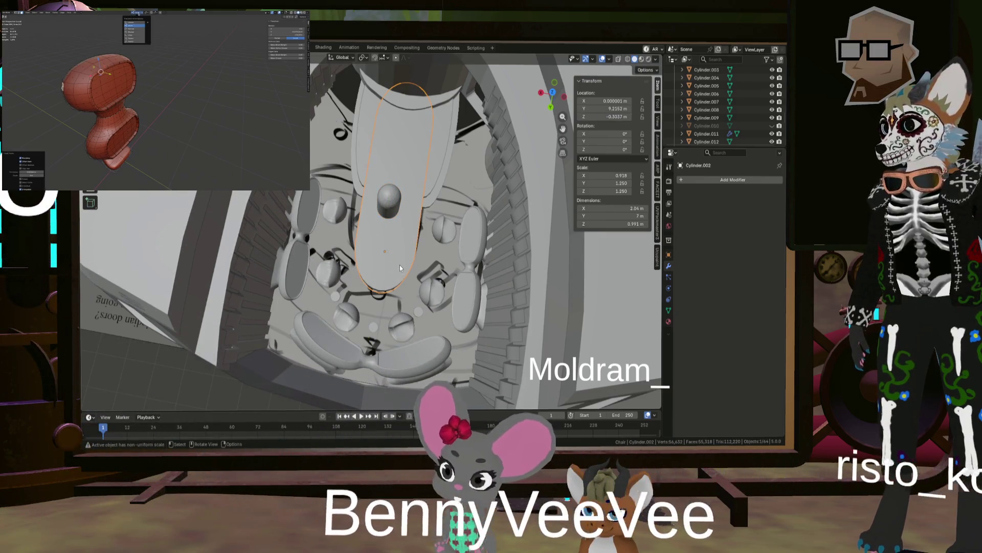
key("g")
key("y")
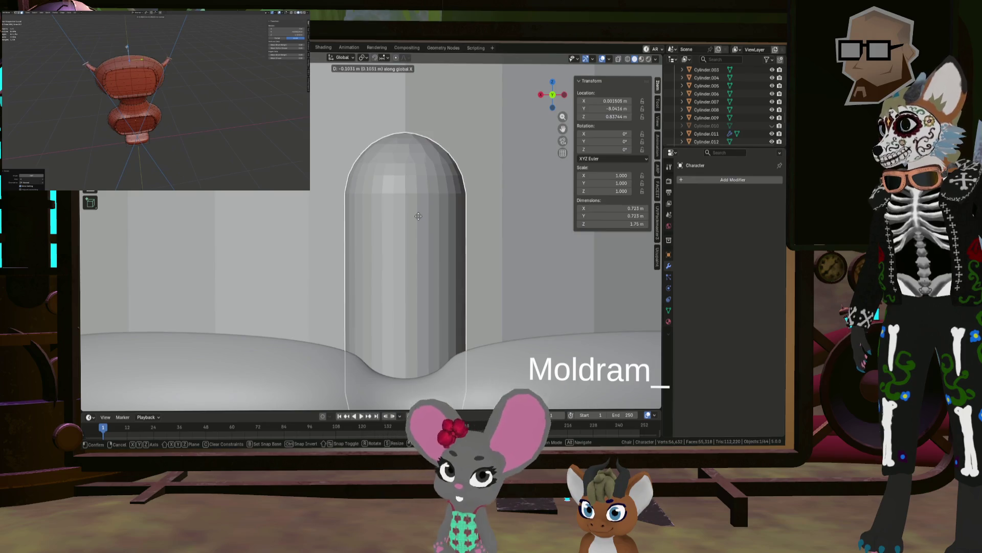
left_click(418, 216)
scroll(421, 222, "down", 5)
mouse_move(420, 222)
middle_mouse_down()
mouse_move(456, 324)
mouse_move(429, 186)
mouse_move(403, 213)
mouse_move(440, 207)
middle_mouse_up()
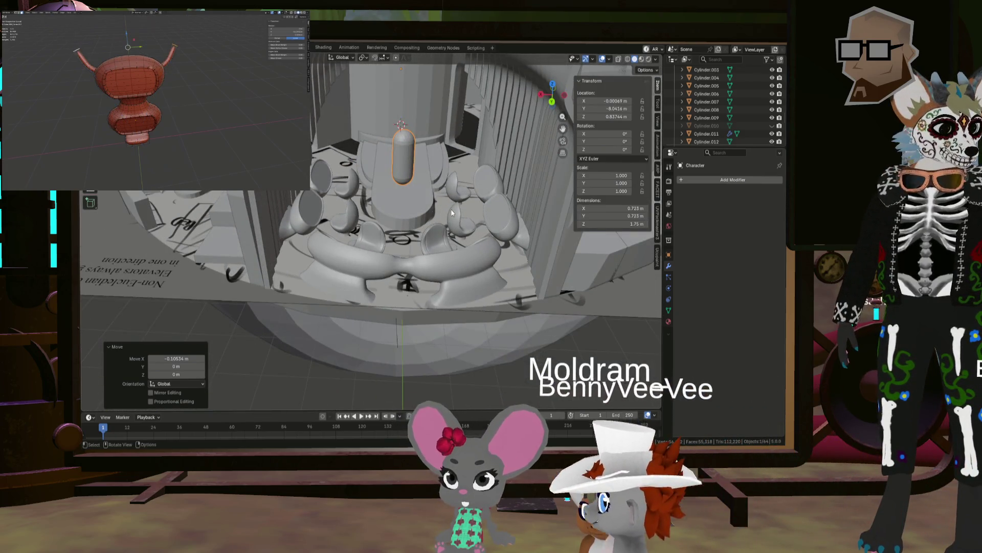
mouse_move(452, 213)
middle_mouse_down()
mouse_move(434, 220)
mouse_move(432, 208)
mouse_move(388, 238)
mouse_move(437, 222)
mouse_move(406, 231)
mouse_move(381, 200)
middle_mouse_up()
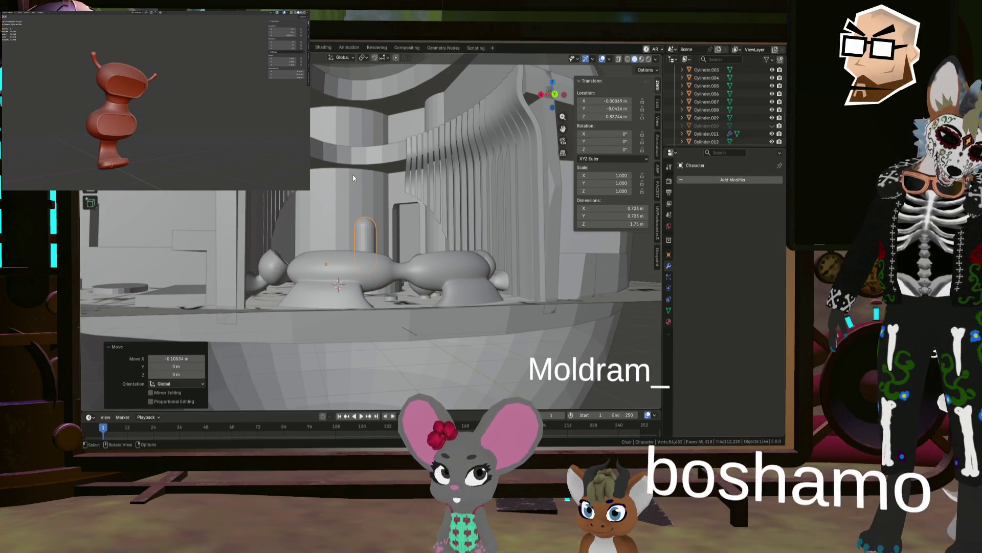
mouse_move(353, 178)
middle_mouse_down()
mouse_move(358, 215)
mouse_move(363, 191)
mouse_move(305, 196)
middle_mouse_up()
middle_click_drag(323, 233, 323, 230)
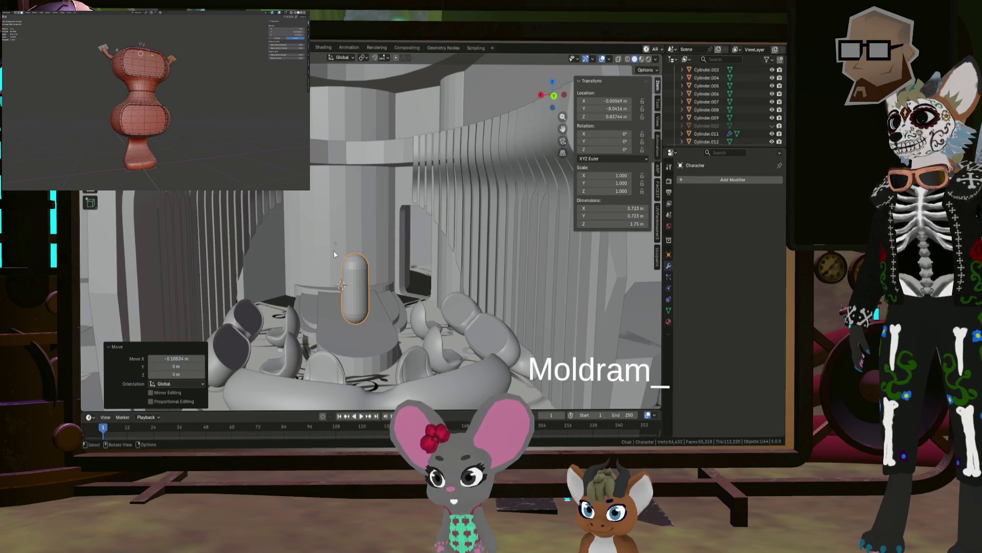
mouse_move(327, 213)
middle_mouse_down()
mouse_move(357, 232)
mouse_move(338, 233)
mouse_move(341, 225)
middle_mouse_up()
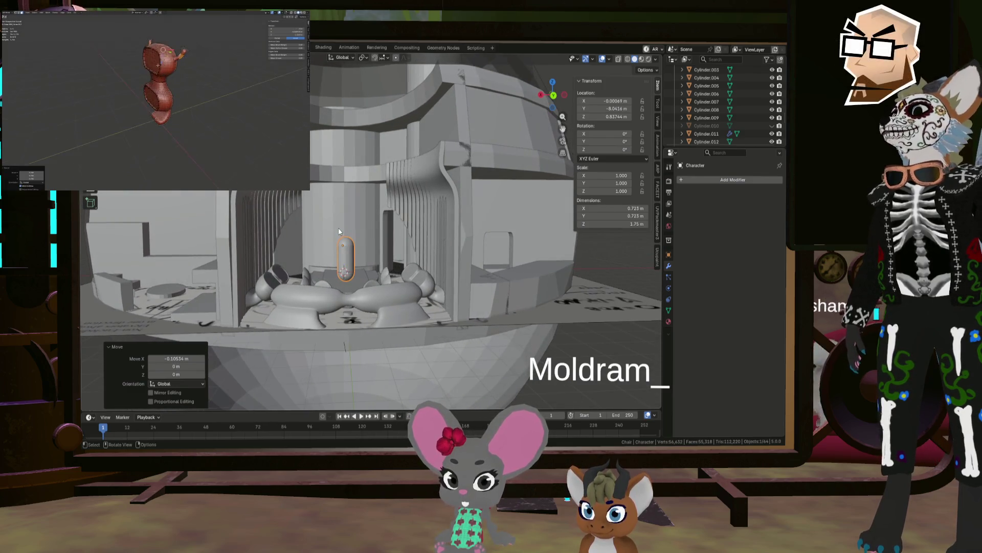
scroll(342, 226, "up", 2)
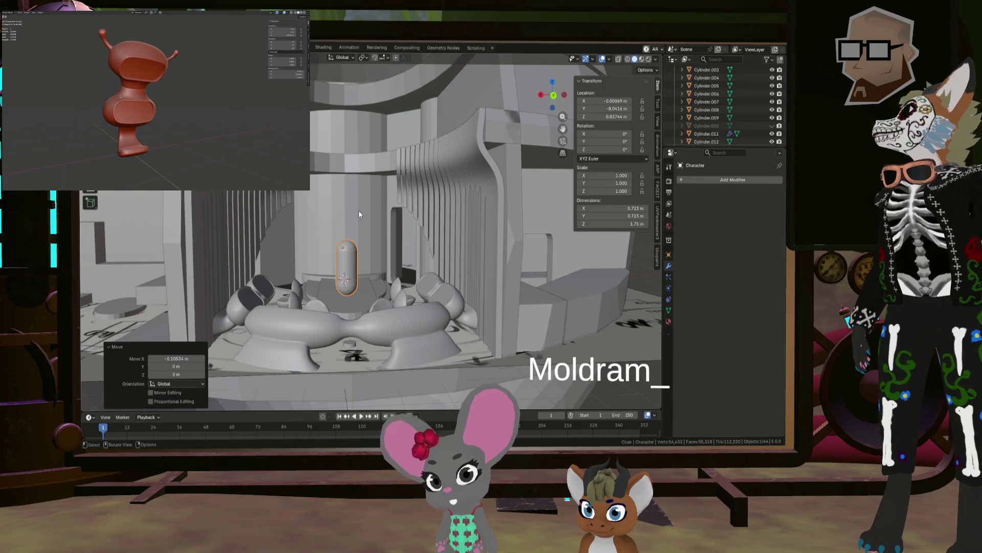
mouse_move(325, 200)
middle_mouse_down()
mouse_move(360, 260)
mouse_move(378, 266)
mouse_move(386, 194)
mouse_move(387, 244)
middle_mouse_up()
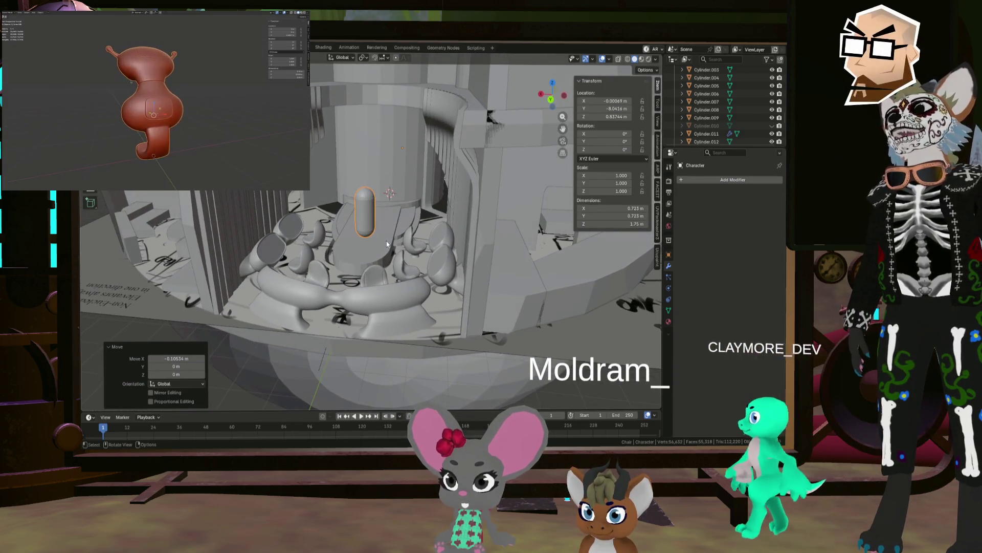
scroll(351, 201, "up", 6)
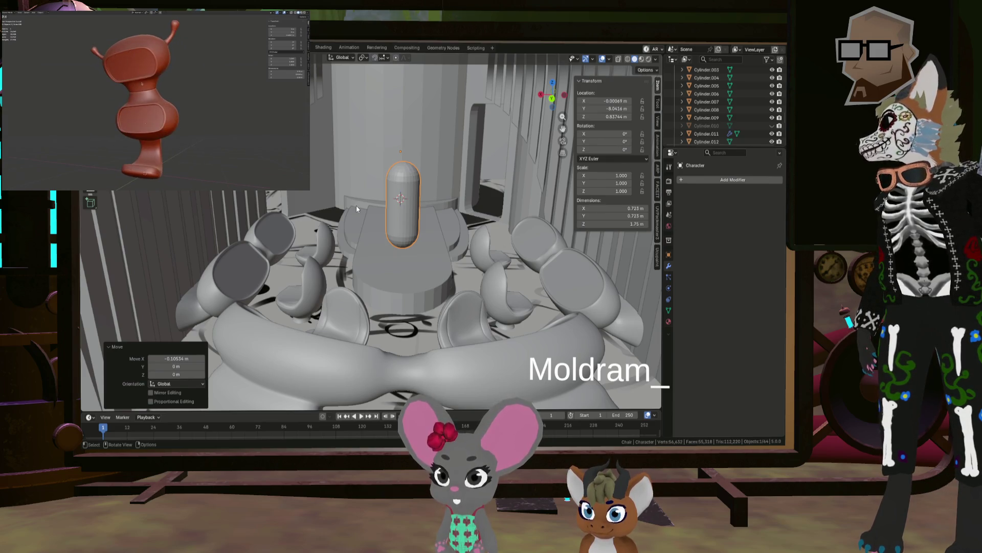
middle_click_drag(357, 207, 385, 272)
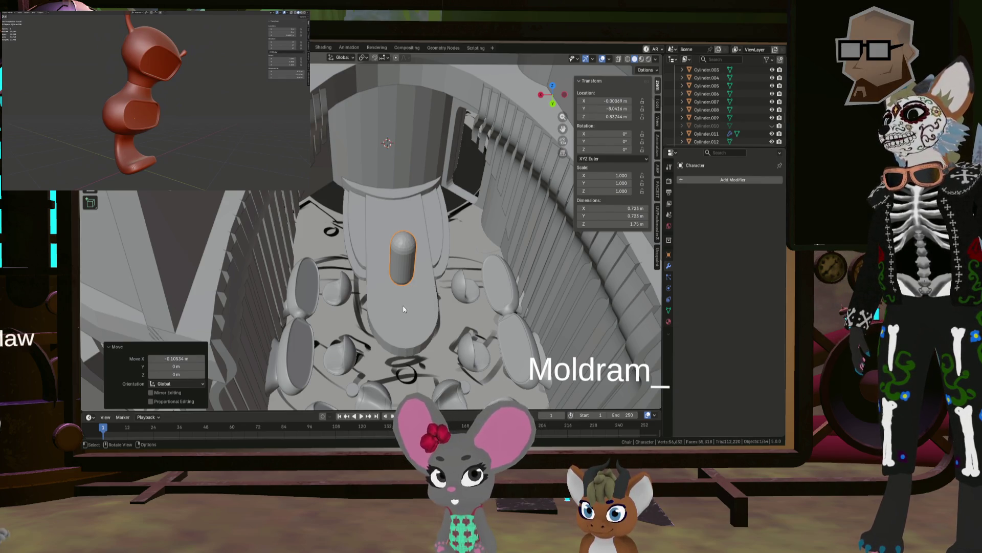
mouse_move(408, 309)
middle_mouse_down()
mouse_move(417, 306)
mouse_move(410, 276)
middle_mouse_up()
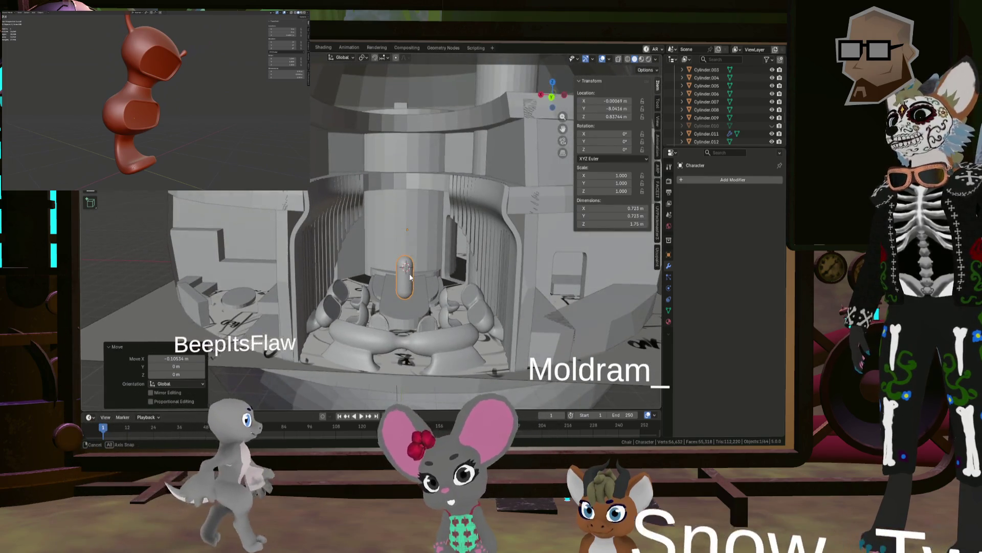
left_click(481, 308)
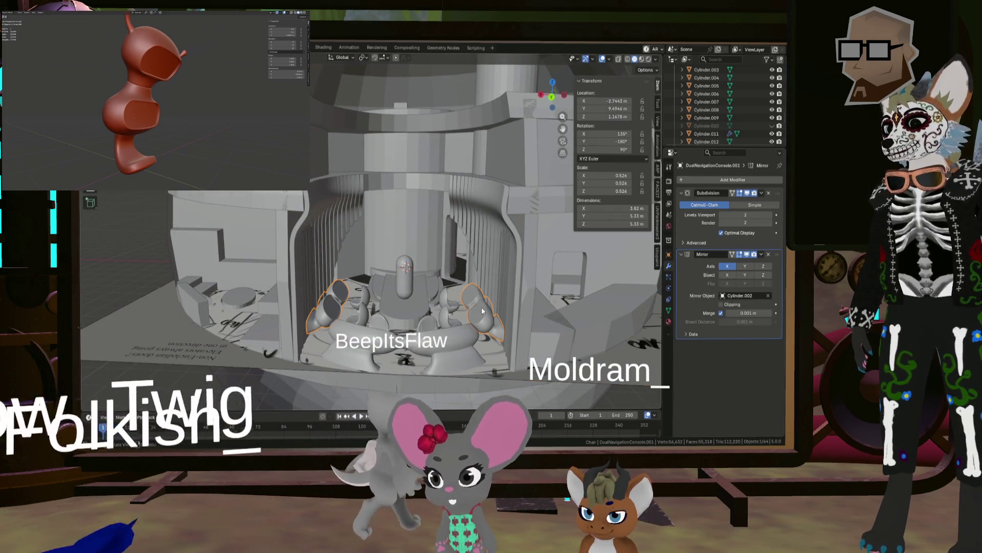
key("g")
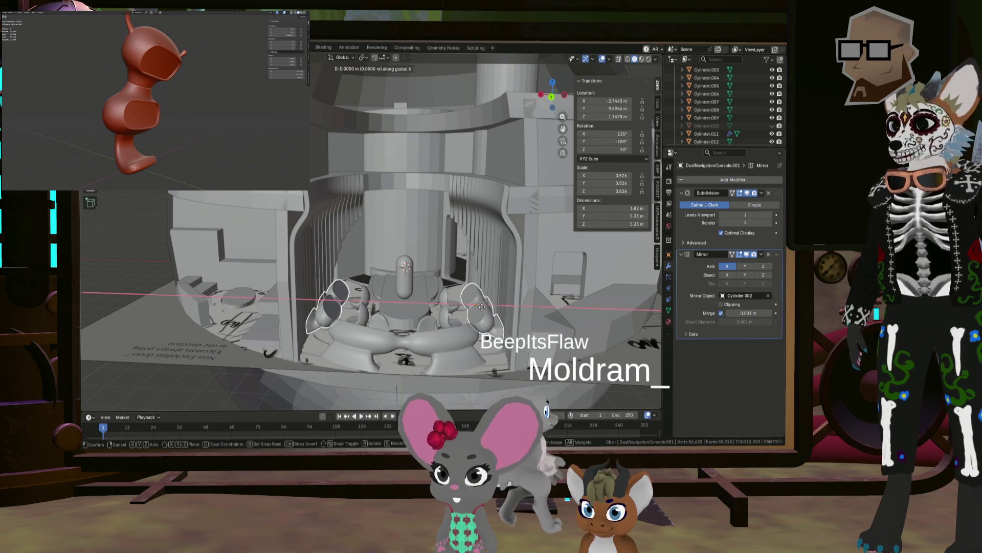
left_click(485, 307)
left_click(448, 307)
In Edit Mode on EggChair.001, select a ball piece and shift it along X.
middle_click_drag(448, 307, 446, 358)
key("Tab")
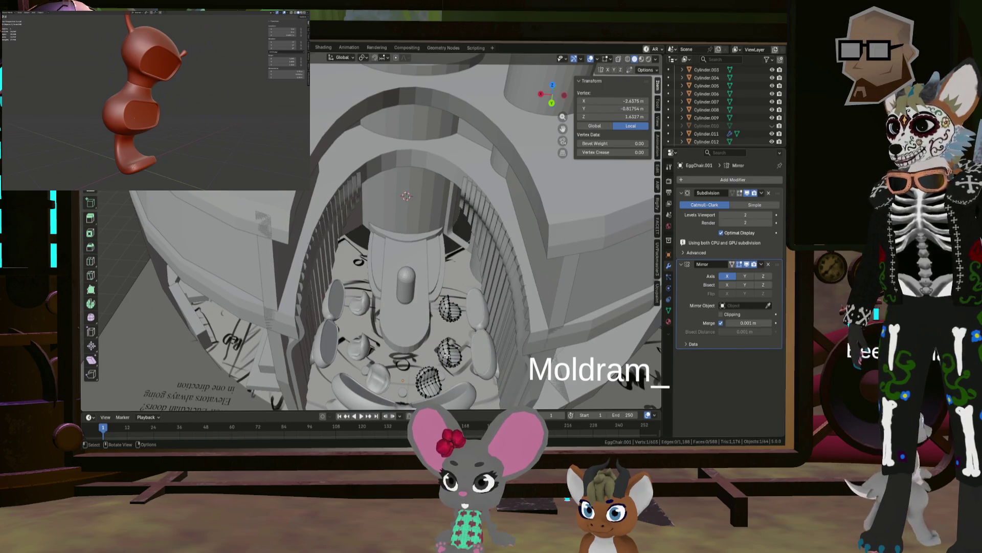
key("l")
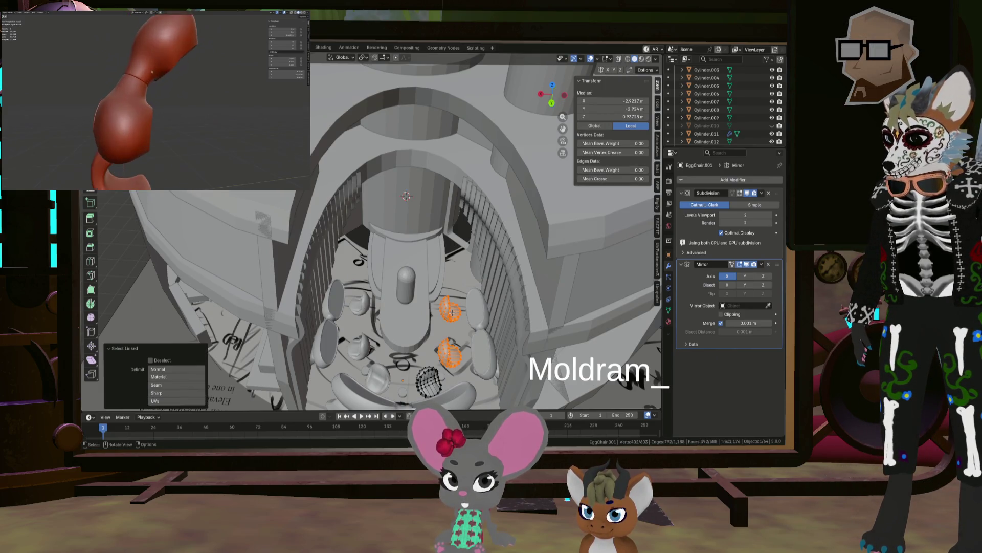
key("x")
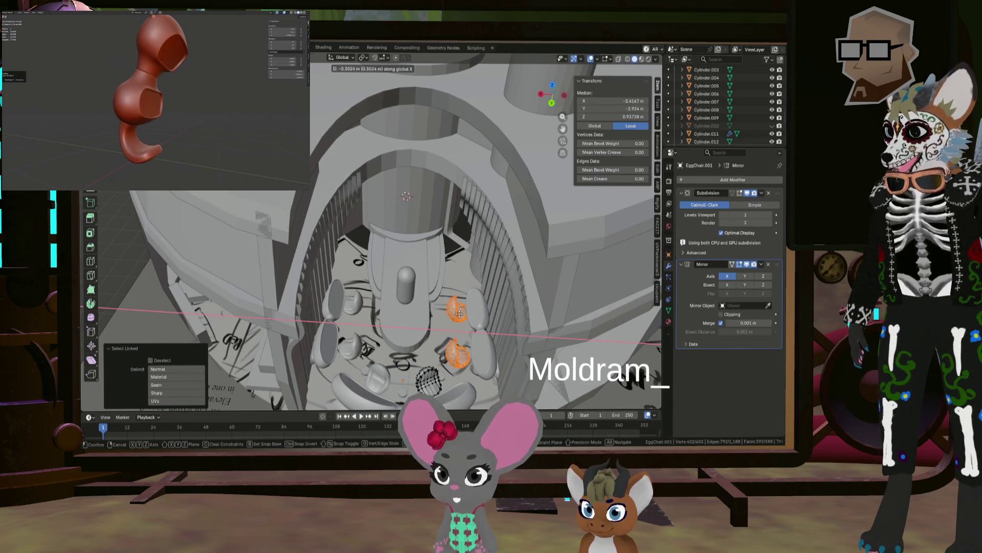
left_click(460, 314)
scroll(460, 314, "up", 5)
middle_click_drag(459, 314, 457, 292)
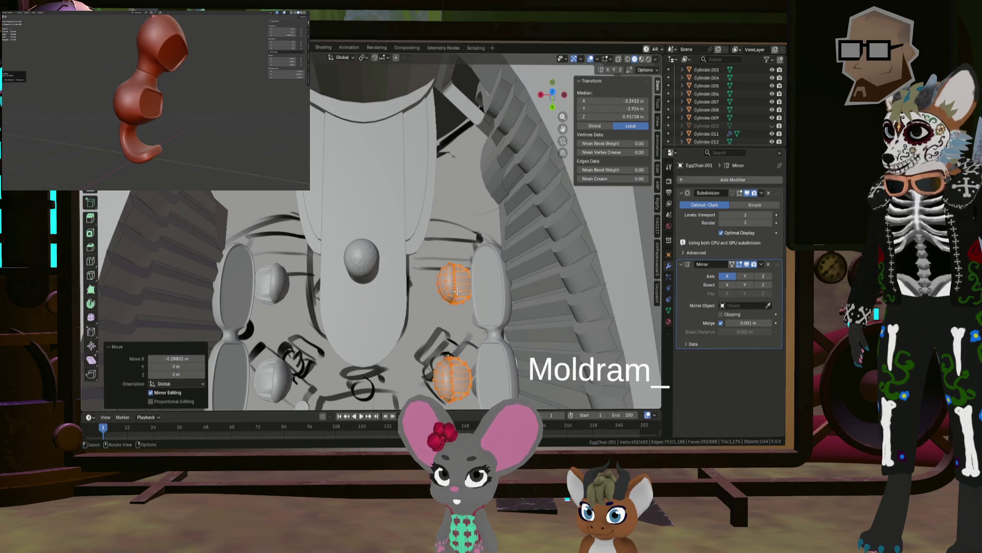
Select the upper ball, move it along X, and leave Edit Mode.
left_click(457, 291)
key("l")
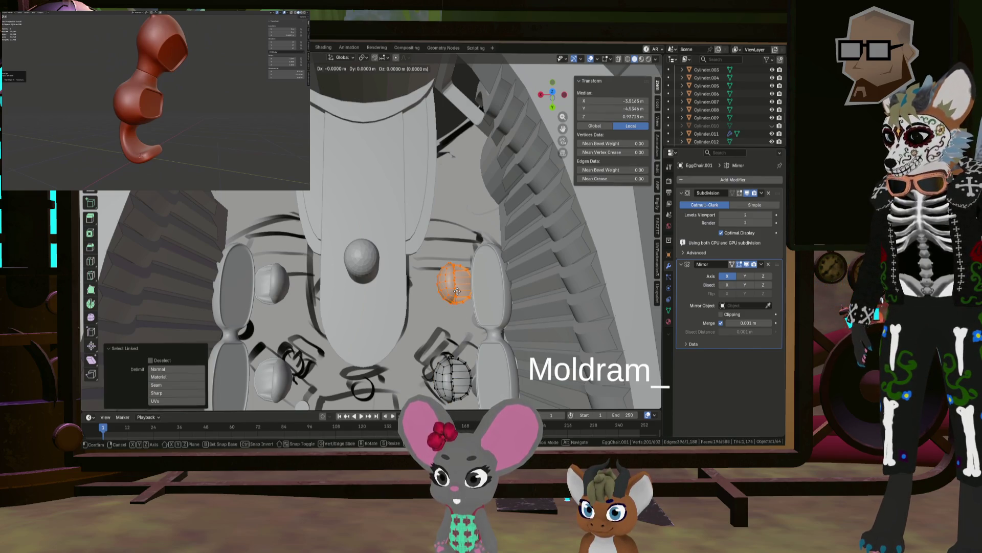
left_click(452, 291)
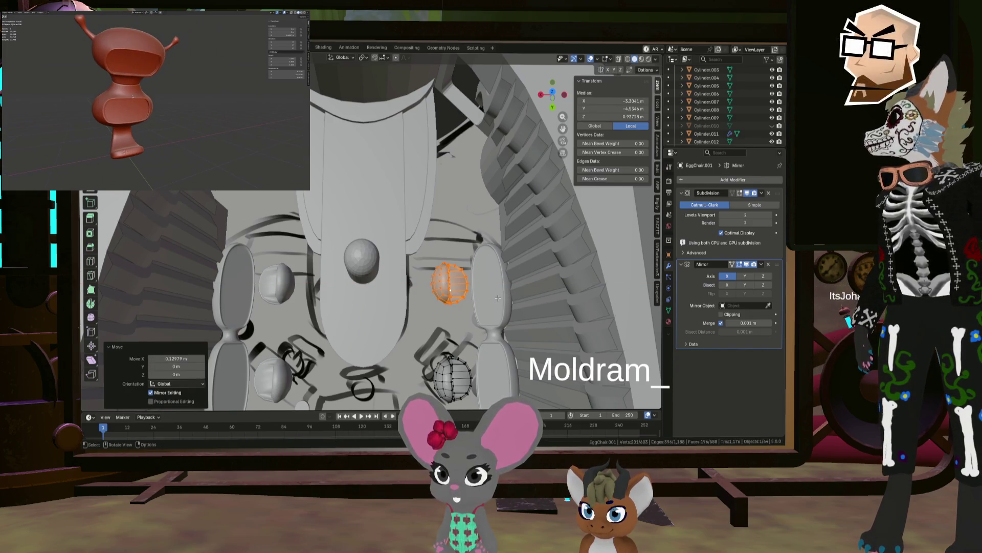
mouse_move(437, 291)
middle_mouse_down()
mouse_move(441, 307)
mouse_move(428, 292)
mouse_move(435, 335)
middle_mouse_up()
key("Tab")
scroll(437, 297, "down", 3)
scroll(438, 302, "up", 3)
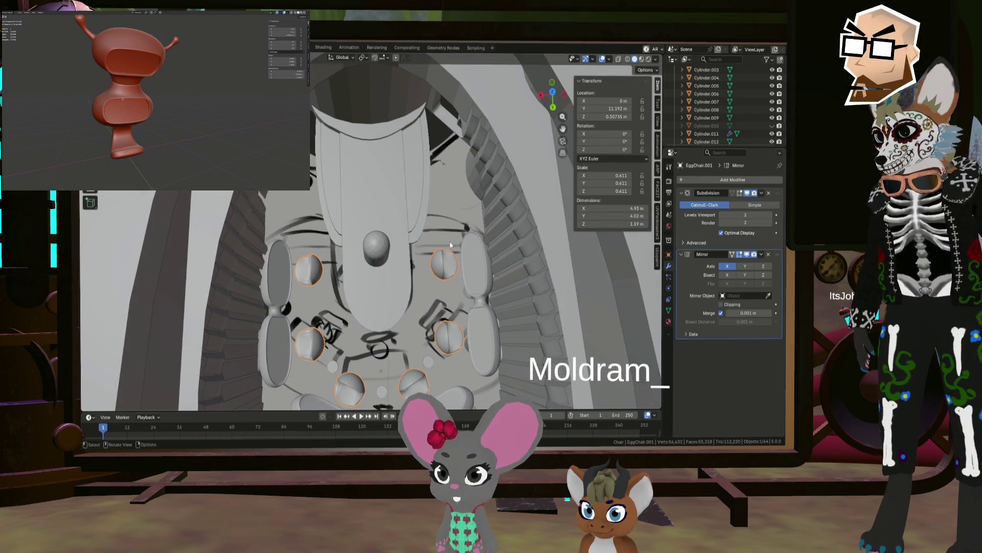
Back in Edit Mode, give two spheres small shifts along Y.
key("Tab")
middle_click_drag(449, 246, 452, 302)
left_click(449, 290)
left_click(455, 339)
key("l")
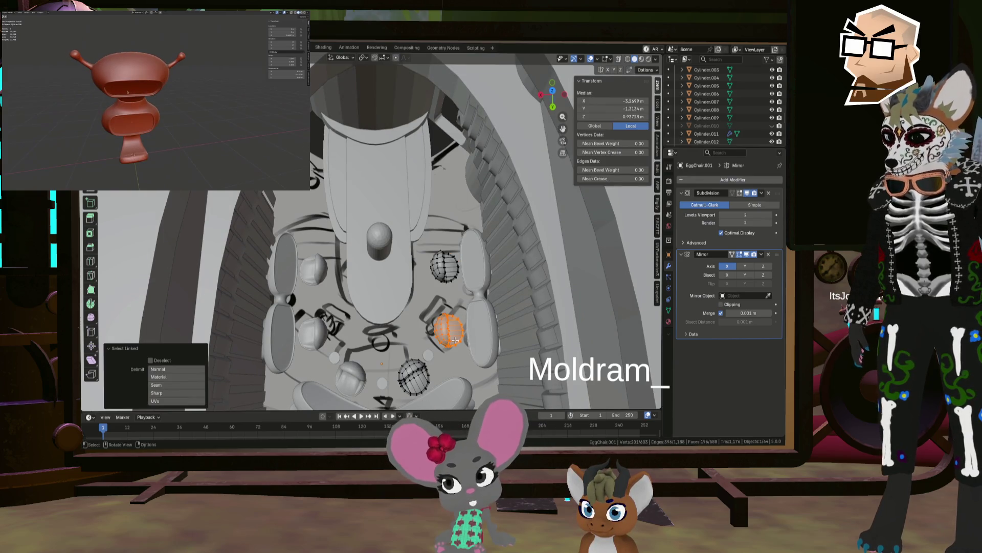
key("g")
key("y")
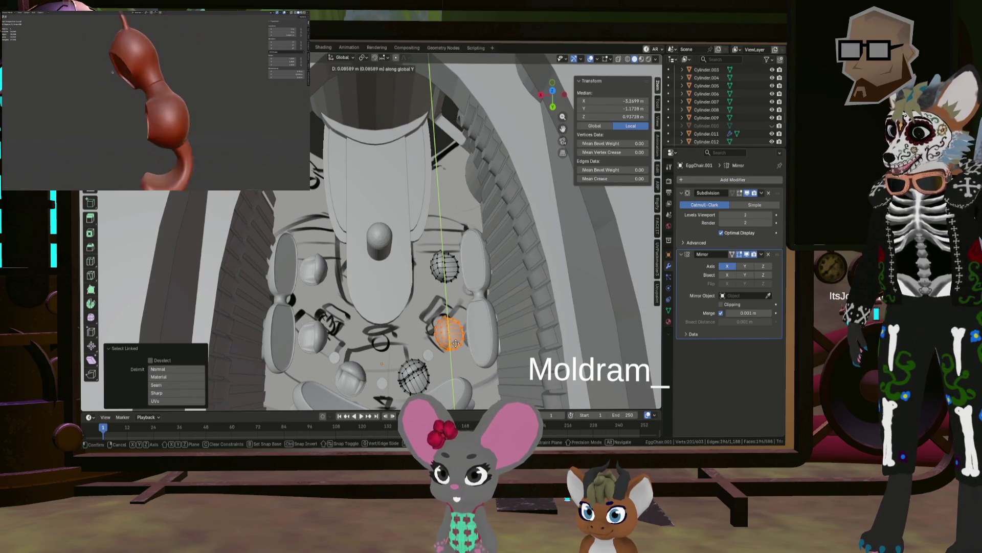
left_click(455, 342)
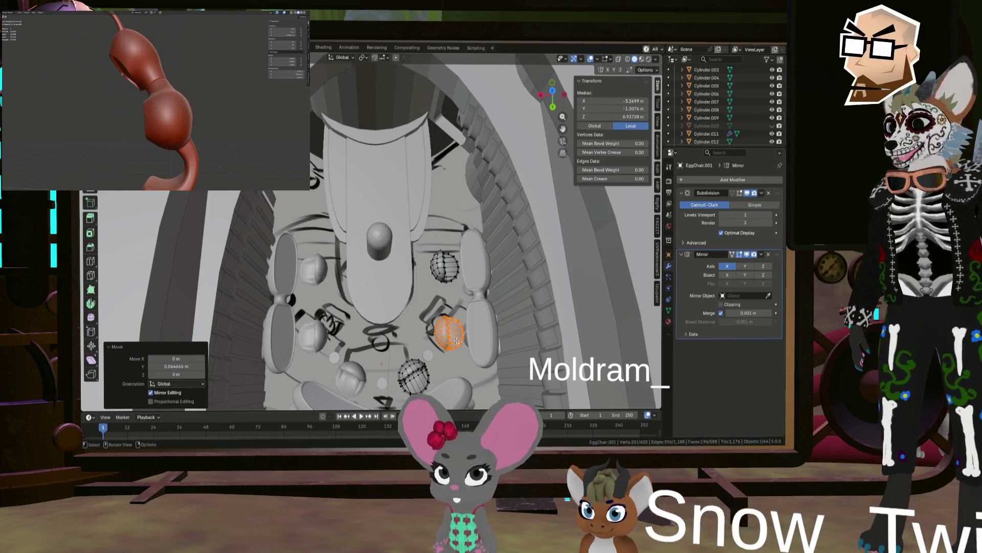
Deselect the spheres, return to Object Mode, and view the chairs from above.
scroll(456, 342, "down", 5)
middle_click_drag(456, 342, 453, 330)
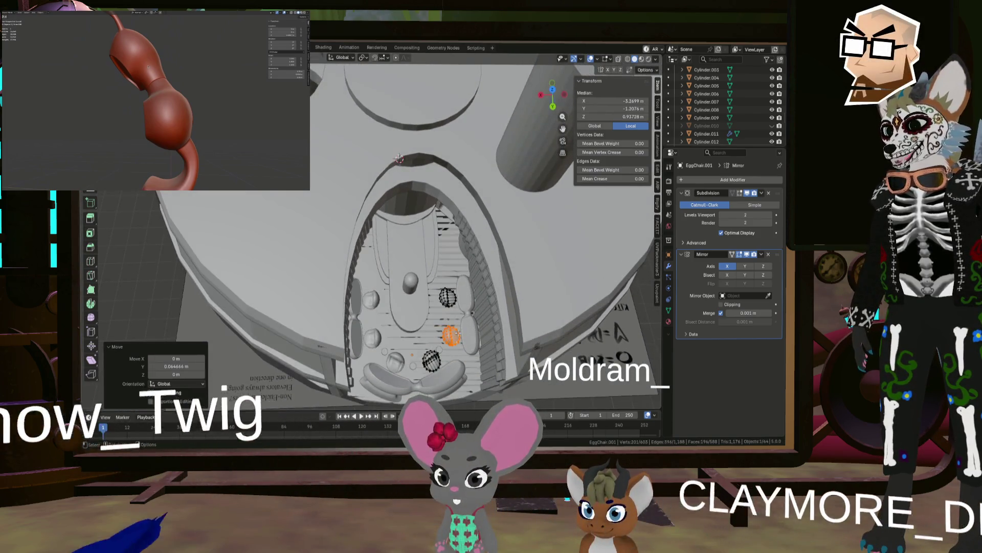
scroll(452, 330, "up", 4)
left_click(450, 323)
key("Tab")
mouse_move(401, 296)
middle_mouse_down()
mouse_move(381, 285)
mouse_move(412, 263)
mouse_move(415, 272)
middle_mouse_up()
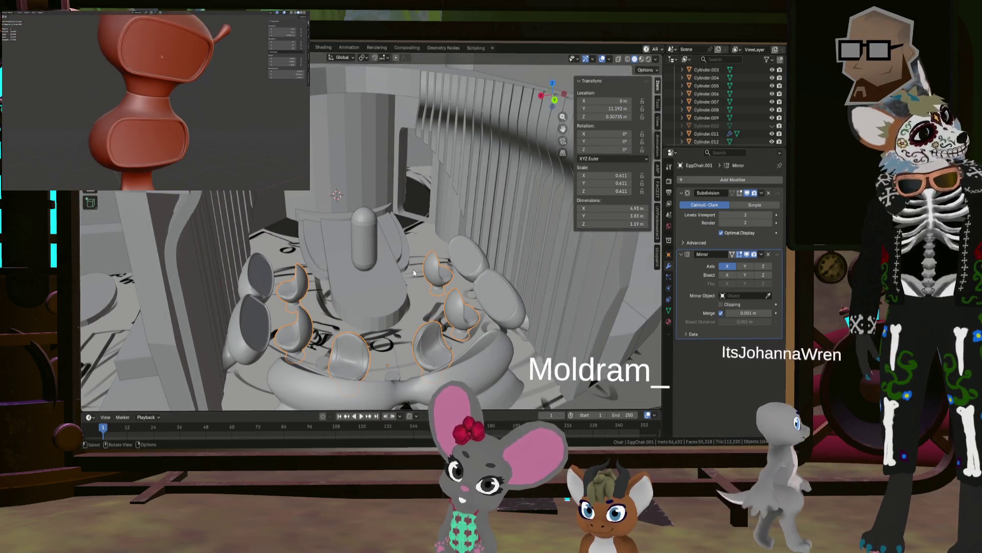
mouse_move(415, 272)
middle_mouse_down()
mouse_move(384, 301)
mouse_move(407, 258)
mouse_move(407, 278)
mouse_move(481, 292)
mouse_move(517, 293)
mouse_move(493, 255)
mouse_move(501, 266)
mouse_move(540, 269)
mouse_move(426, 241)
middle_mouse_up()
mouse_move(415, 240)
middle_mouse_down()
mouse_move(294, 226)
mouse_move(256, 238)
mouse_move(361, 232)
mouse_move(428, 271)
mouse_move(406, 249)
mouse_move(353, 246)
mouse_move(347, 263)
middle_mouse_up()
left_click(293, 227)
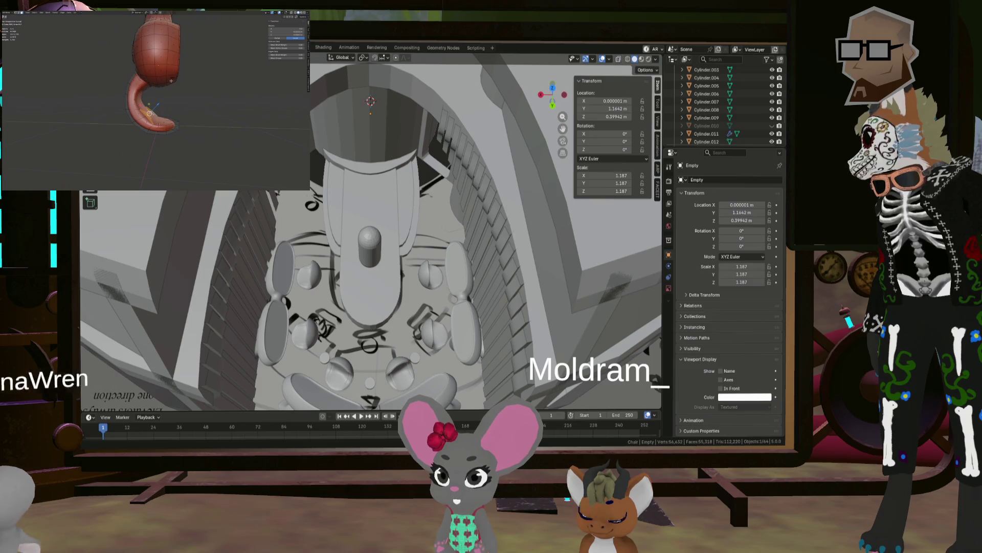
key("alt+Tab")
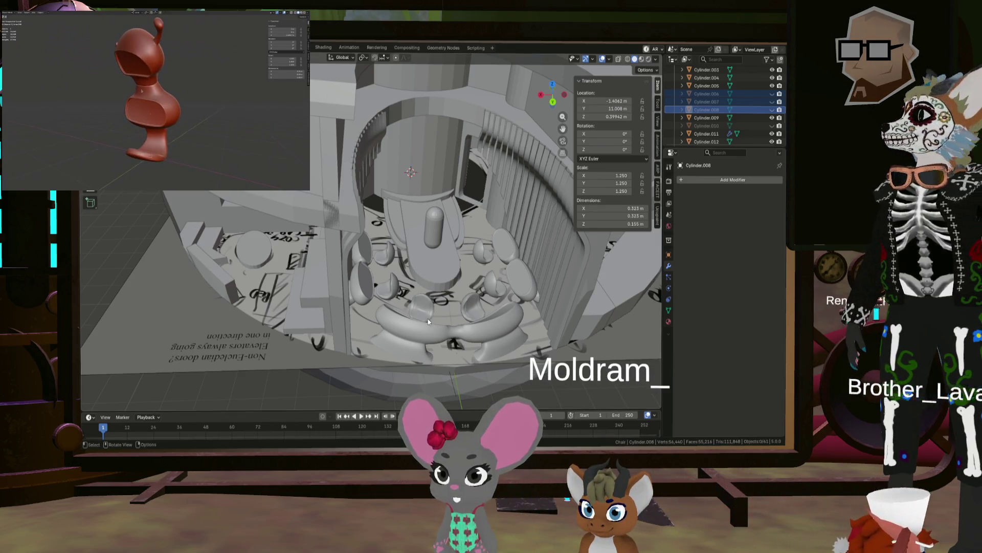
mouse_move(413, 309)
middle_mouse_down()
mouse_move(397, 295)
mouse_move(397, 330)
mouse_move(447, 288)
mouse_move(455, 193)
middle_mouse_up()
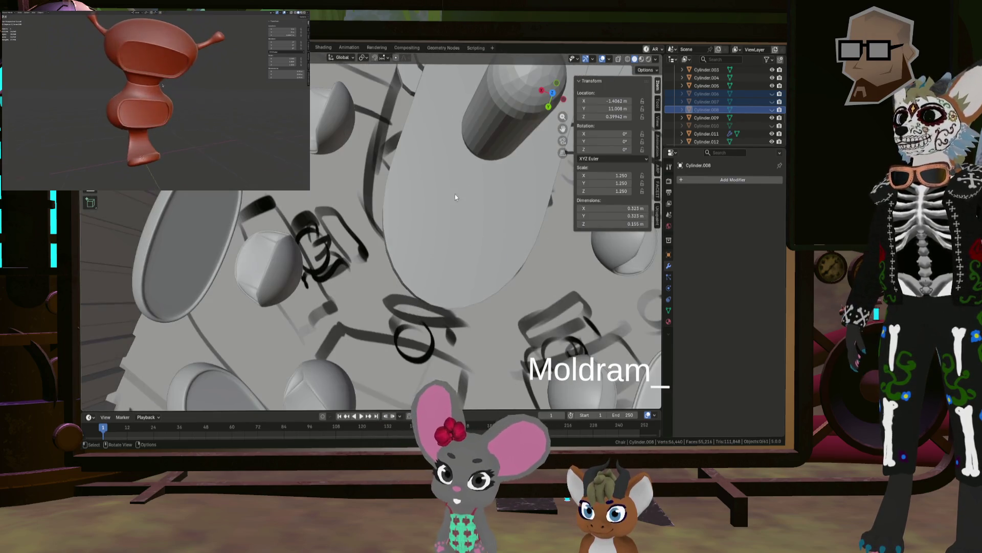
scroll(456, 196, "down", 5)
scroll(751, 114, "up", 5)
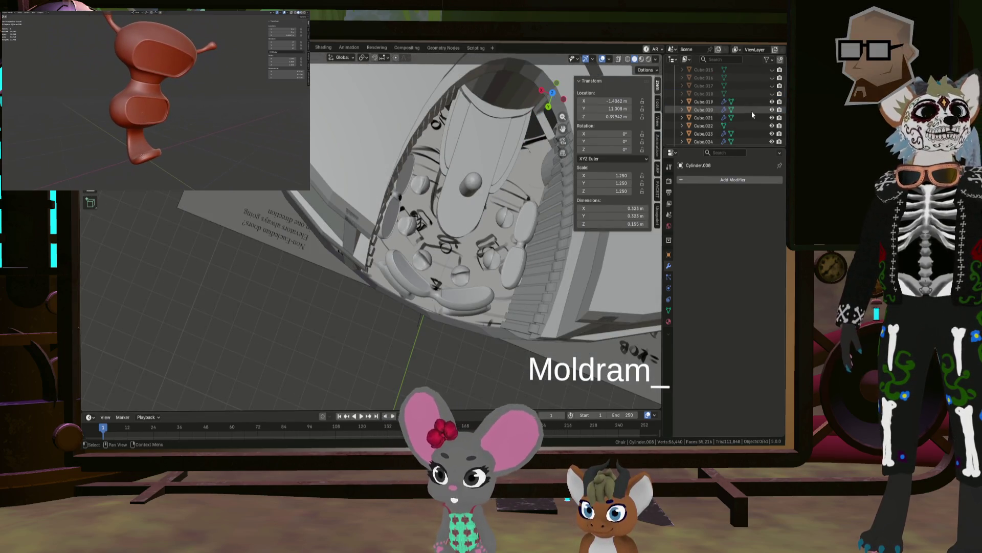
scroll(754, 110, "up", 8)
left_click(772, 83)
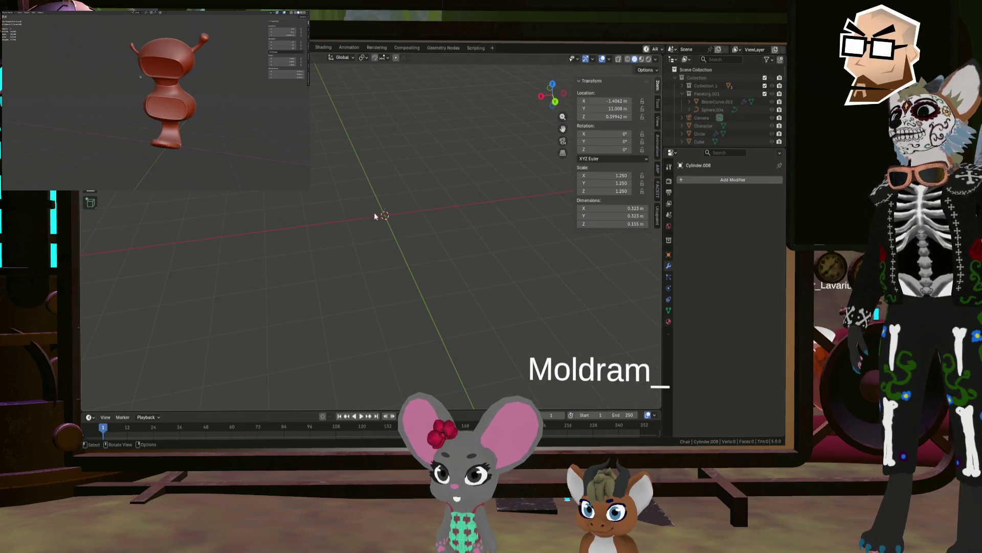
Add a new empty collection below the Chair collection in the Outliner and begin renaming it.
mouse_move(400, 214)
middle_mouse_down("shift")
mouse_move(360, 275)
mouse_move(407, 191)
middle_mouse_up("shift")
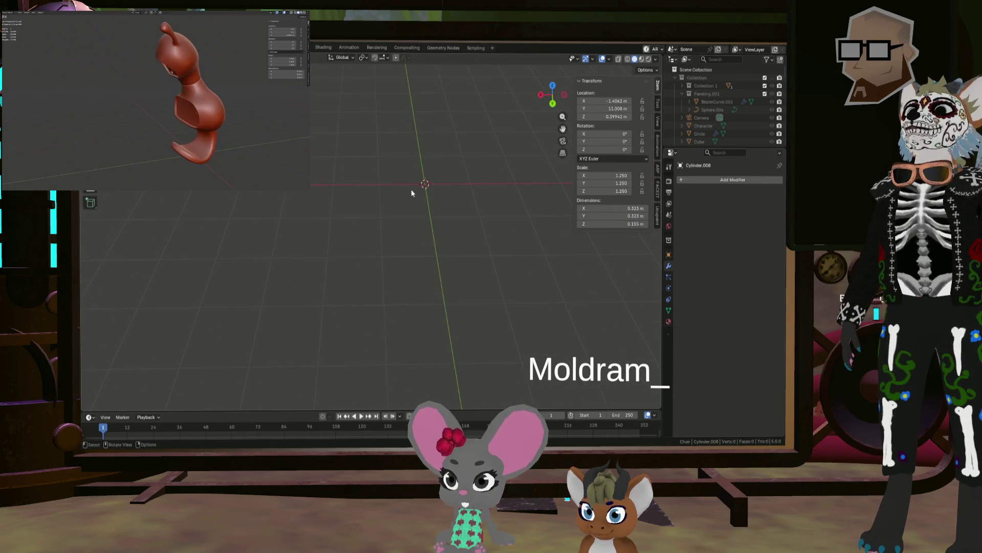
right_click(420, 185)
left_click(421, 187)
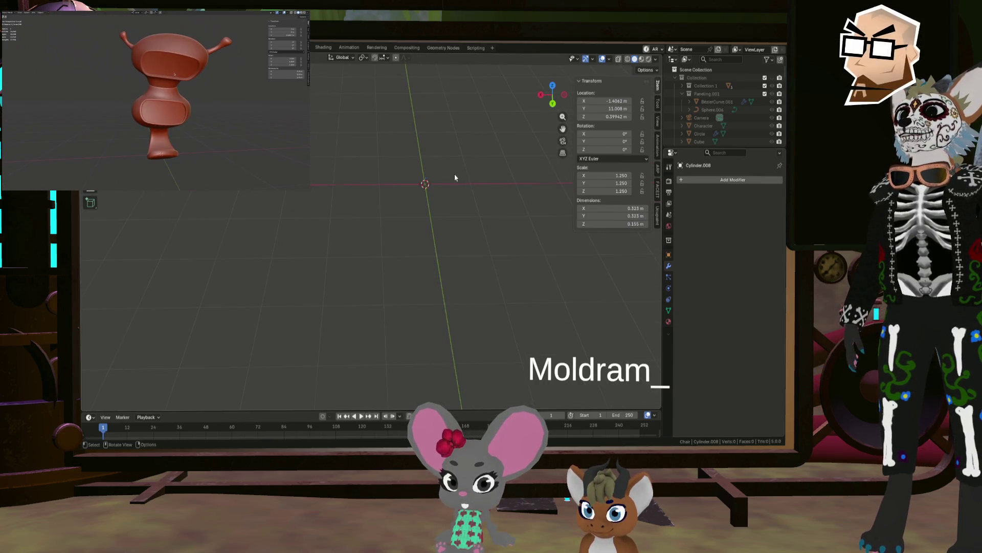
mouse_move(464, 175)
middle_mouse_down()
mouse_move(373, 192)
mouse_move(414, 185)
middle_mouse_up()
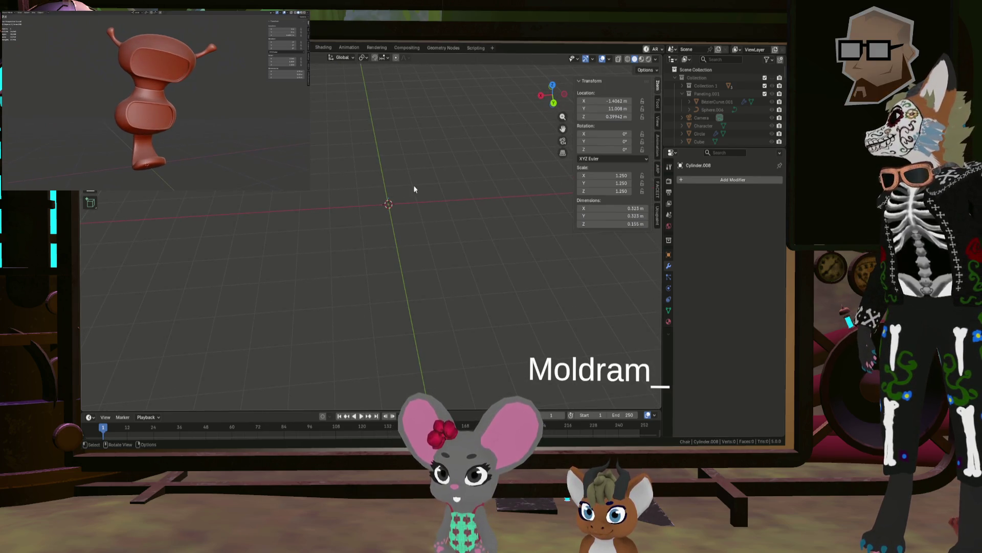
scroll(688, 134, "down", 10)
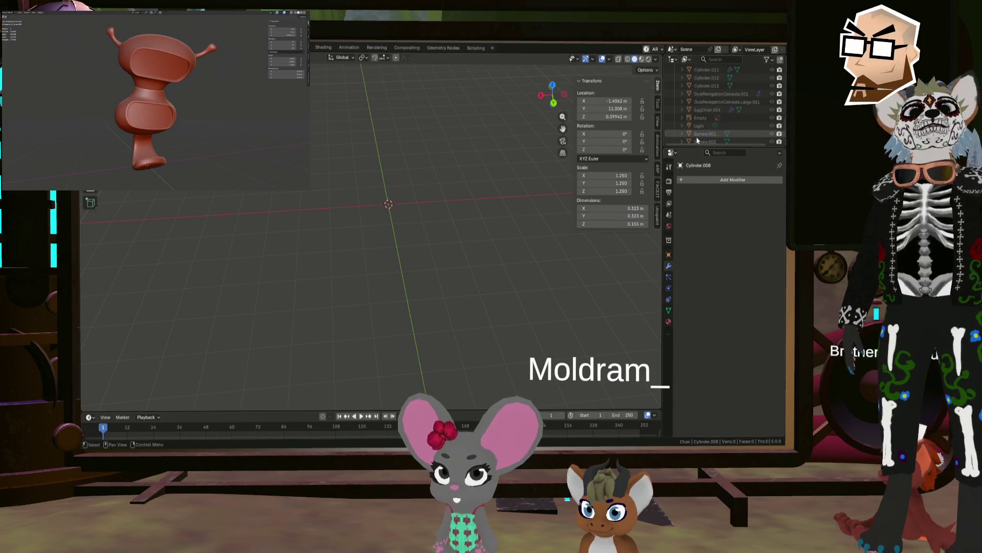
left_click(682, 122)
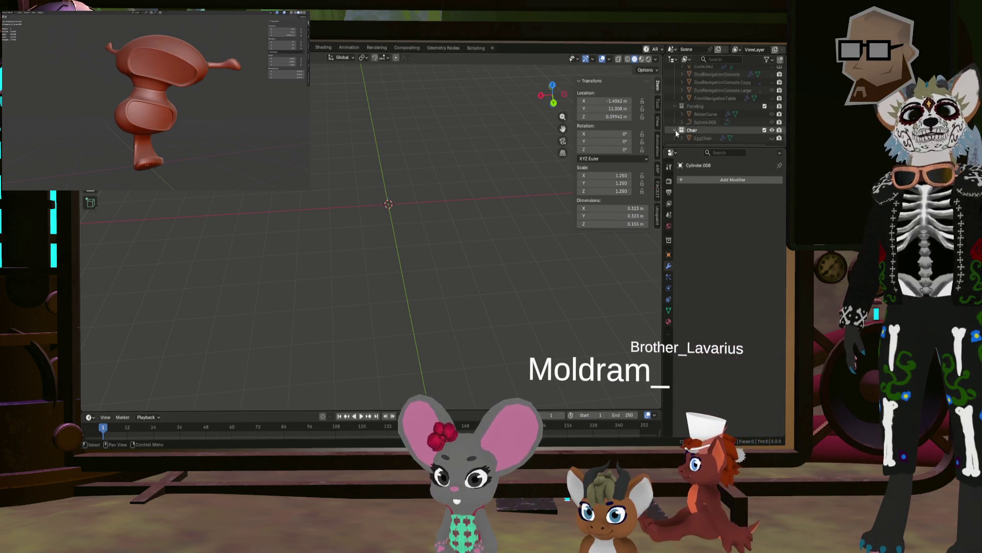
left_click(682, 123)
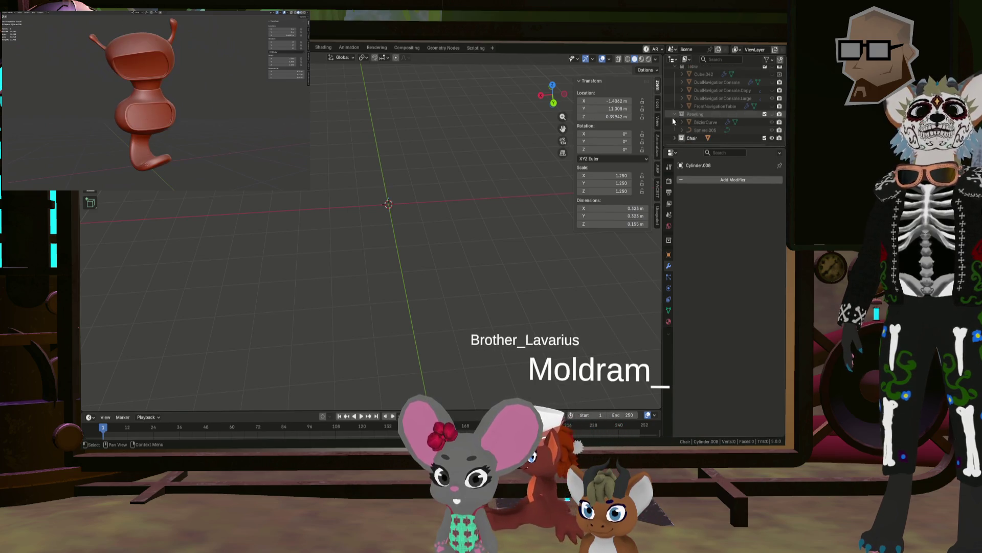
scroll(673, 114, "up", 5)
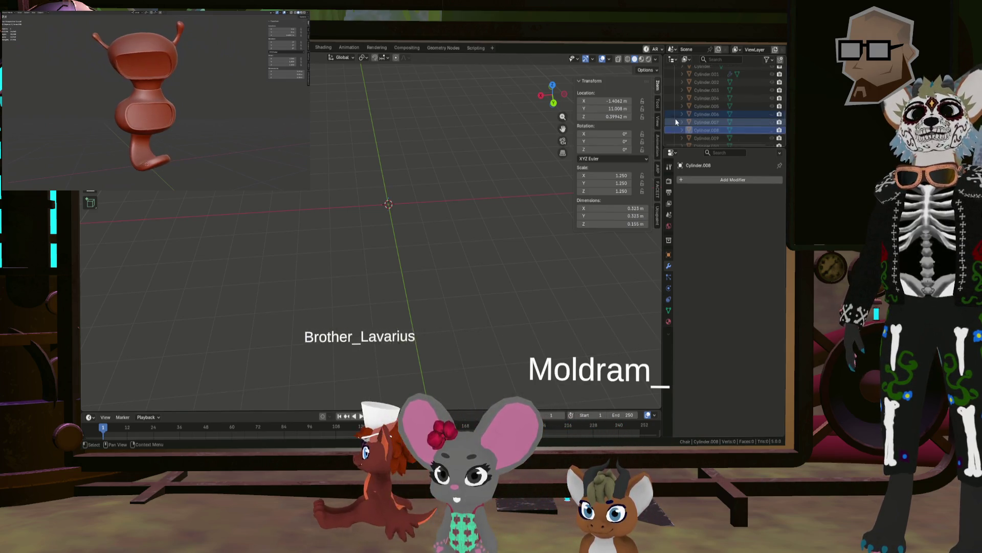
scroll(683, 113, "up", 10)
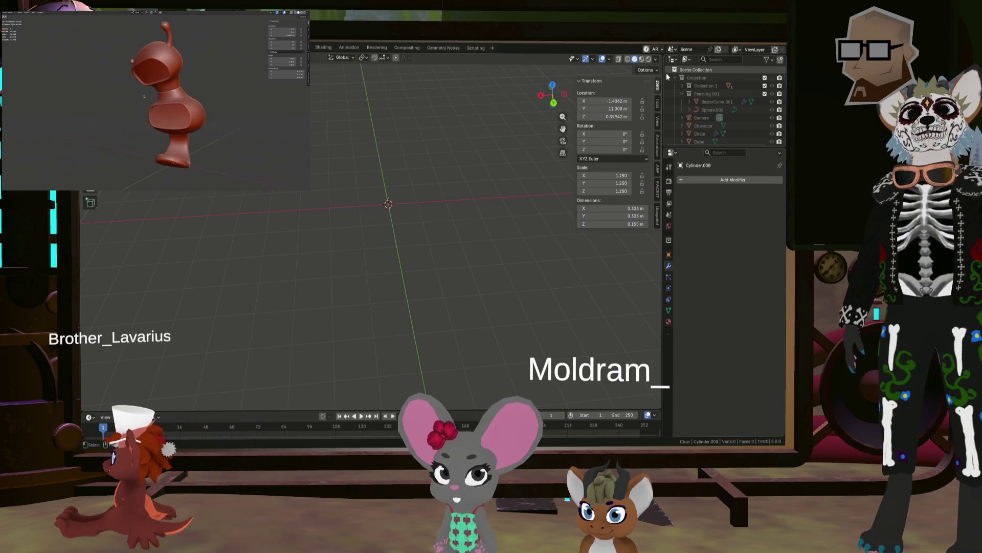
scroll(725, 106, "down", 10)
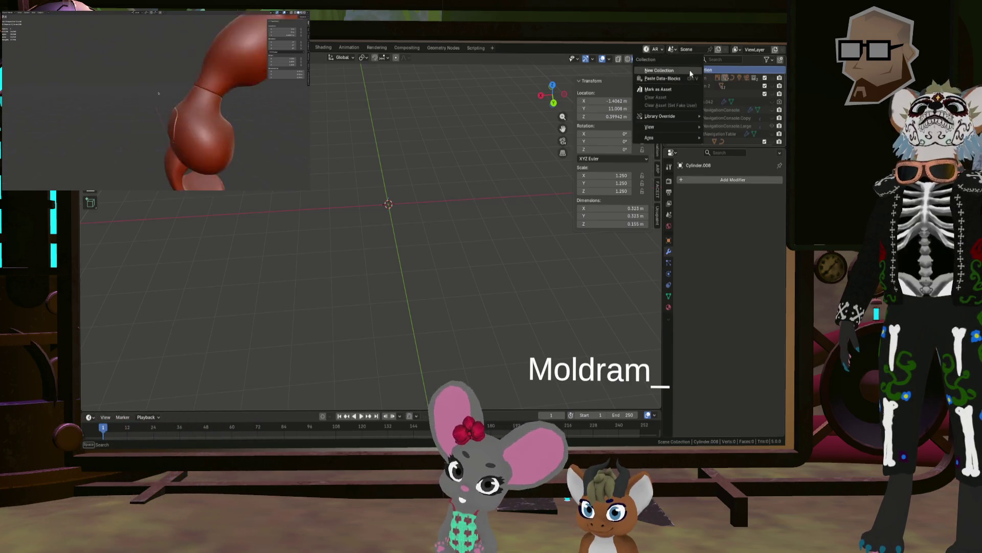
double_click(702, 138)
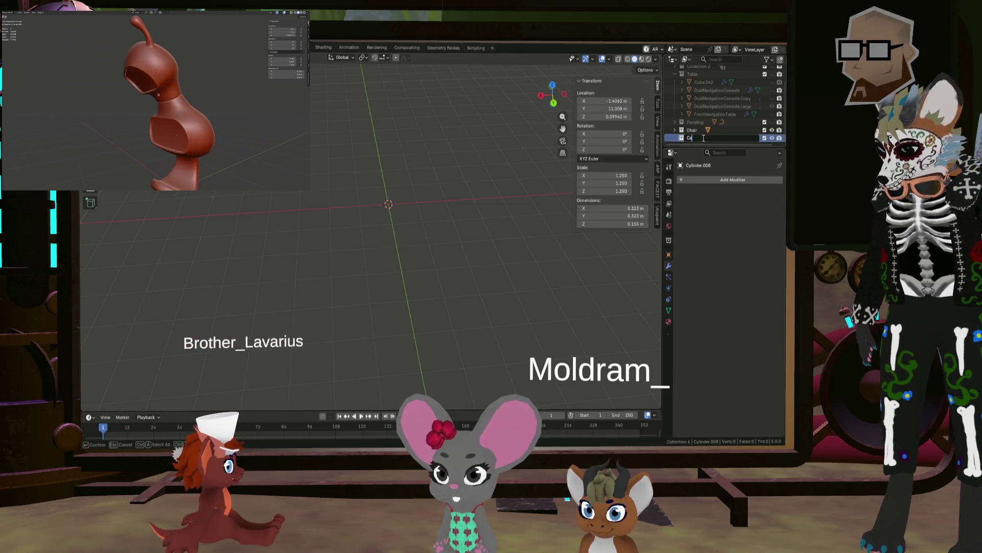
Name the collection CaptainConsole, then insert the missing 's' to make it CaptainsConsole.
type("CaptainCon")
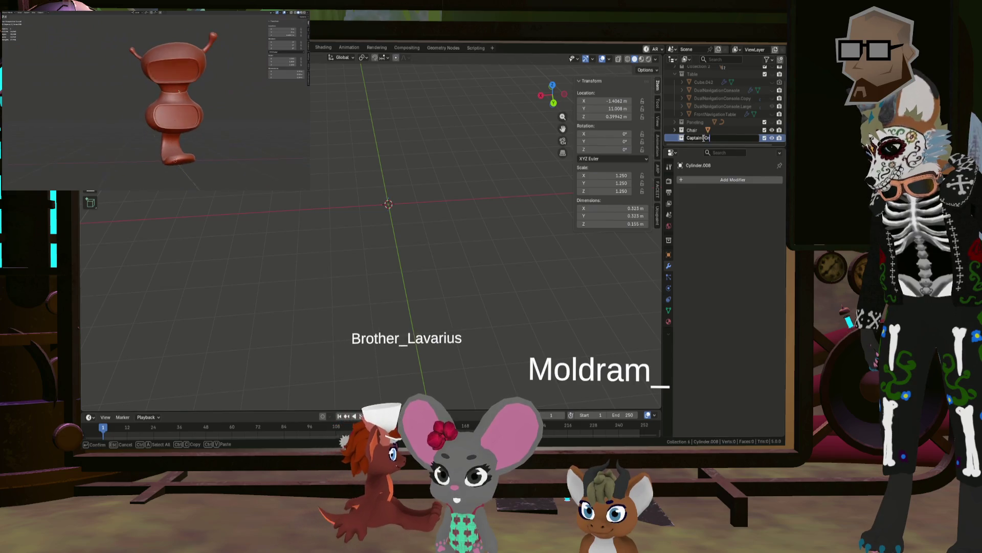
type("sole")
key("Return")
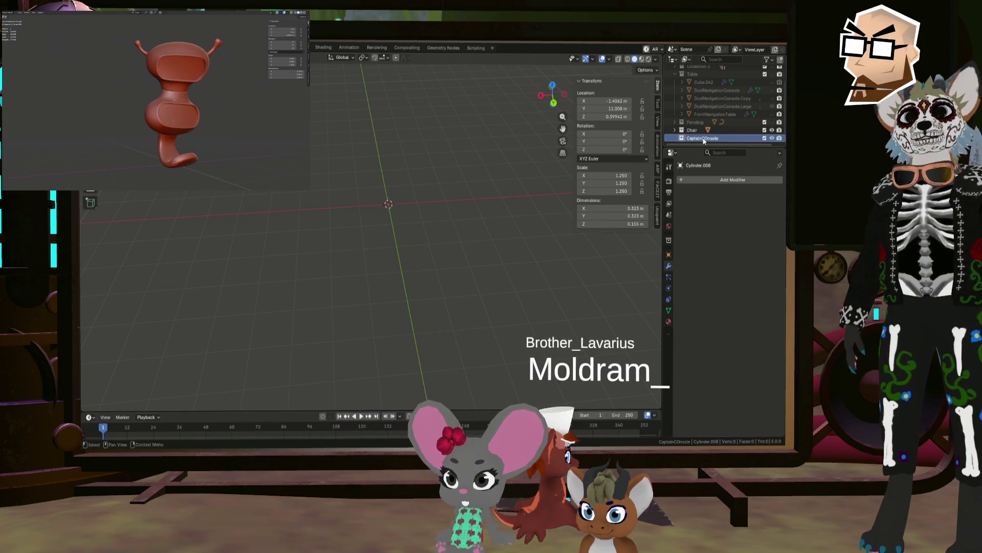
double_click(705, 138)
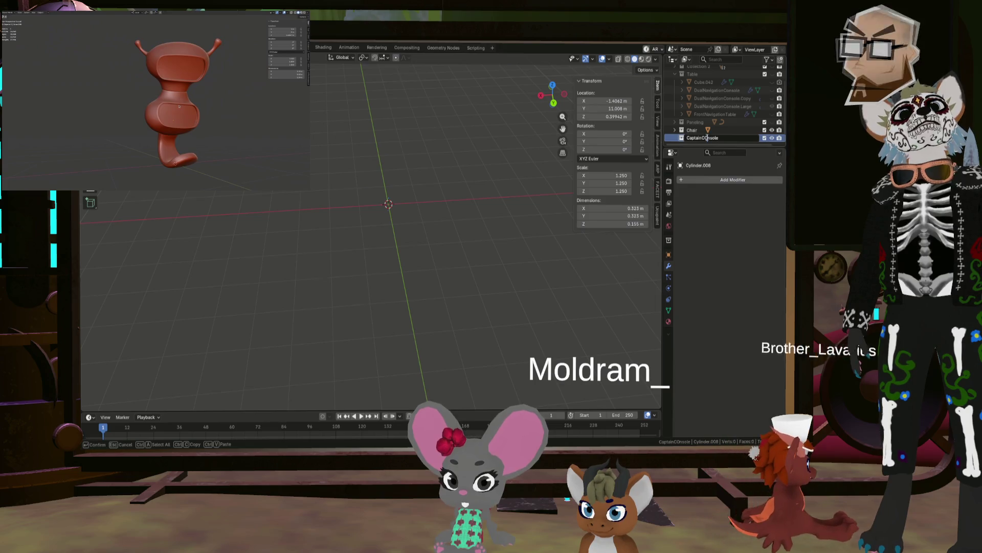
left_click(704, 139)
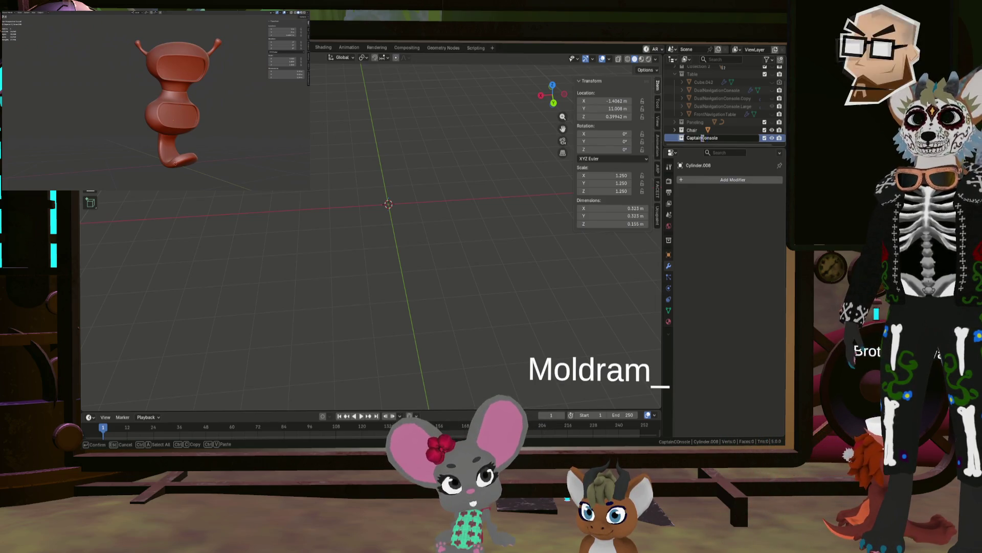
type("s")
key("Return")
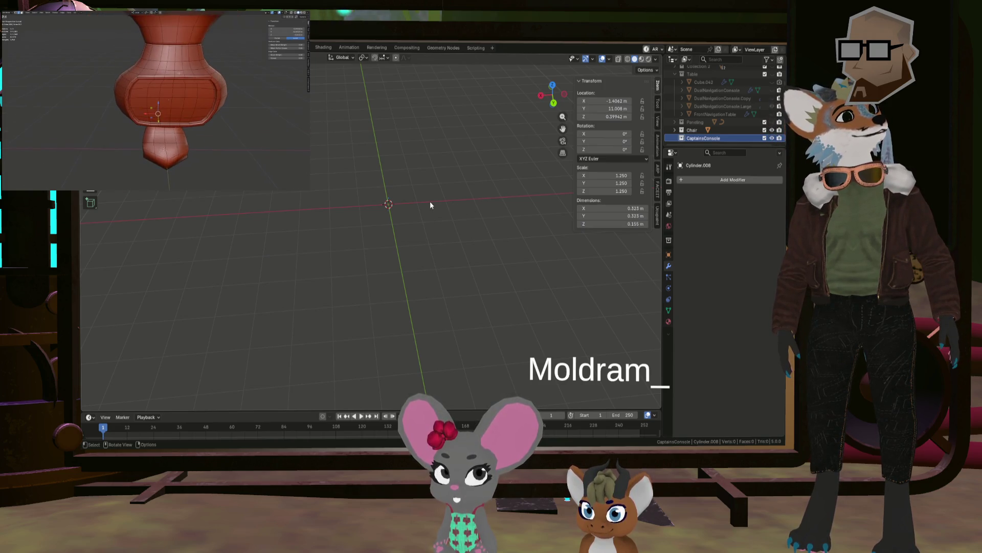
middle_click_drag(431, 205, 409, 232)
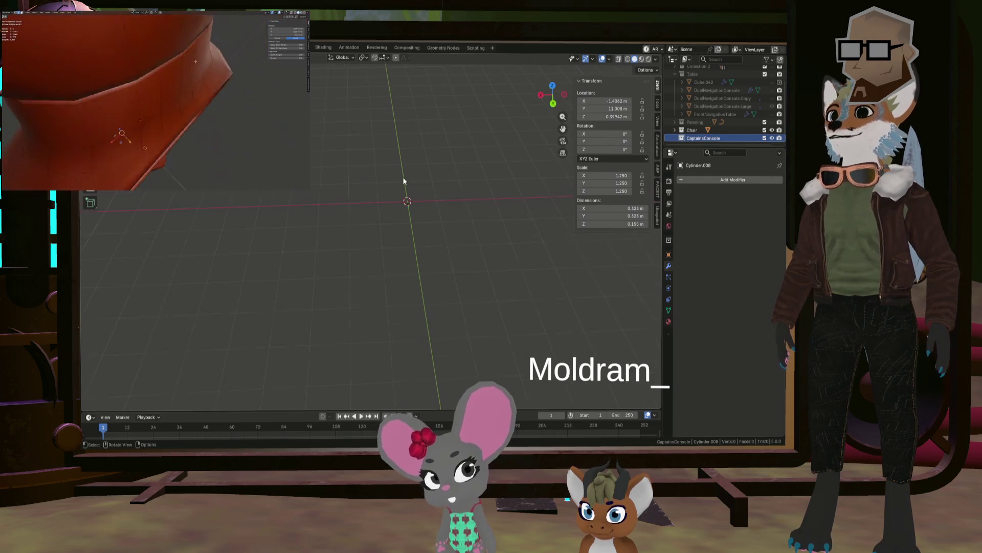
Add a cube and scale it to twice its length along X.
middle_click_drag(444, 181, 423, 227, "shift")
key("shift+a")
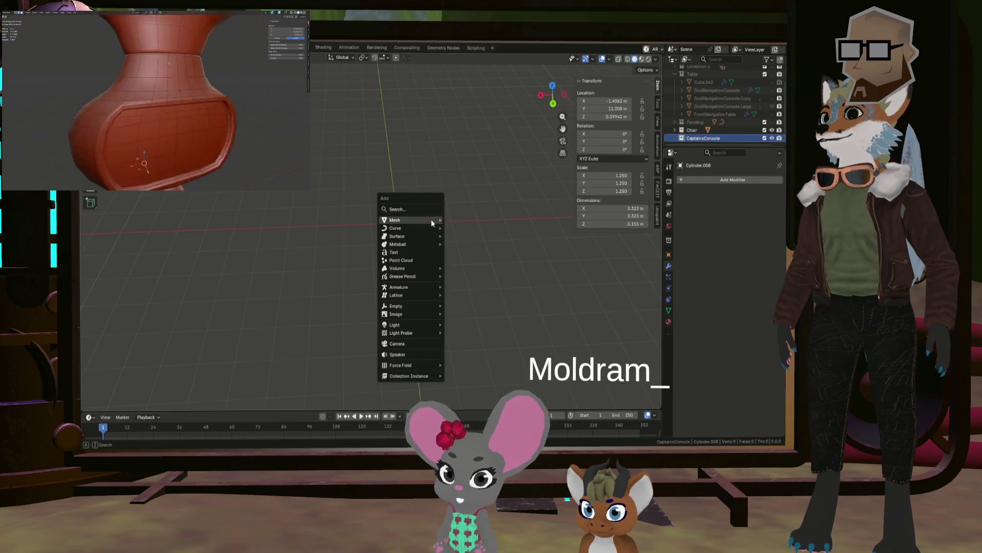
mouse_move(431, 219)
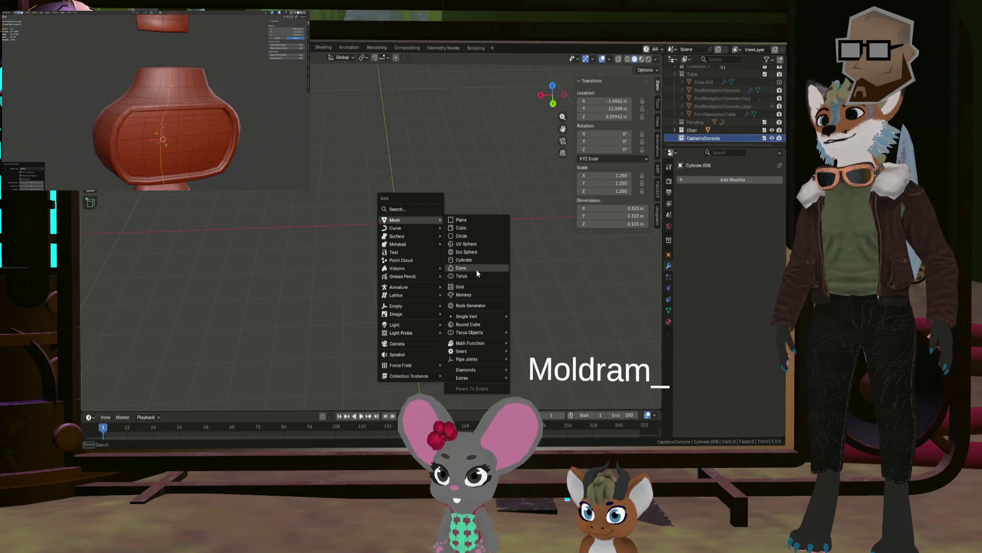
left_click(479, 228)
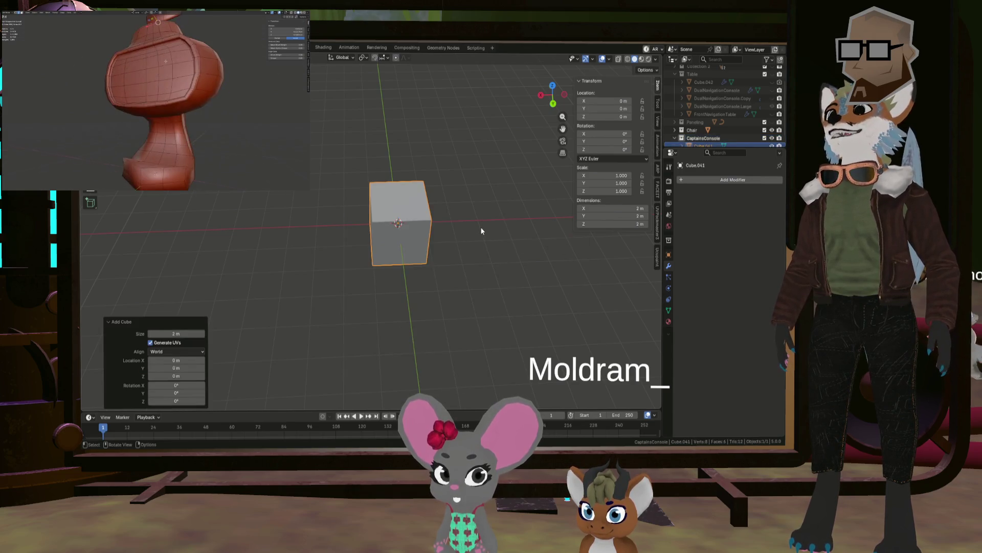
key("s")
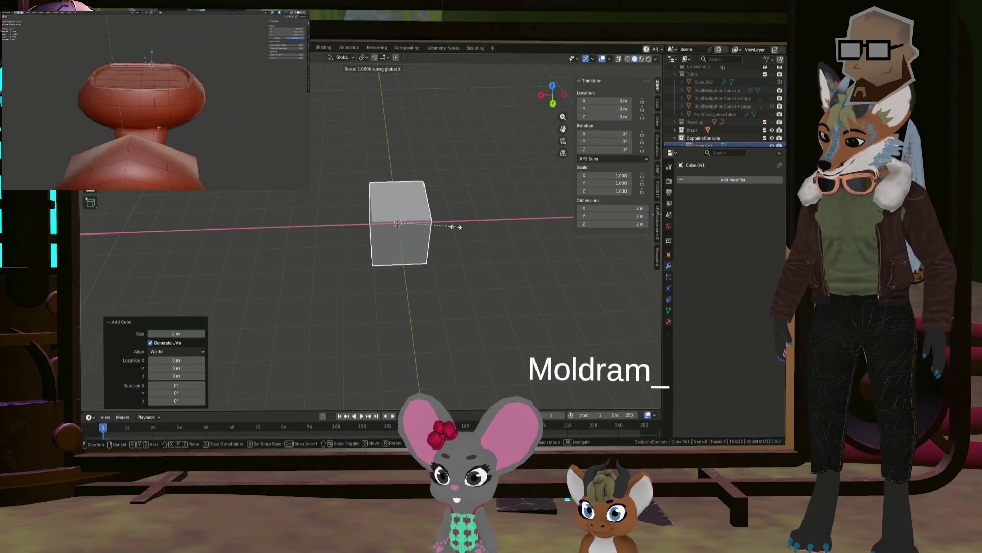
key("Return")
Apply the cube's scale to its mesh and switch to Edit Mode.
right_click(455, 226)
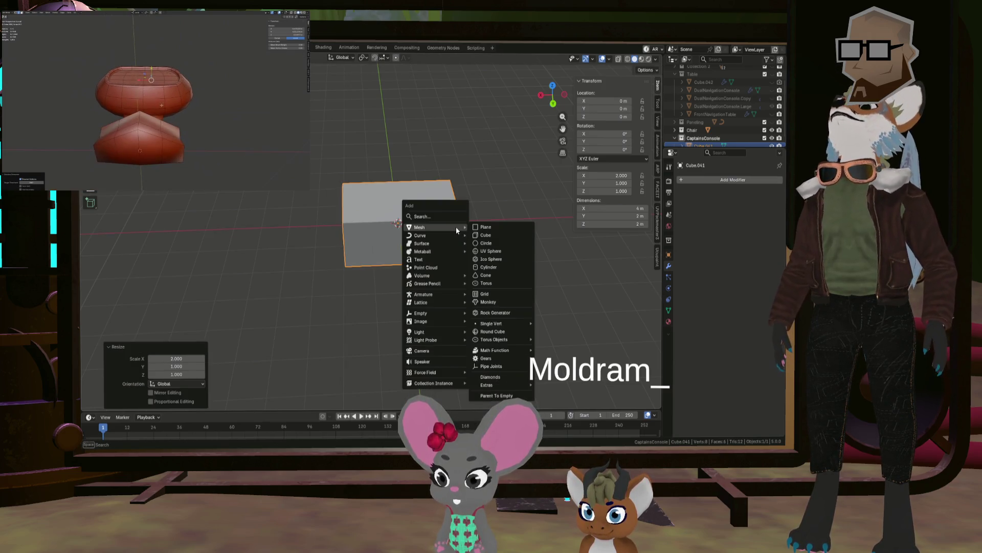
key("ctrl+a")
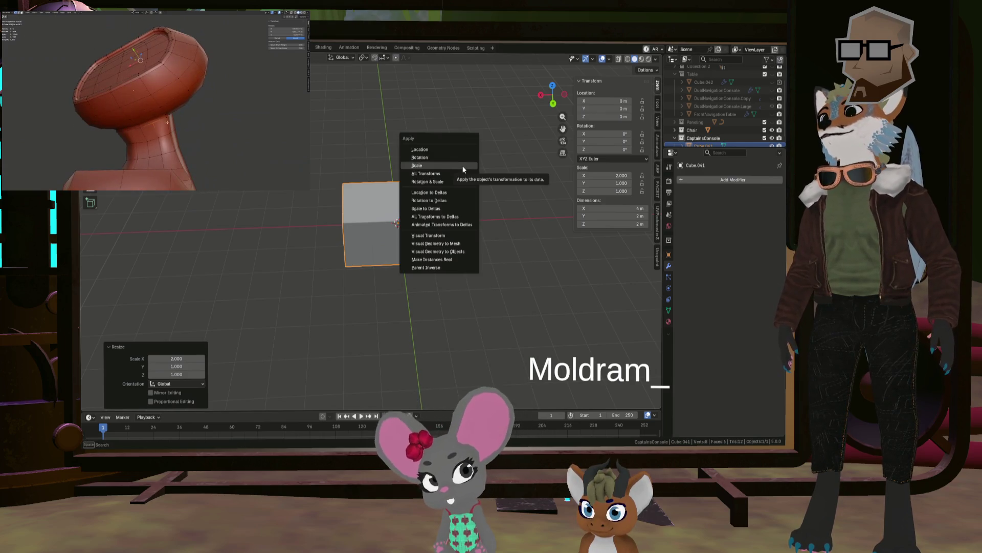
left_click(463, 165)
scroll(413, 214, "up", 2)
key("Tab")
middle_click_drag(416, 208, 440, 190)
left_click(692, 180)
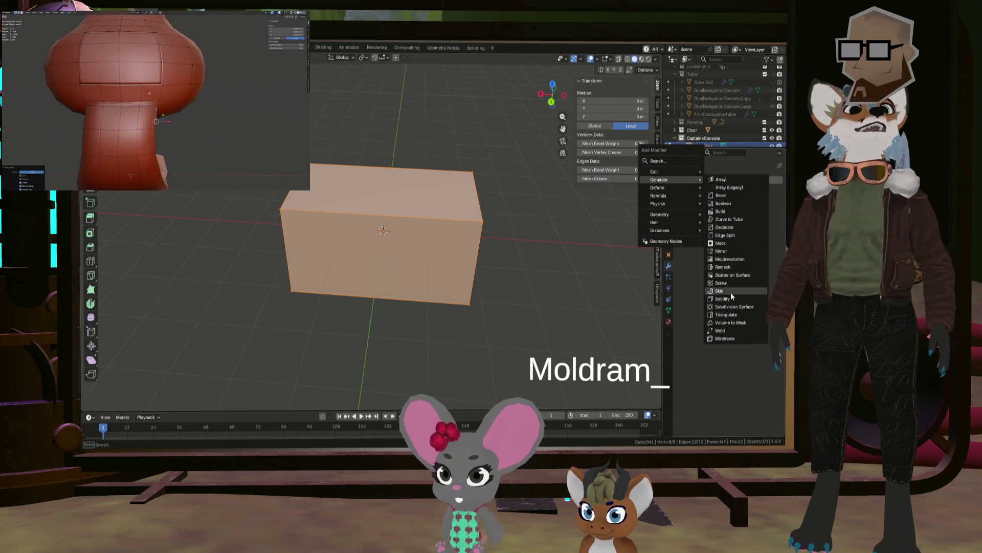
Add a Subdivision Surface modifier with viewport level 2 to the box.
left_click(730, 306)
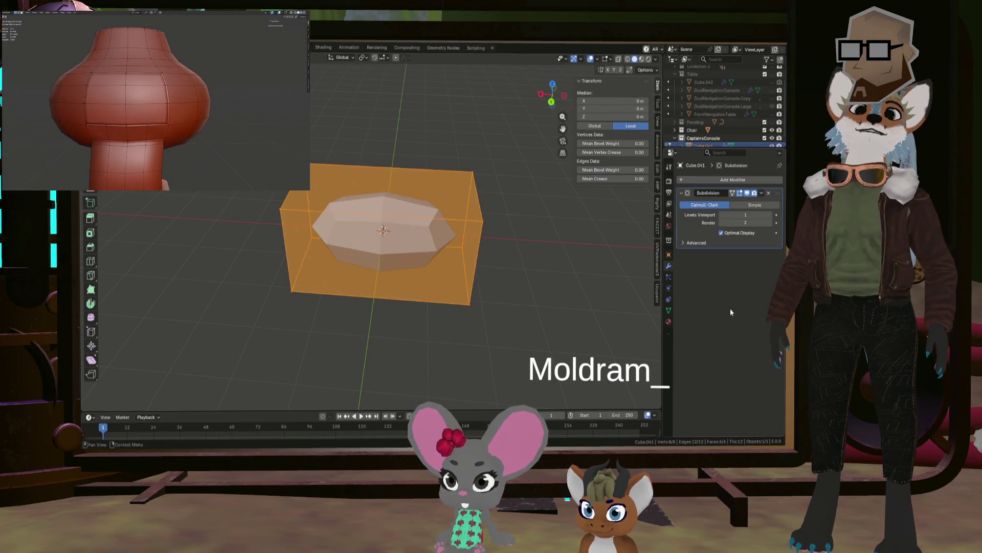
left_click(771, 215)
middle_click_drag(491, 237, 510, 238)
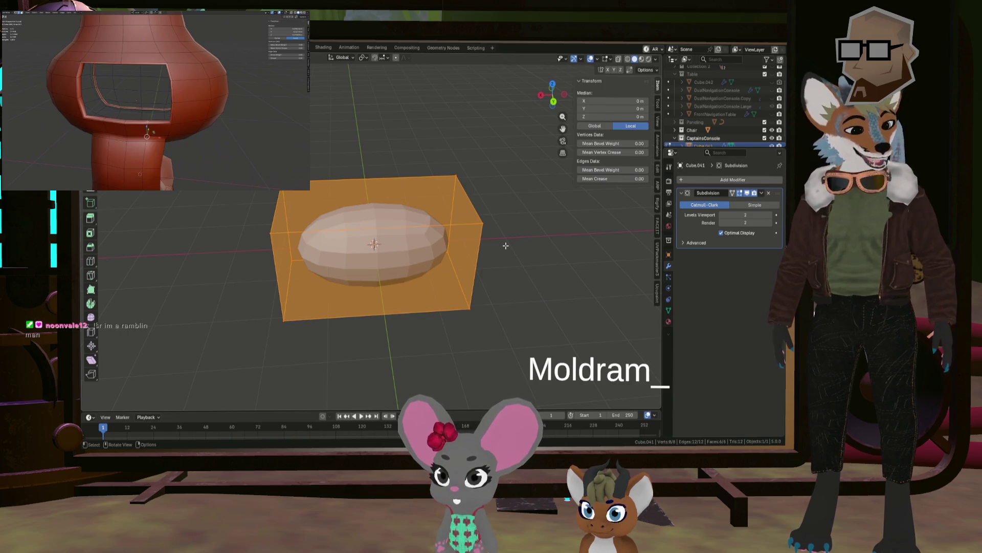
left_click(507, 244)
mouse_move(450, 235)
middle_mouse_down()
mouse_move(485, 201)
mouse_move(513, 220)
mouse_move(484, 234)
middle_mouse_up()
middle_click_drag(395, 238, 445, 205)
key("Tab")
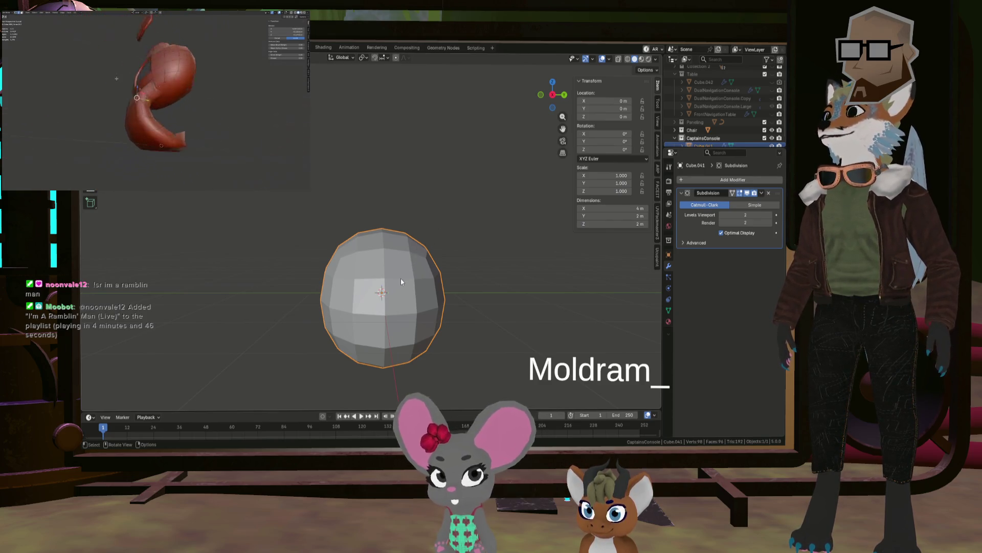
middle_click_drag(487, 265, 422, 273)
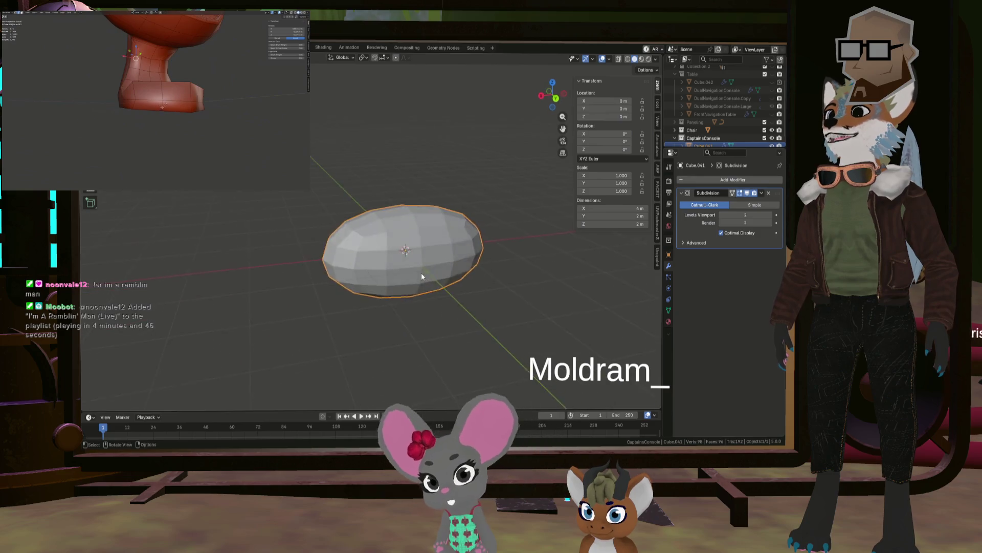
key("Tab")
Select the whole cage and scale it 1.5 times along X.
scroll(456, 270, "up", 2)
key("a")
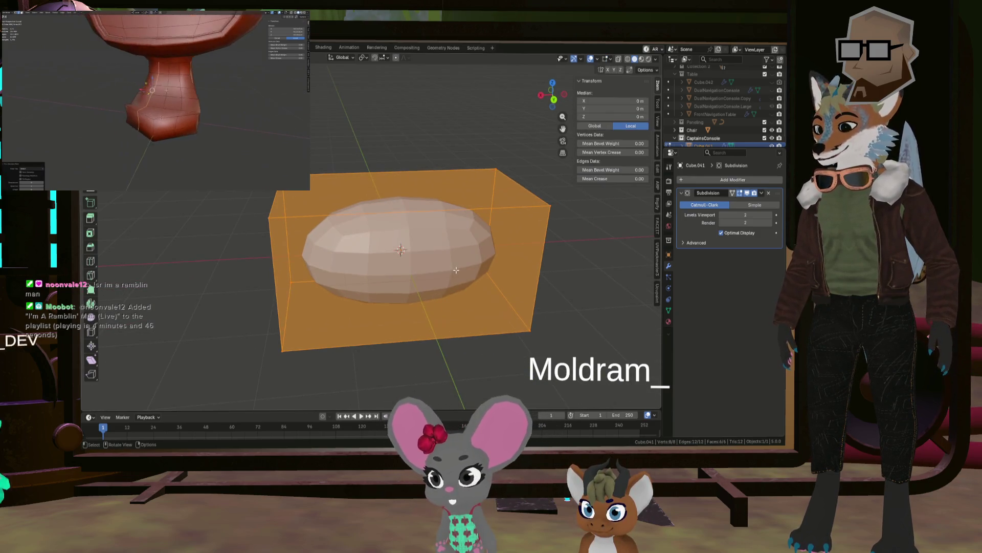
key("s")
key("x")
key("2")
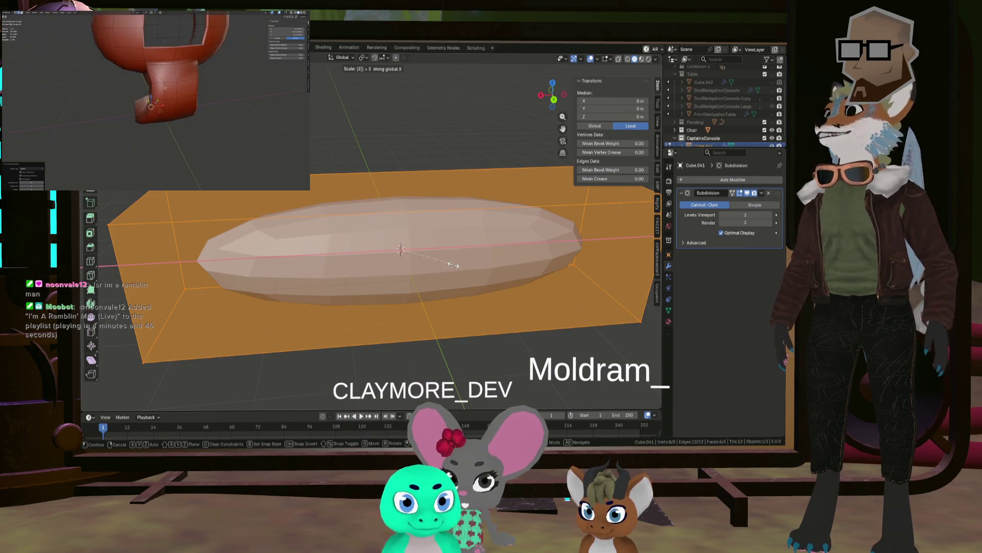
key("BackSpace")
type("1")
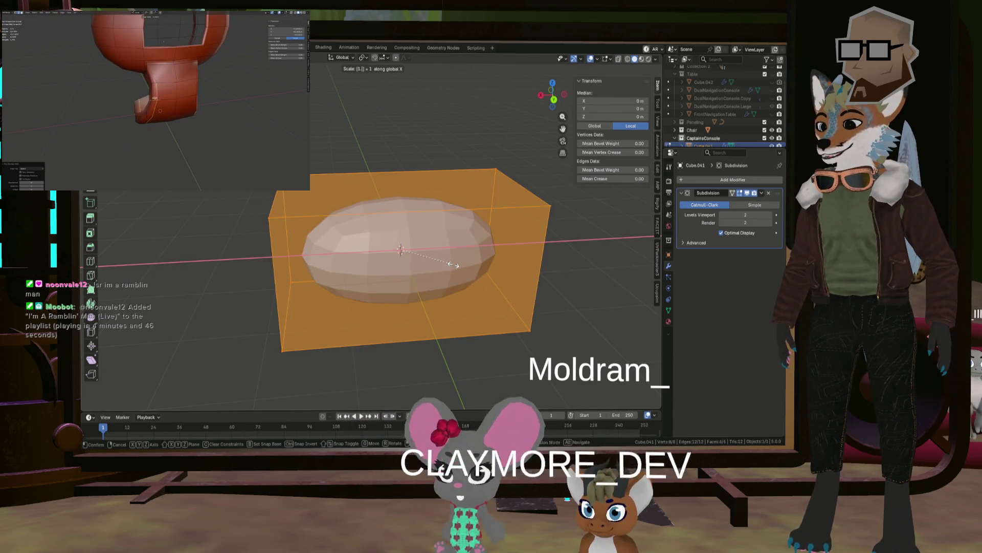
type("5")
key("Return")
key("alt+a")
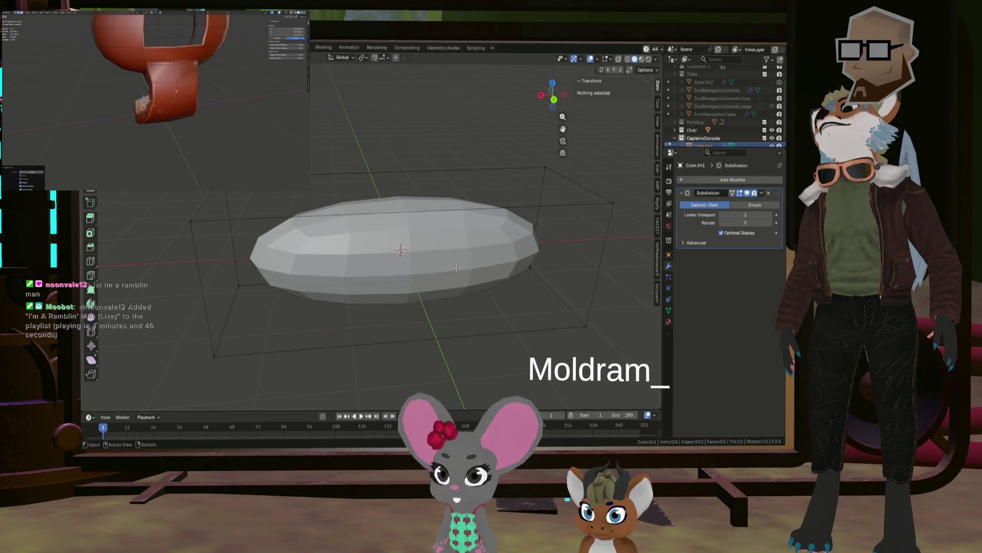
middle_click_drag(454, 264, 495, 281)
Apply the Subdivision modifier in Object Mode and reset the oval's location to the origin.
left_click(761, 193)
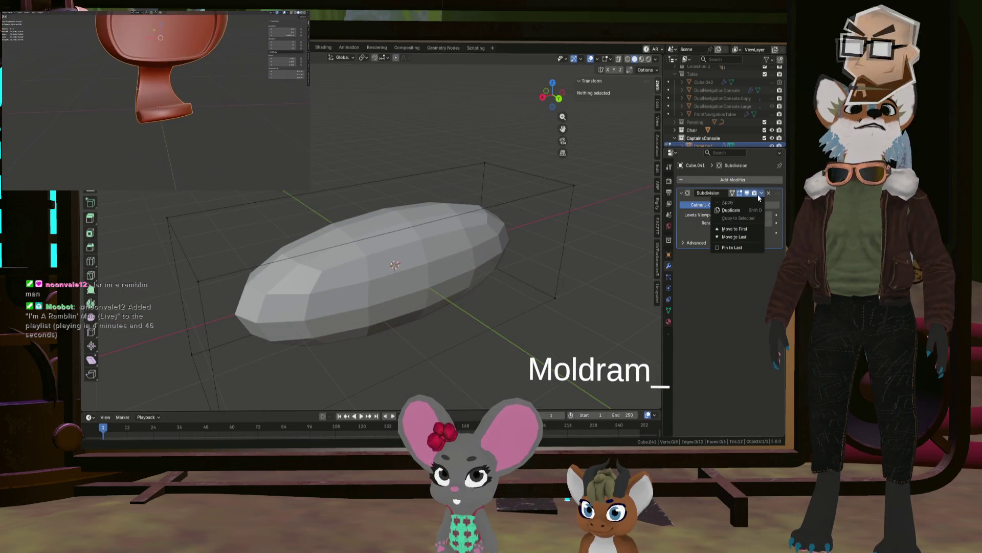
key("Tab")
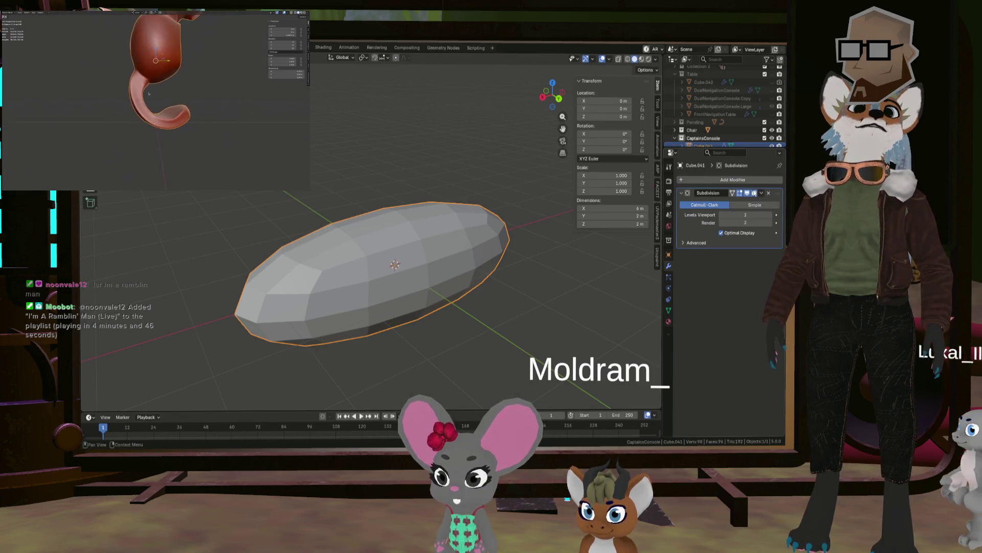
key("ctrl+a")
key("g")
left_click(336, 268)
mouse_move(336, 268)
middle_mouse_down()
mouse_move(401, 256)
mouse_move(298, 272)
mouse_move(264, 261)
middle_mouse_up()
key("alt+g")
In a side view with X-ray on, delete the upper-right portion of the oval mesh.
mouse_move(422, 267)
middle_mouse_down()
mouse_move(477, 274)
mouse_move(444, 250)
middle_mouse_up()
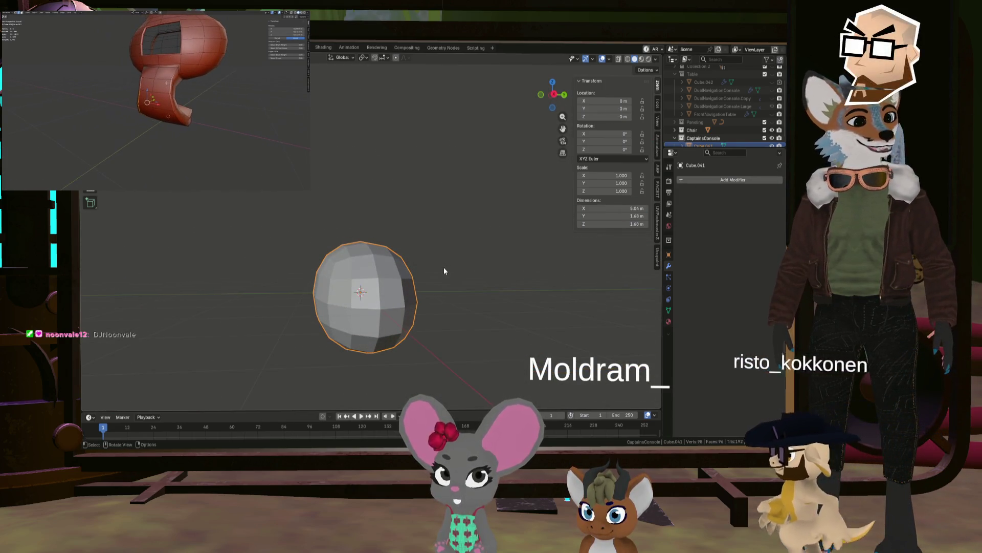
left_click(554, 94)
left_click(557, 95)
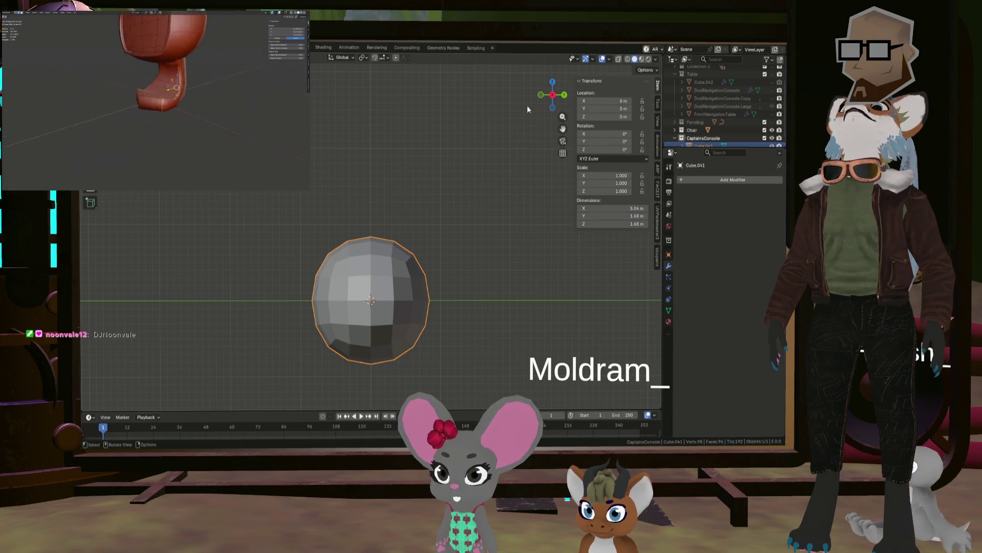
key("Tab")
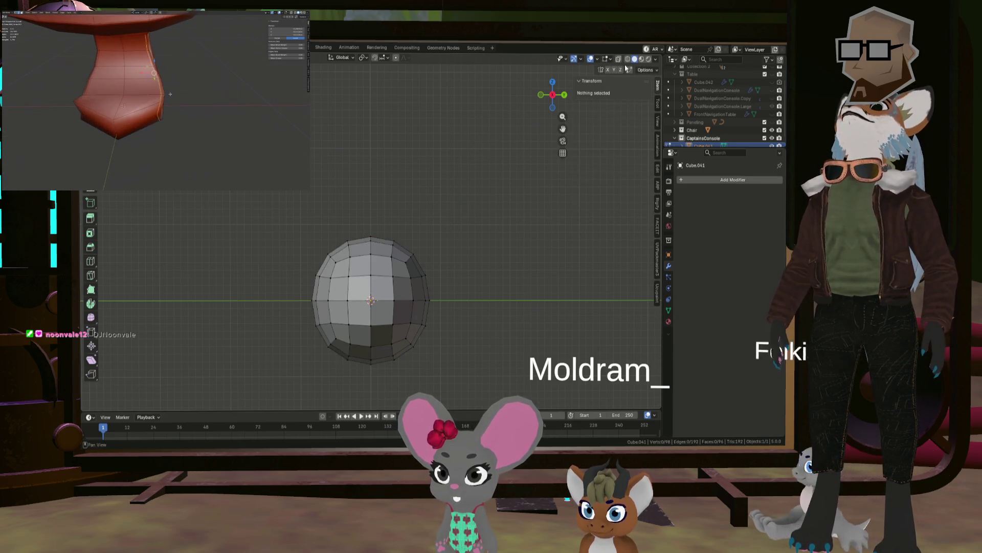
key("alt+z")
left_click_drag(378, 217, 383, 238)
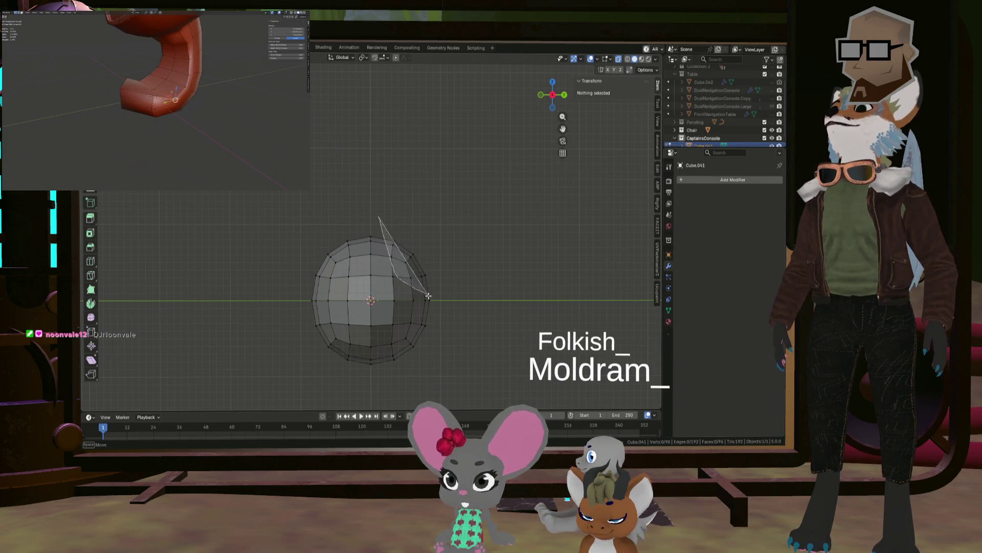
left_click_drag(428, 295, 378, 210)
mouse_move(400, 288)
left_mouse_down()
mouse_move(468, 241)
mouse_move(450, 218)
left_mouse_up()
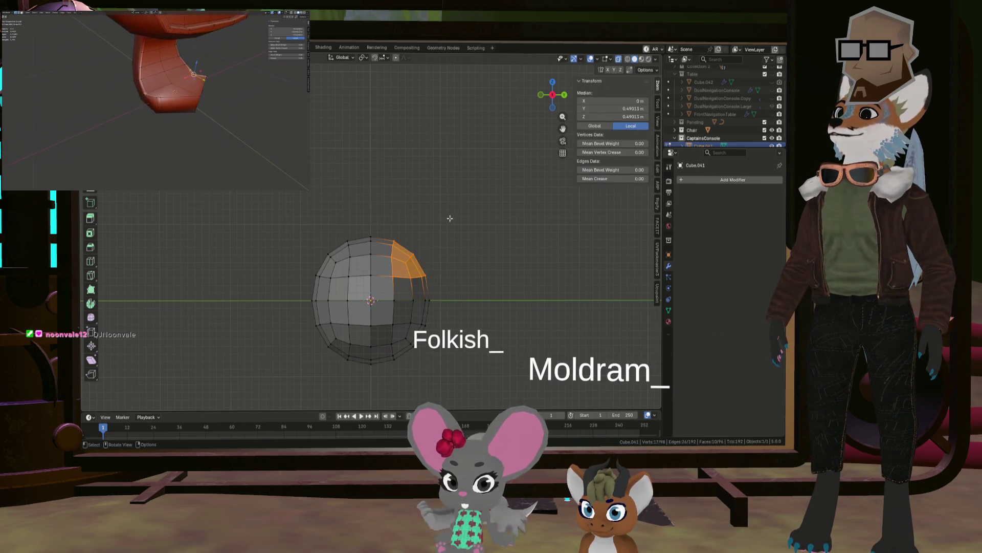
key("z")
key("Escape")
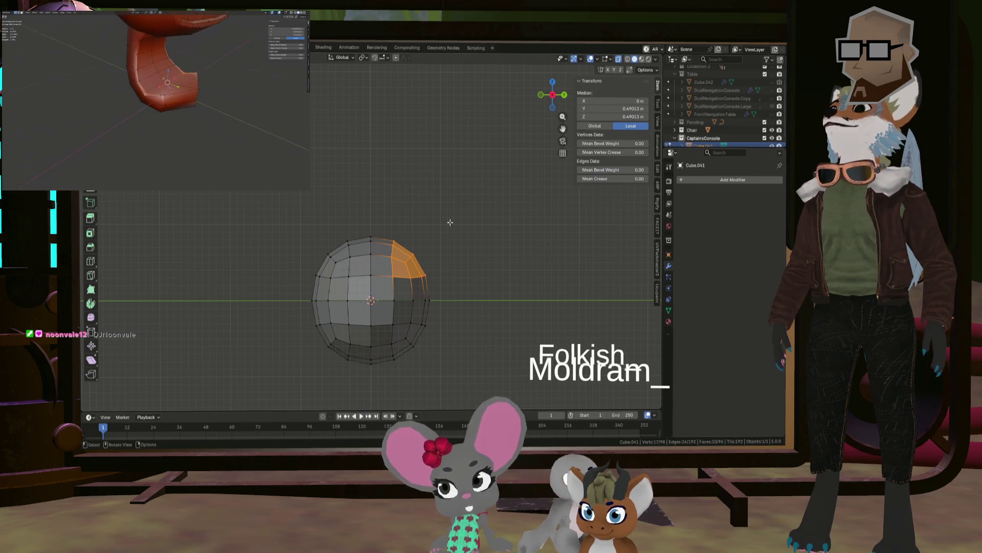
key("x")
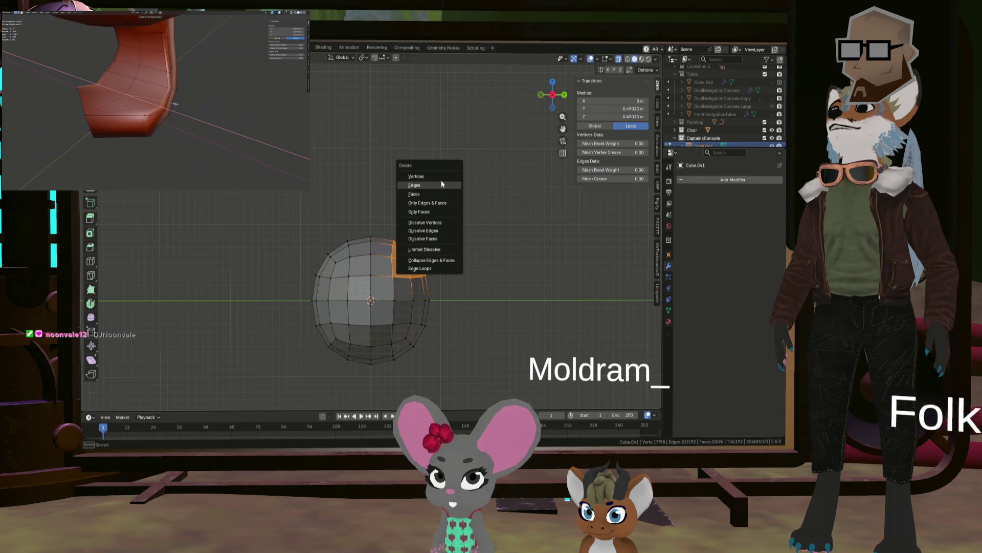
left_click(442, 184)
mouse_move(441, 175)
middle_mouse_down()
mouse_move(458, 208)
mouse_move(439, 214)
mouse_move(410, 267)
mouse_move(411, 255)
middle_mouse_up()
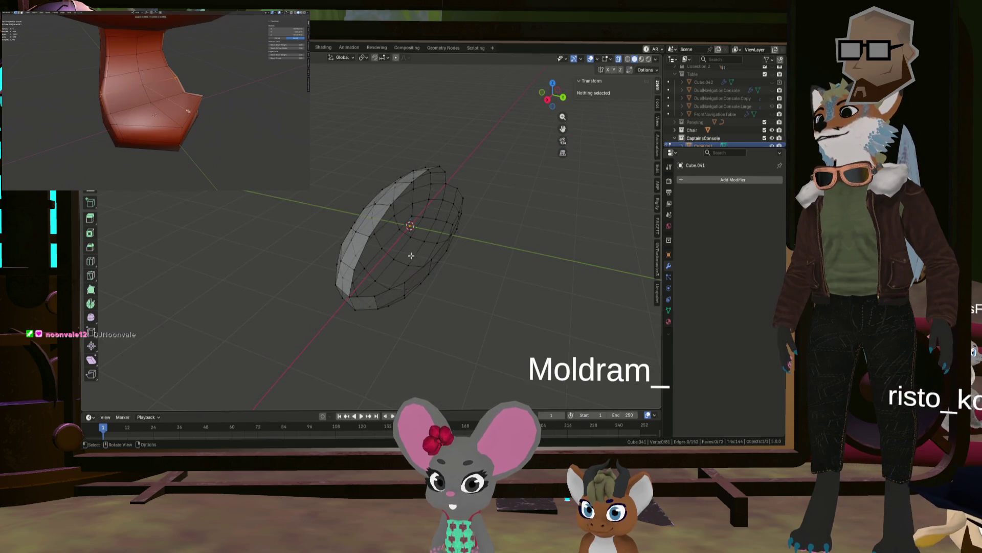
Connect the oval's two tip vertices with a new edge using F.
left_click(354, 294)
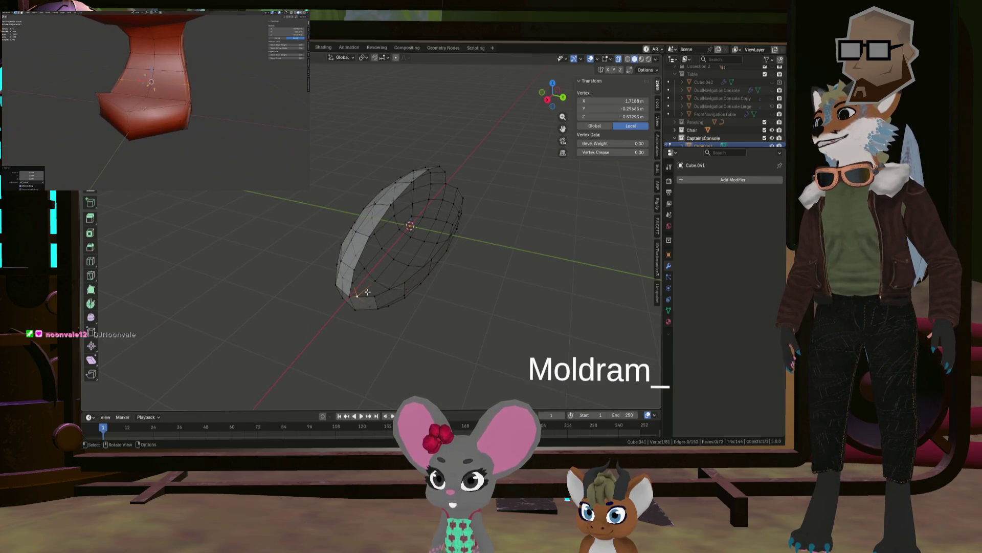
left_click(446, 184, "shift")
key("f")
middle_click_drag(446, 185, 414, 236)
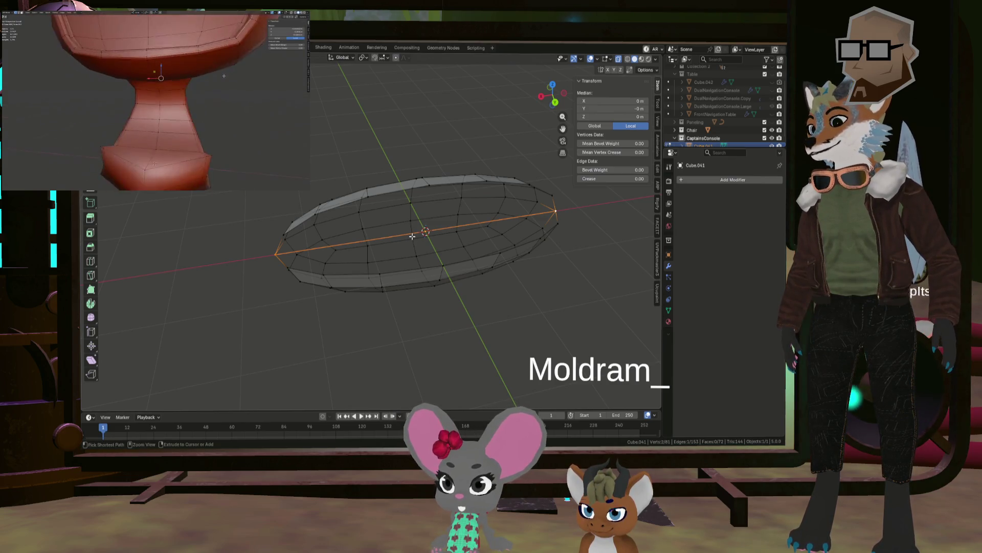
Subdivide the new centre edge three times.
right_click(413, 236)
left_click(395, 245)
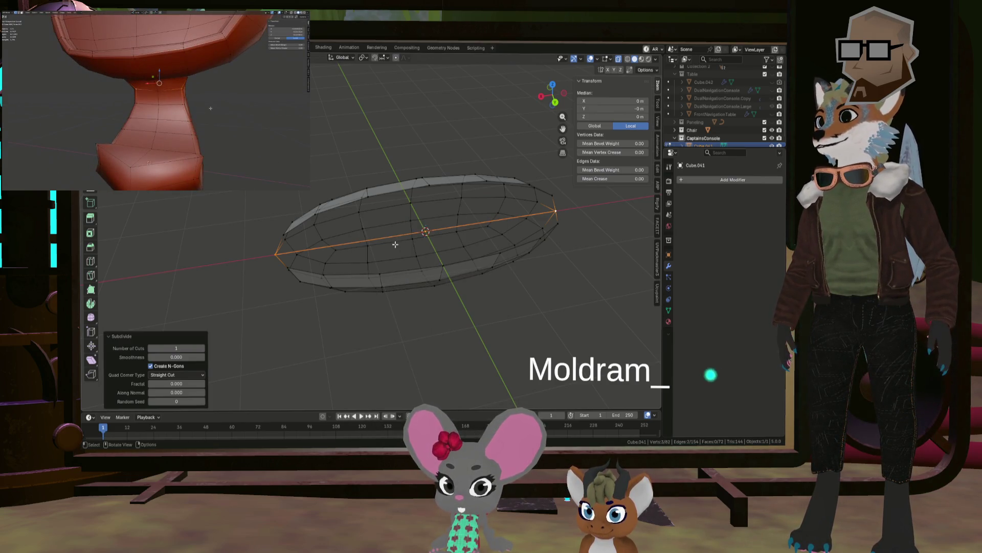
right_click(401, 232)
left_click(400, 232)
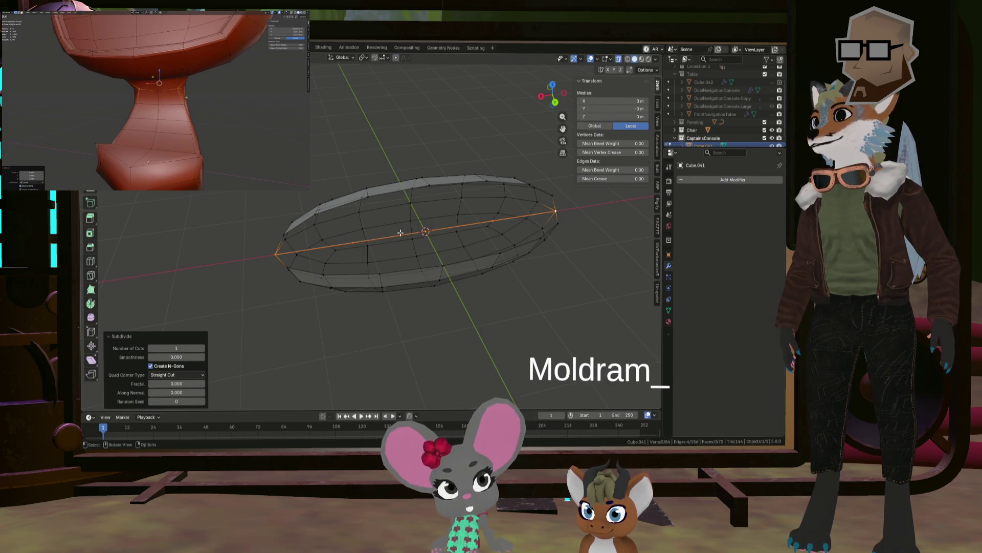
right_click(401, 233)
left_click(401, 233)
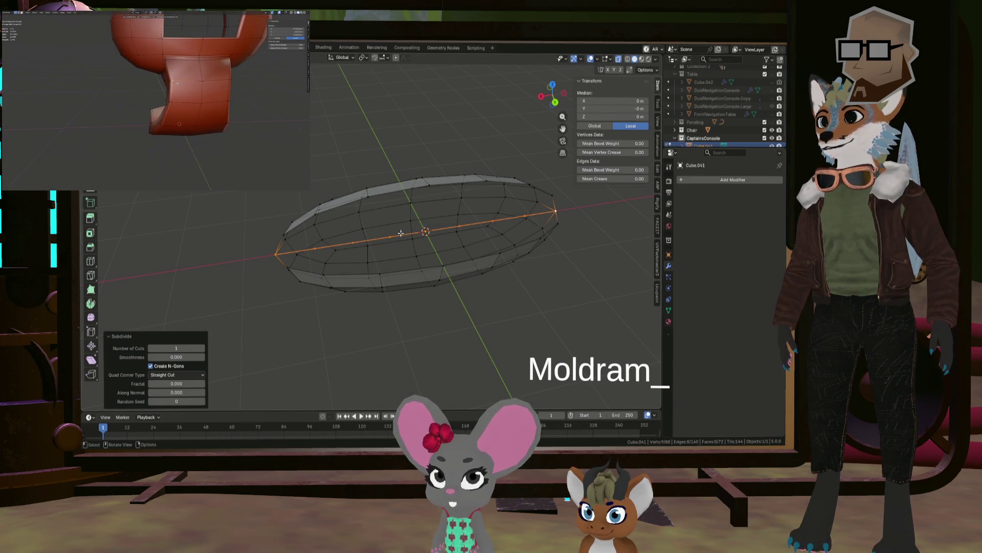
middle_click_drag(472, 229, 457, 228)
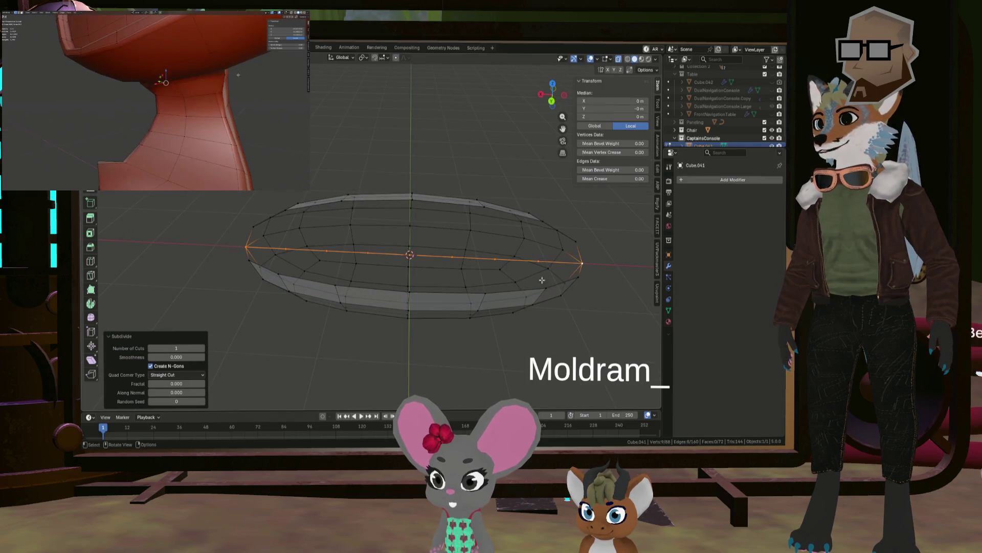
Select the rim loop and middle vertices, then try a Grid Fill.
left_click(581, 270, "alt+shift")
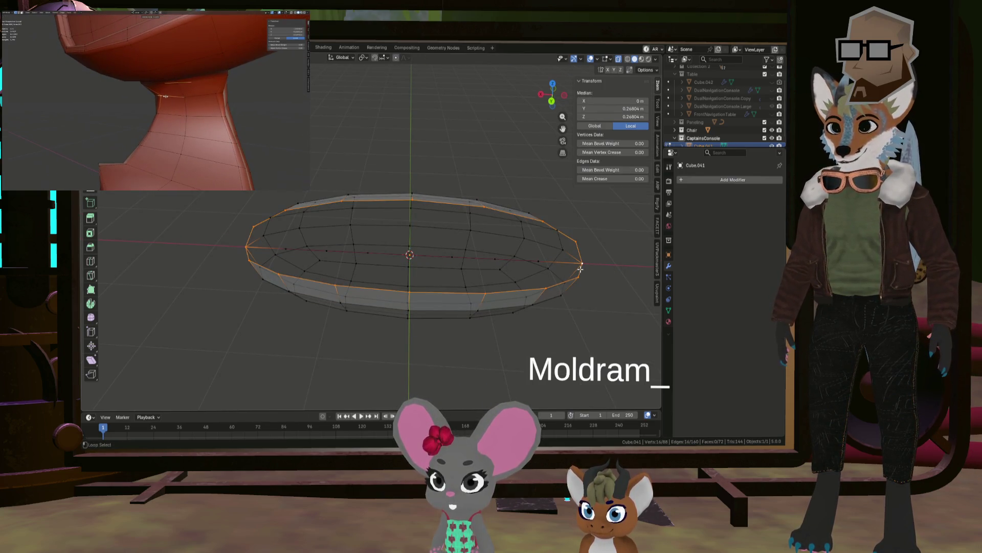
left_click(453, 257, "shift")
left_click(326, 250, "shift")
left_click(285, 249, "shift")
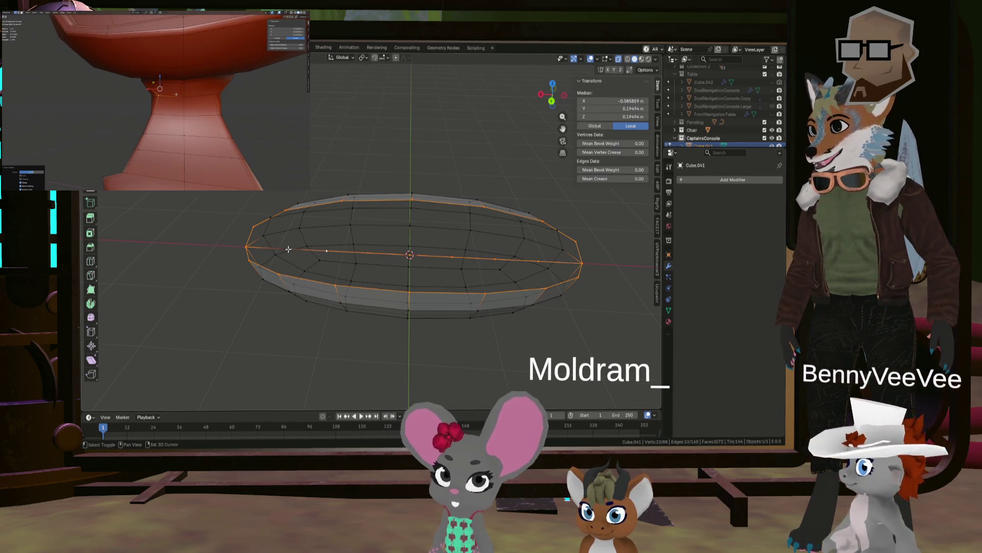
left_click(345, 201, "shift")
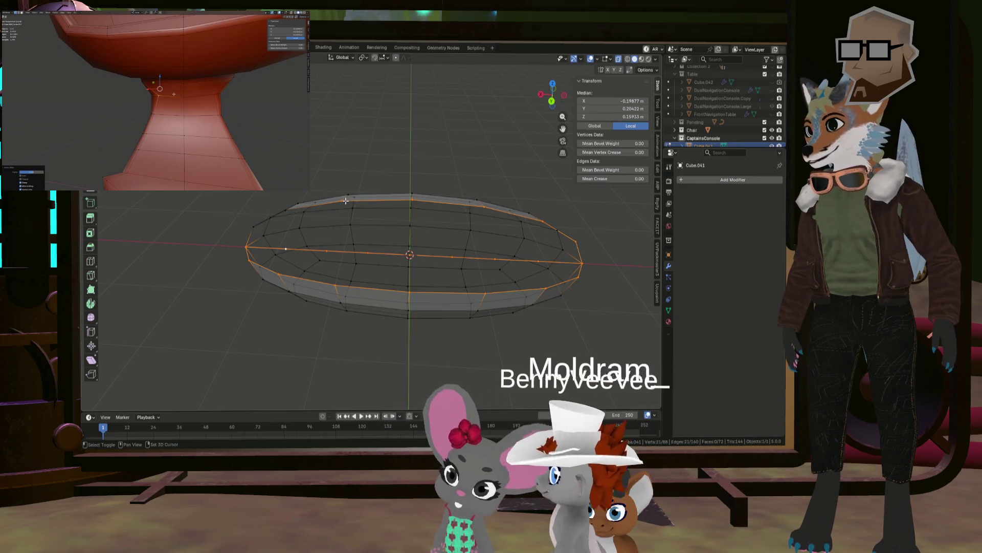
left_click(475, 202, "shift")
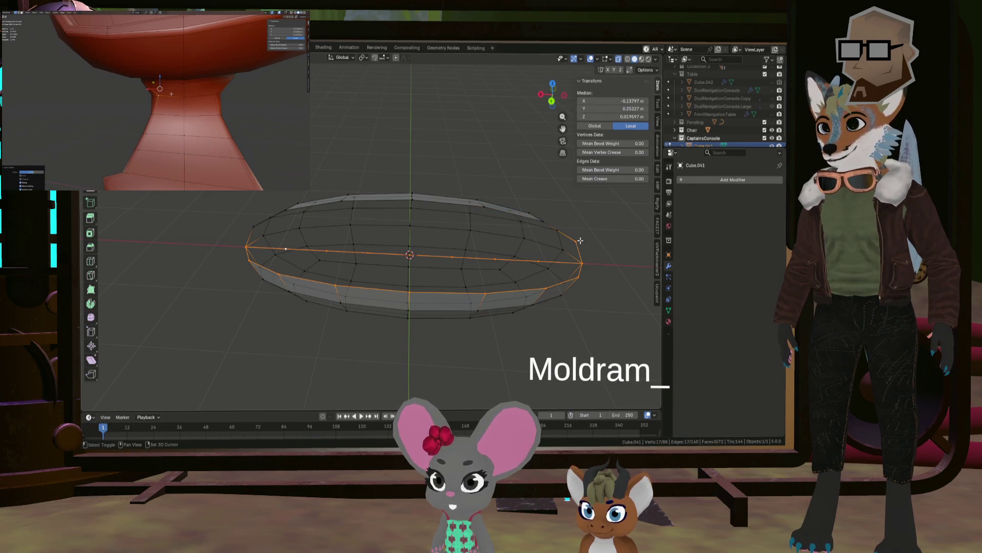
mouse_move(581, 246)
middle_mouse_down()
mouse_move(590, 256)
mouse_move(516, 259)
mouse_move(545, 253)
mouse_move(435, 213)
middle_mouse_up()
key("ctrl+f")
left_click(585, 256)
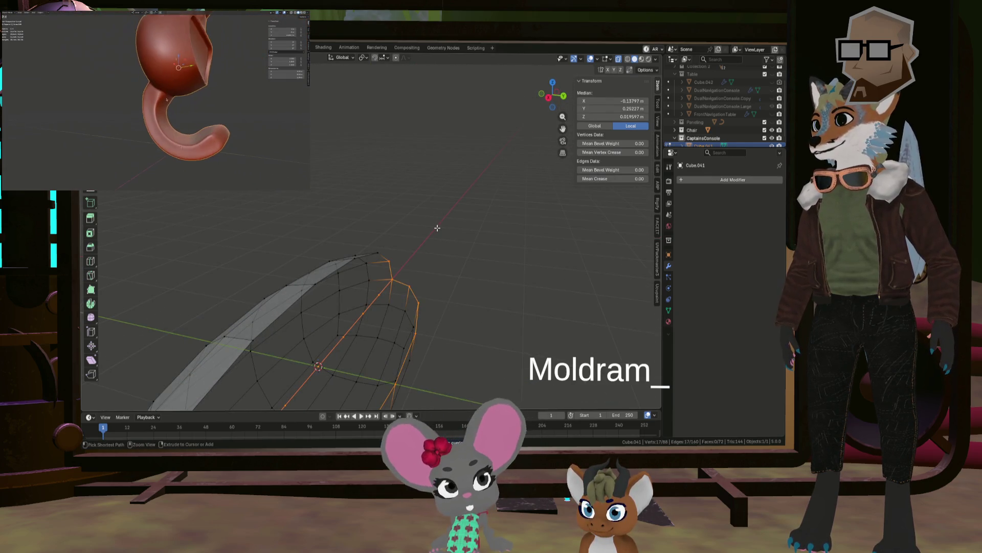
Fill faces along the selected edge loop, undoing the triangle at the right end.
scroll(429, 248, "up", 3)
middle_click_drag(429, 248, 423, 219)
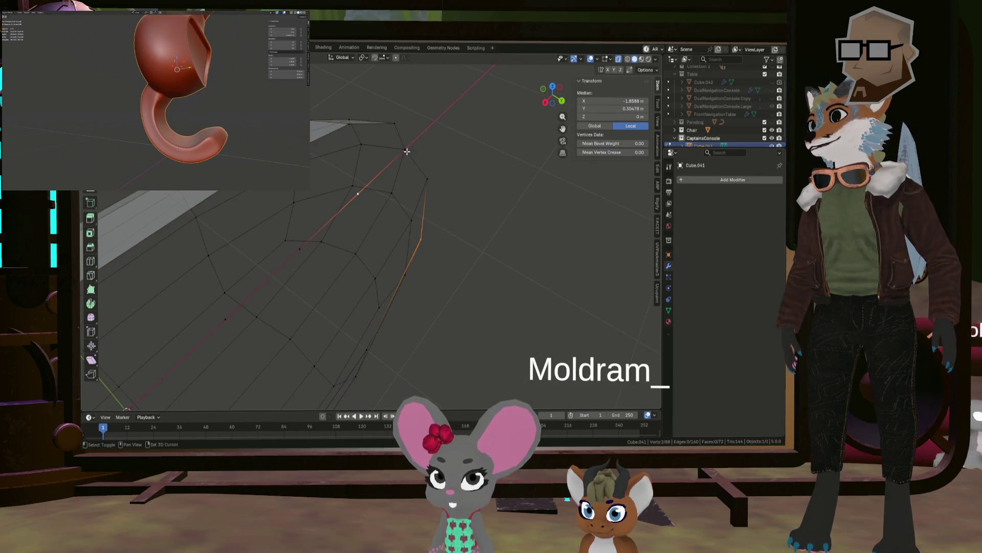
key("f")
middle_click_drag(431, 185, 404, 204)
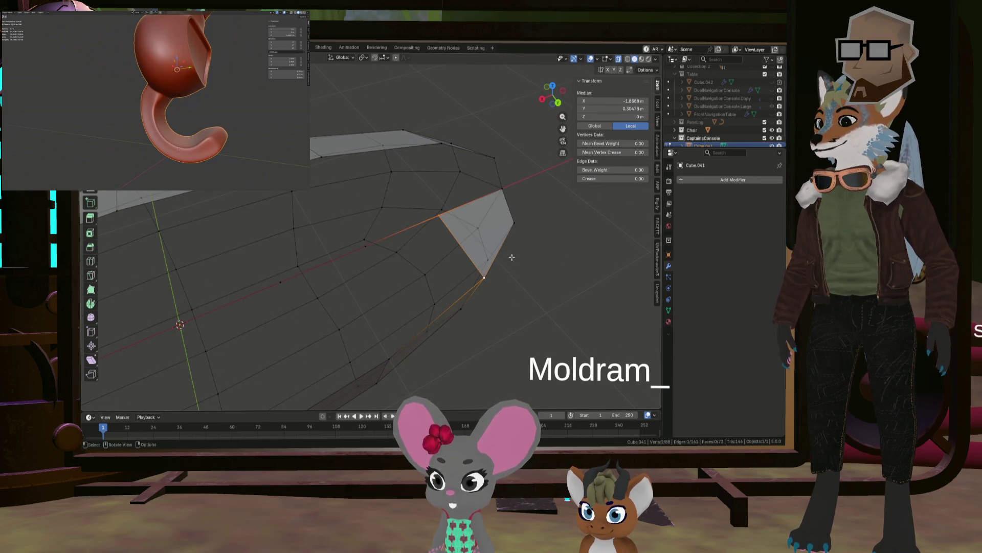
scroll(512, 261, "down", 3)
middle_click_drag(513, 261, 429, 246)
key("f")
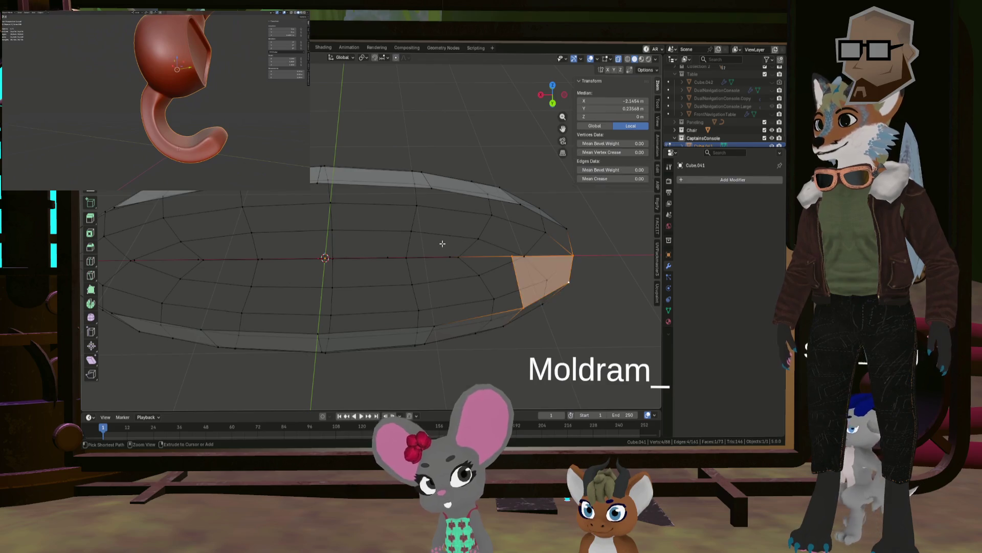
key("ctrl+z")
Try filling between the centre line and rim, then undo the centre edge subdivisions.
left_click(442, 244, "ctrl")
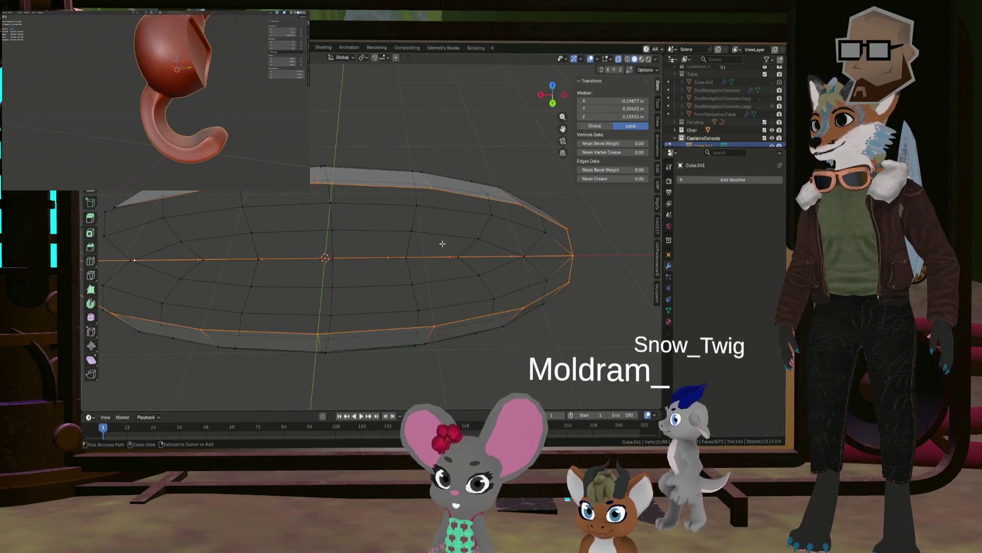
key("ctrl+z")
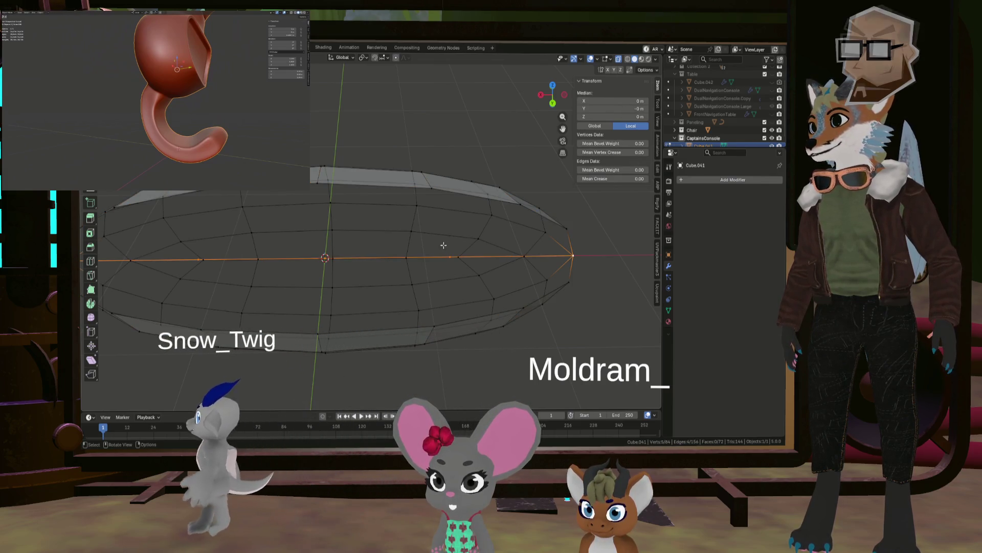
left_click(569, 282, "shift")
middle_click_drag(569, 282, 590, 270)
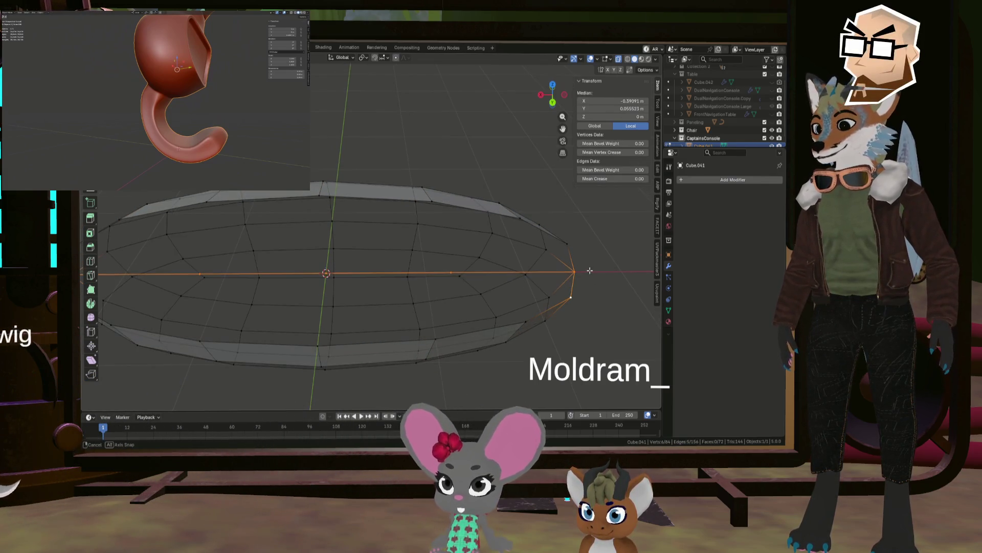
key("f")
key("ctrl+z")
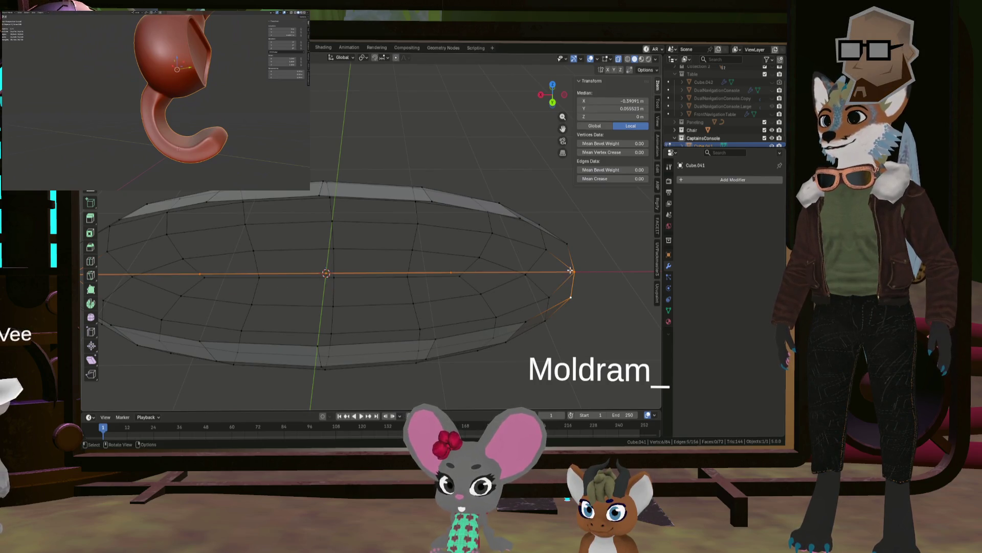
left_click(571, 292)
middle_click_drag(570, 292, 527, 331)
left_click(472, 276, "shift")
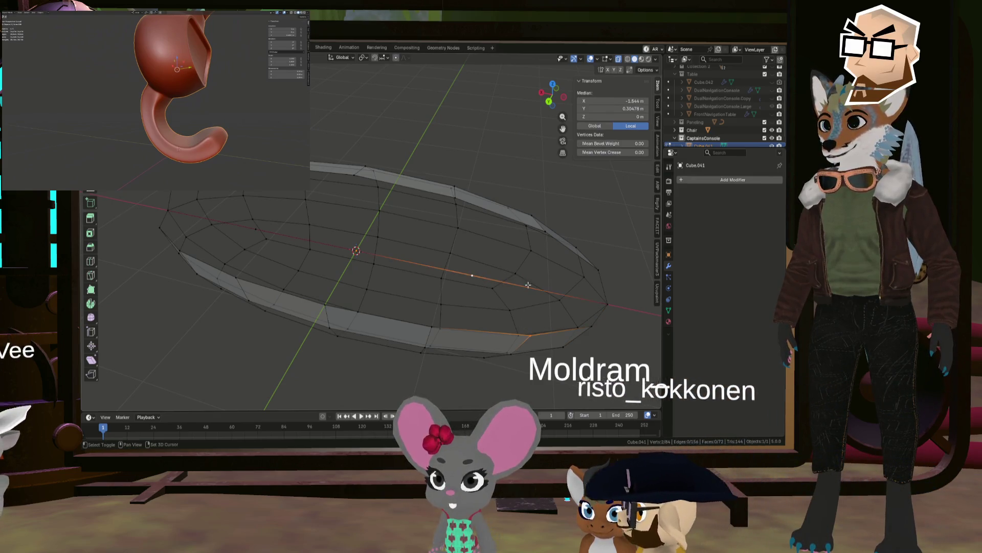
key("ctrl+z")
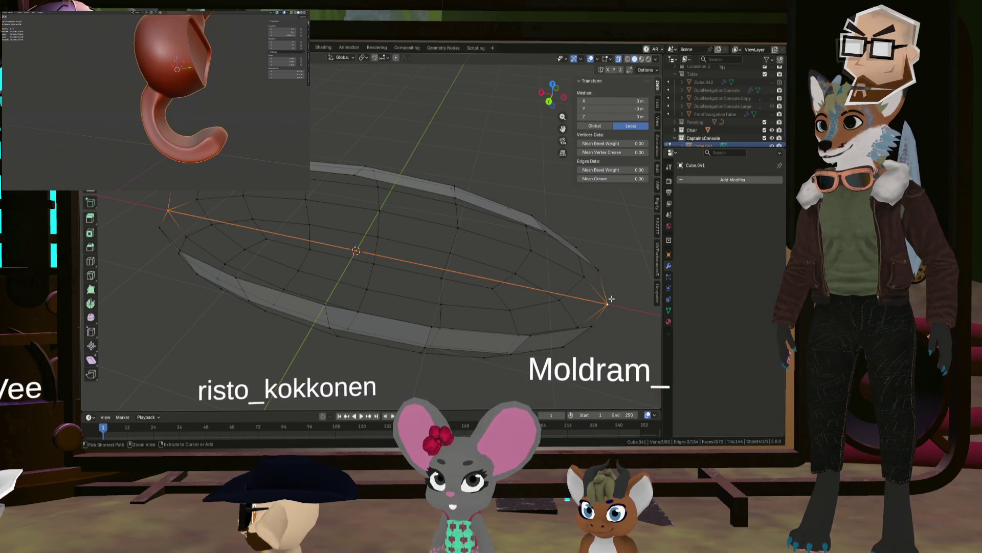
Select the oval's open rim loop and fill it with a single face.
mouse_move(617, 298)
middle_mouse_down()
mouse_move(455, 227)
mouse_move(473, 221)
middle_mouse_up()
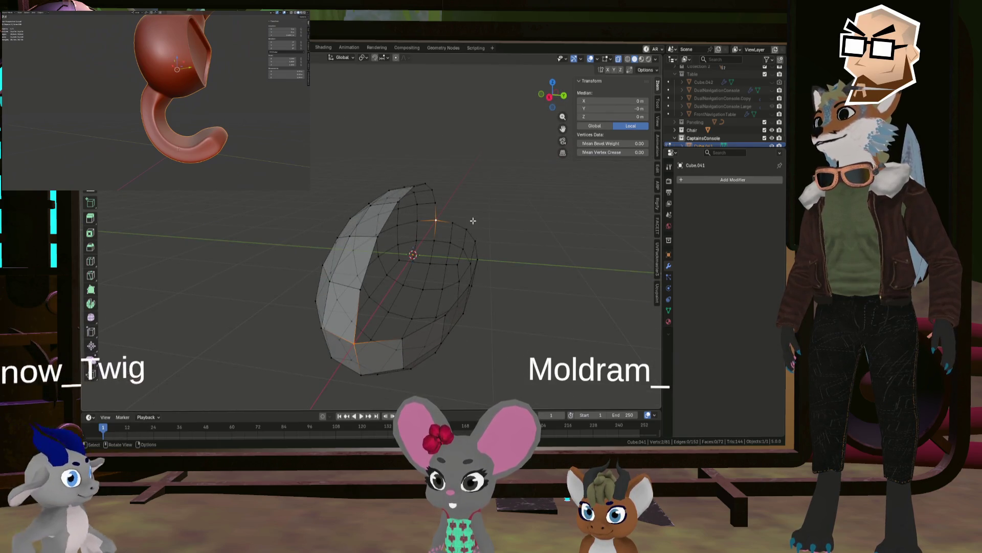
left_click(472, 223, "alt")
mouse_move(472, 223)
middle_mouse_down()
mouse_move(440, 236)
mouse_move(481, 213)
mouse_move(432, 238)
middle_mouse_up()
key("f")
left_click(544, 281)
mouse_move(544, 281)
middle_mouse_down()
mouse_move(487, 263)
mouse_move(532, 277)
middle_mouse_up()
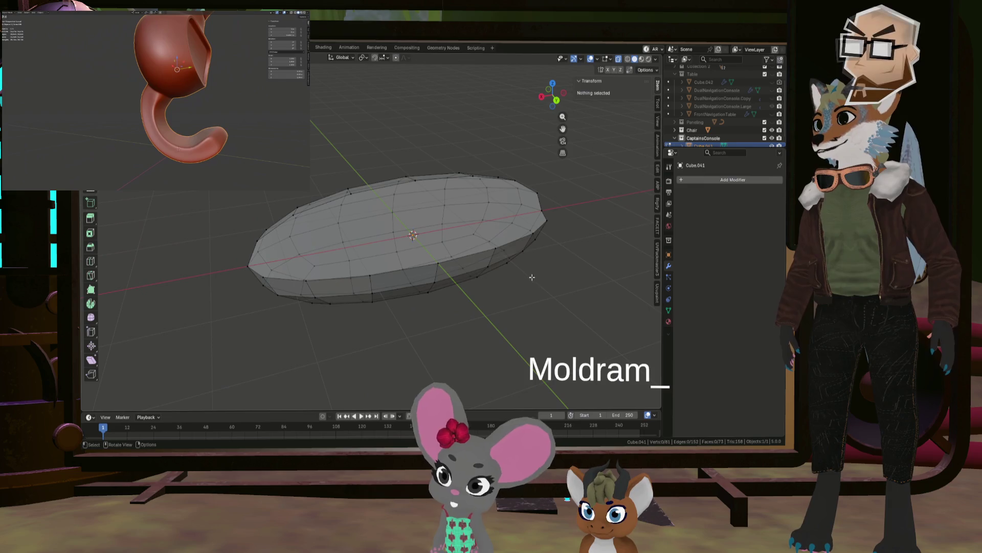
Select end vertices of the oval and try connecting them with J, then undo.
left_click(248, 265)
mouse_move(562, 228)
middle_mouse_down()
mouse_move(397, 216)
mouse_move(261, 263)
middle_mouse_up()
left_click(262, 263, "shift")
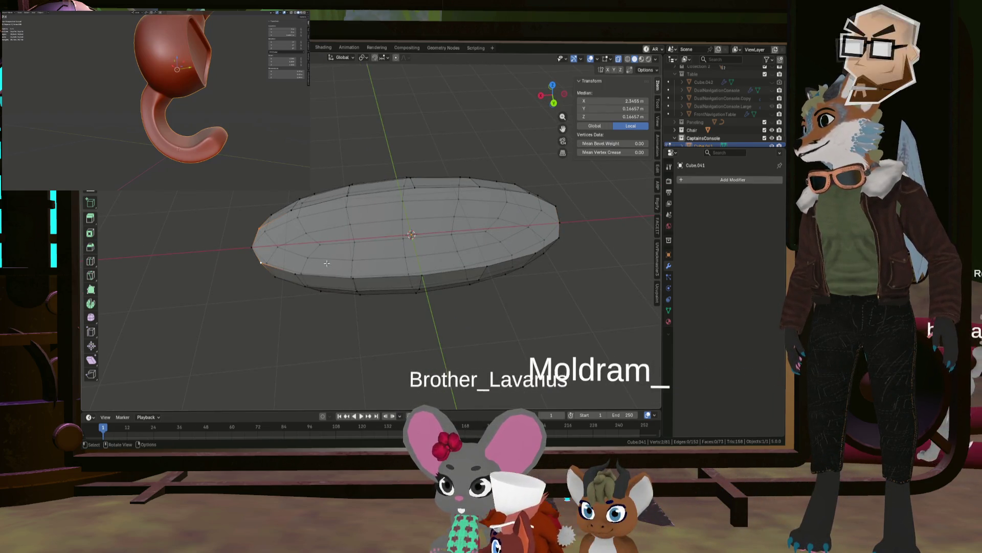
middle_click_drag(326, 264, 329, 248)
left_click(411, 185)
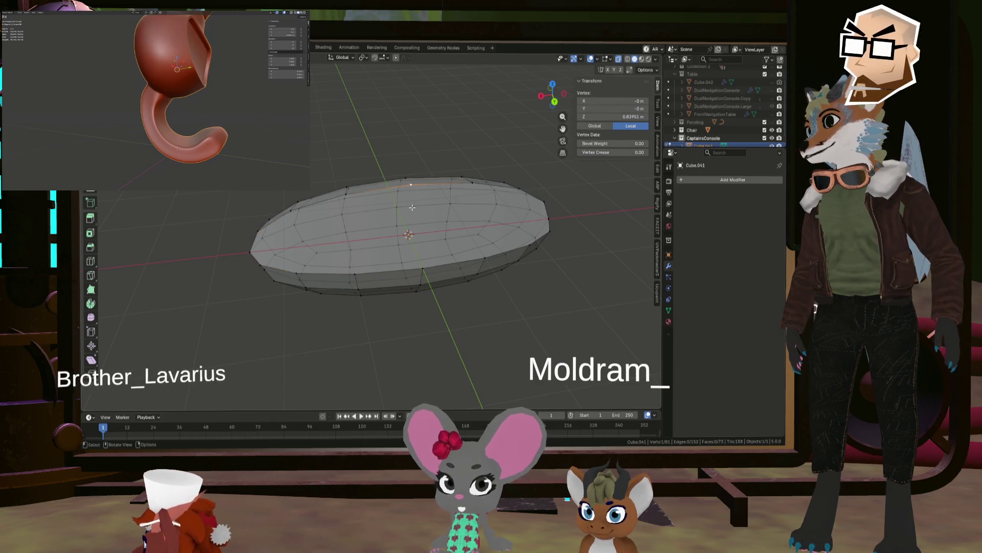
left_click(423, 268, "shift")
middle_click_drag(422, 268, 421, 242)
middle_click_drag(416, 231, 532, 215)
left_click(544, 212)
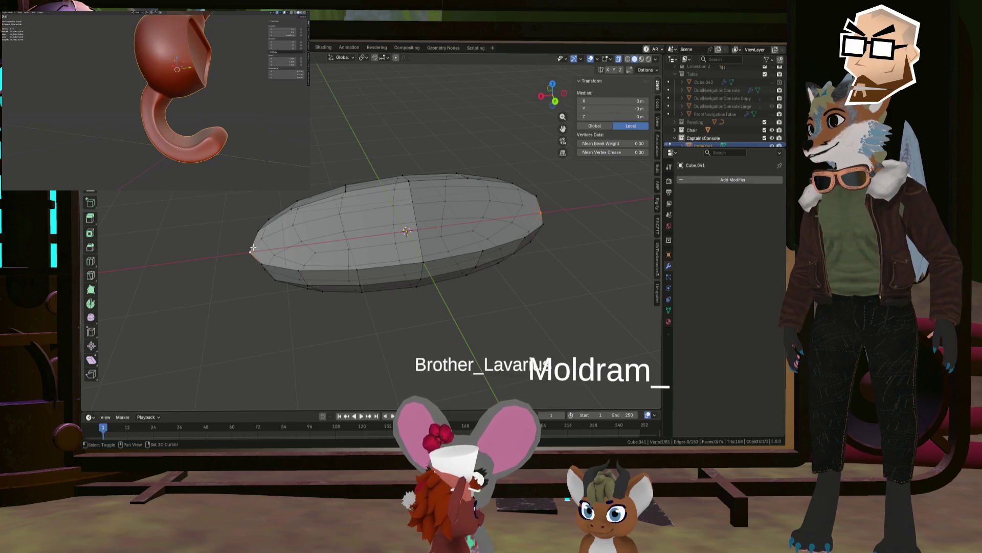
key("j")
mouse_move(346, 236)
middle_mouse_down()
mouse_move(391, 226)
mouse_move(382, 222)
middle_mouse_up()
key("ctrl+z")
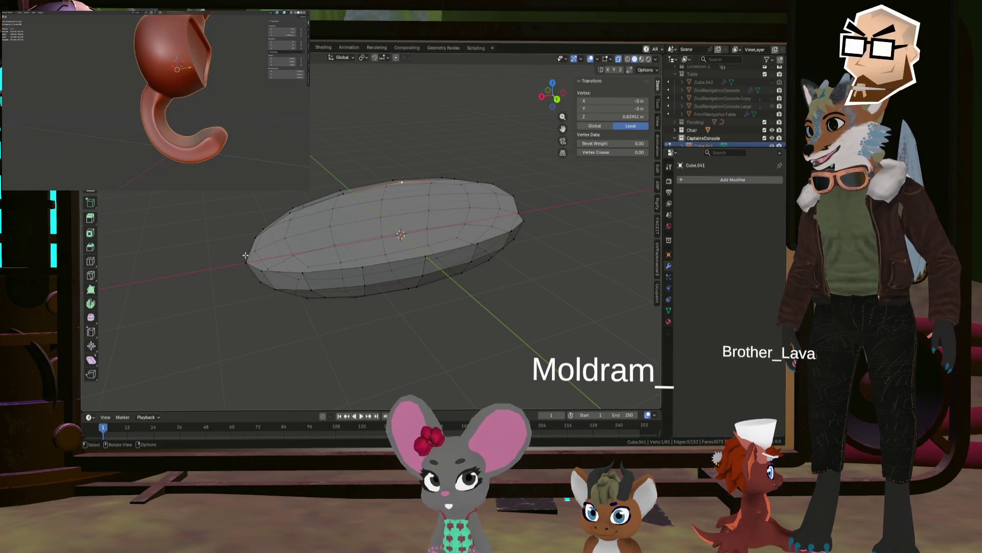
Join the two tip vertices with an edge and select a vertical loop across the oval.
left_click(520, 217, "shift")
key("j")
mouse_move(519, 217)
middle_mouse_down()
mouse_move(383, 204)
mouse_move(409, 232)
mouse_move(391, 230)
middle_mouse_up()
scroll(392, 231, "down", 5)
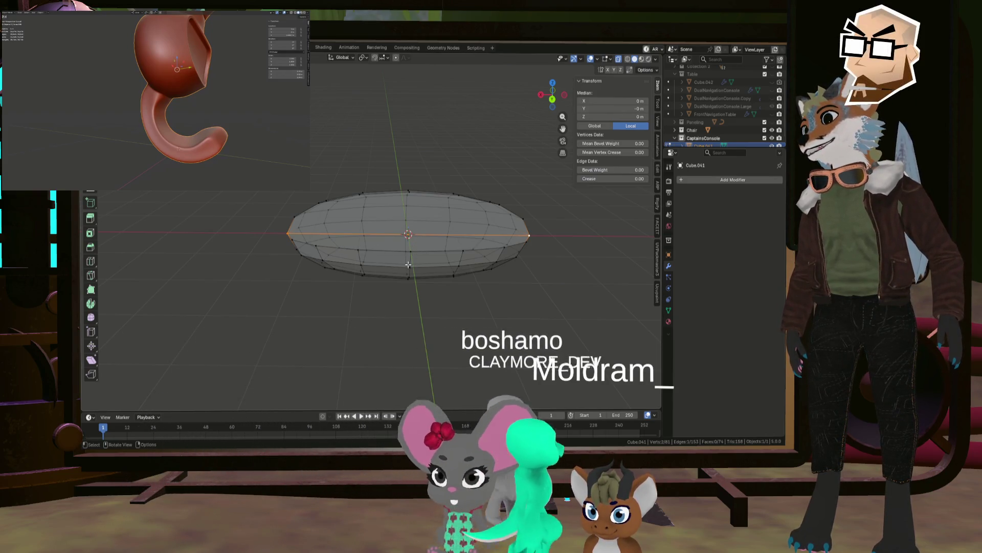
left_click(408, 264, "alt")
mouse_move(408, 264)
middle_mouse_down()
mouse_move(472, 246)
mouse_move(445, 240)
mouse_move(471, 209)
middle_mouse_up()
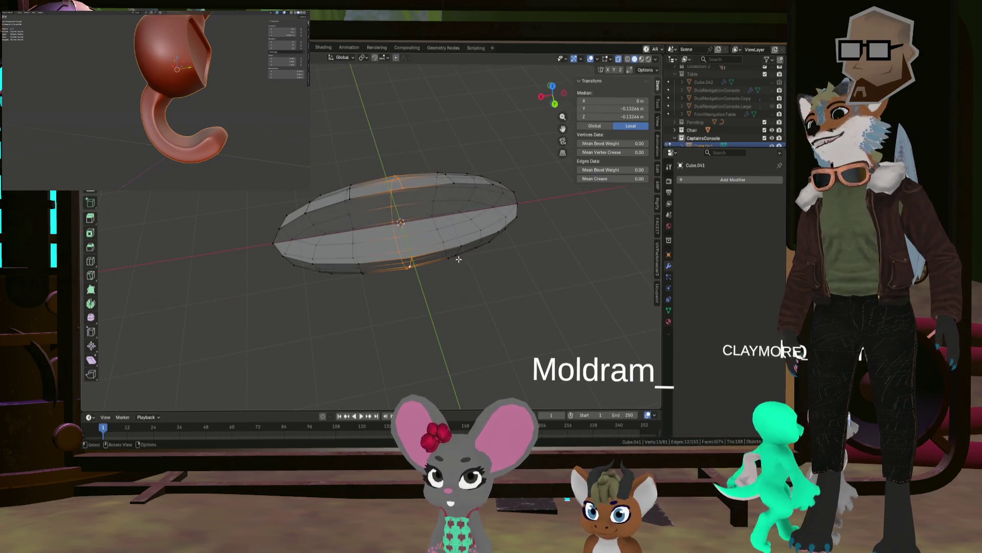
Add a Subdivision Surface modifier with a viewport level of 2.
left_click(681, 181)
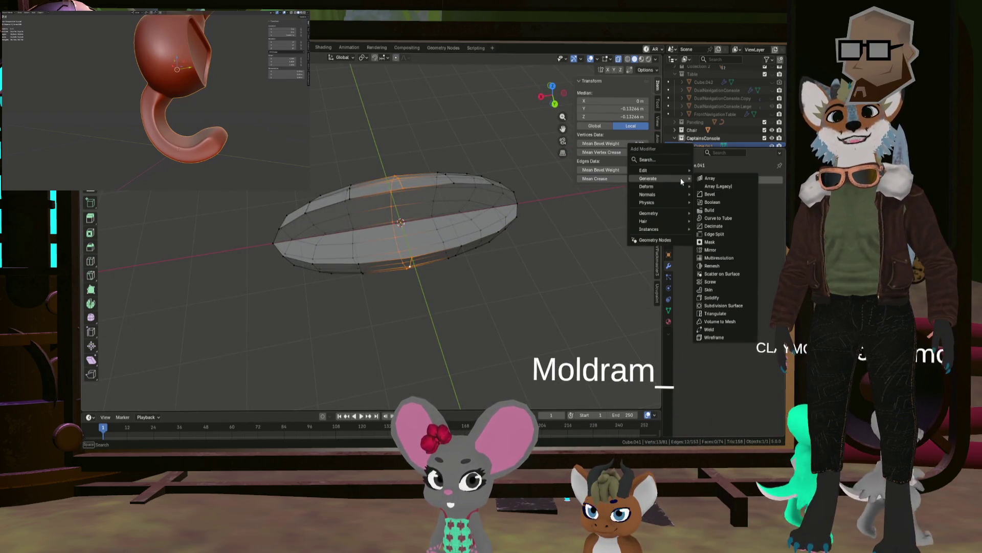
left_click(726, 306)
left_click(776, 216)
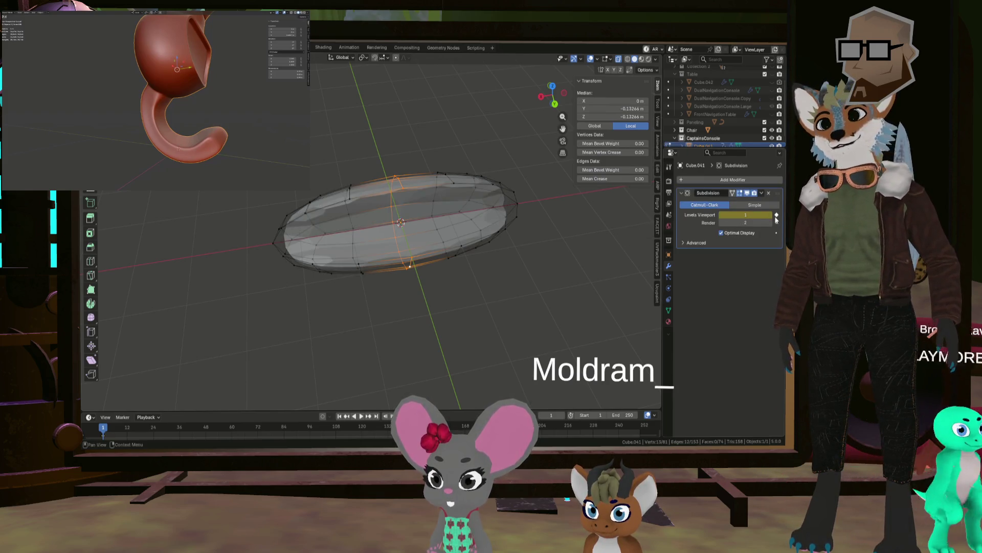
left_click(776, 216)
left_click(770, 215)
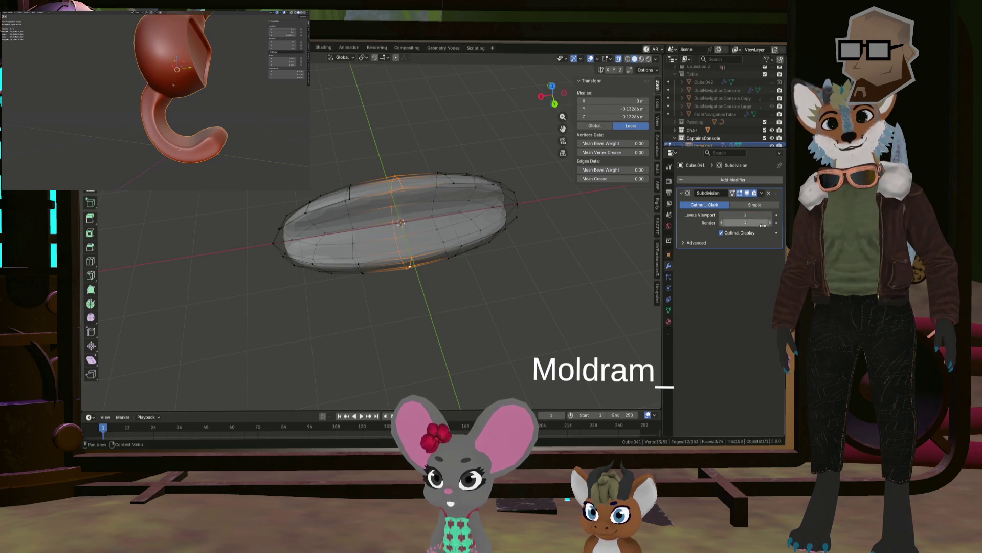
Shade the oval mesh smooth in Object Mode.
key("Tab")
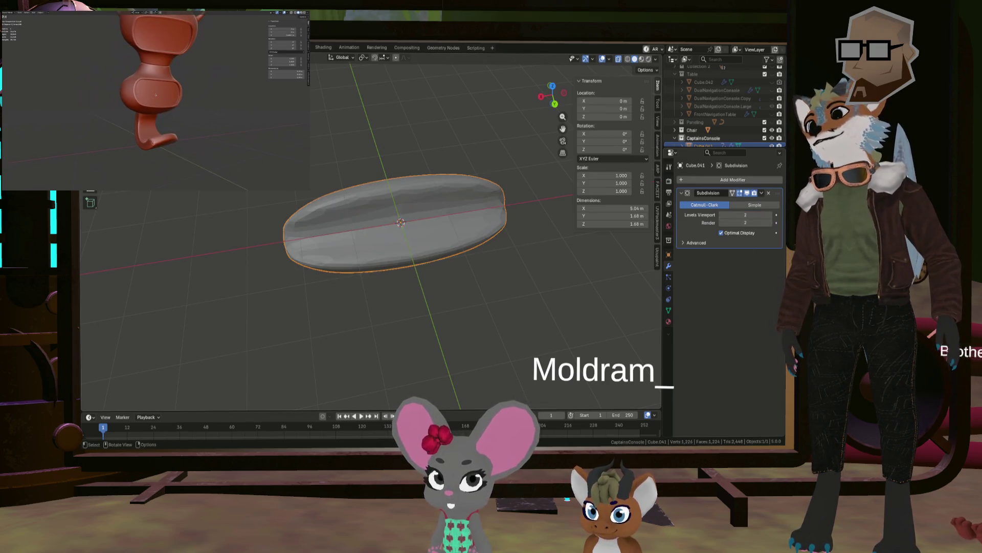
right_click(225, 102)
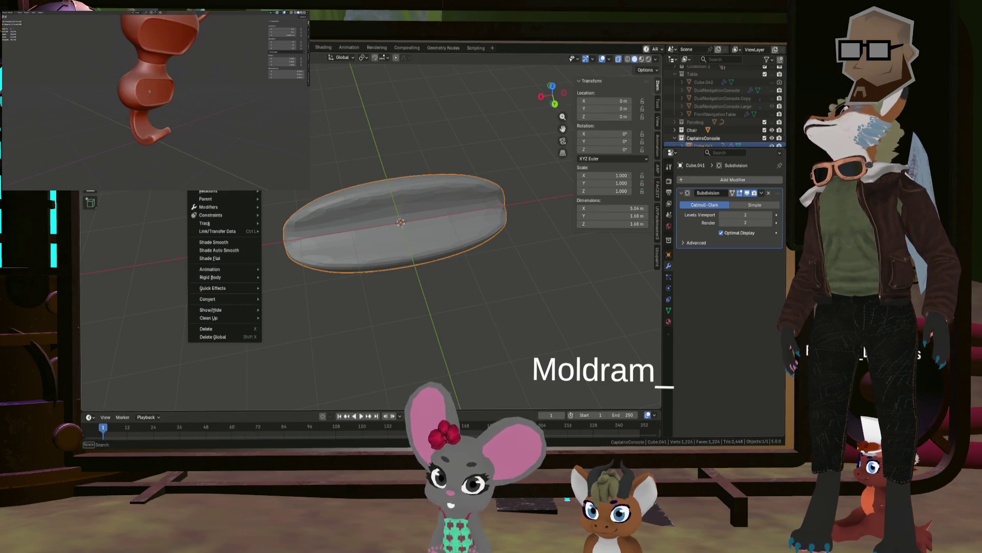
left_click(242, 242)
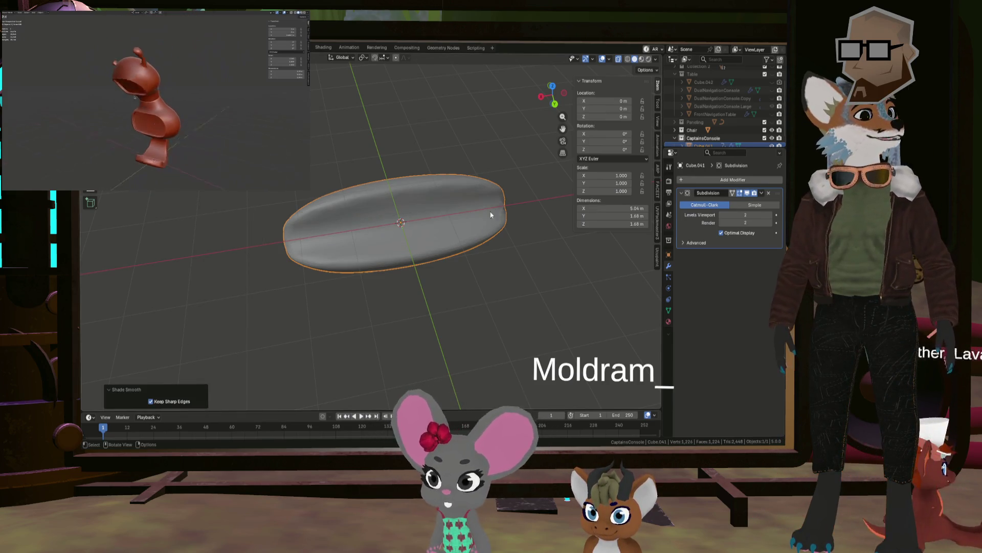
mouse_move(511, 219)
middle_mouse_down()
mouse_move(544, 220)
mouse_move(552, 188)
mouse_move(436, 242)
mouse_move(465, 232)
mouse_move(395, 219)
mouse_move(461, 223)
mouse_move(386, 223)
mouse_move(378, 237)
mouse_move(361, 234)
mouse_move(461, 236)
middle_mouse_up()
scroll(381, 226, "up", 3)
In Edit Mode, turn off Subdivision's edit-mode display and bring up the Deform modifiers.
key("Tab")
left_click(373, 256)
scroll(415, 236, "up", 2)
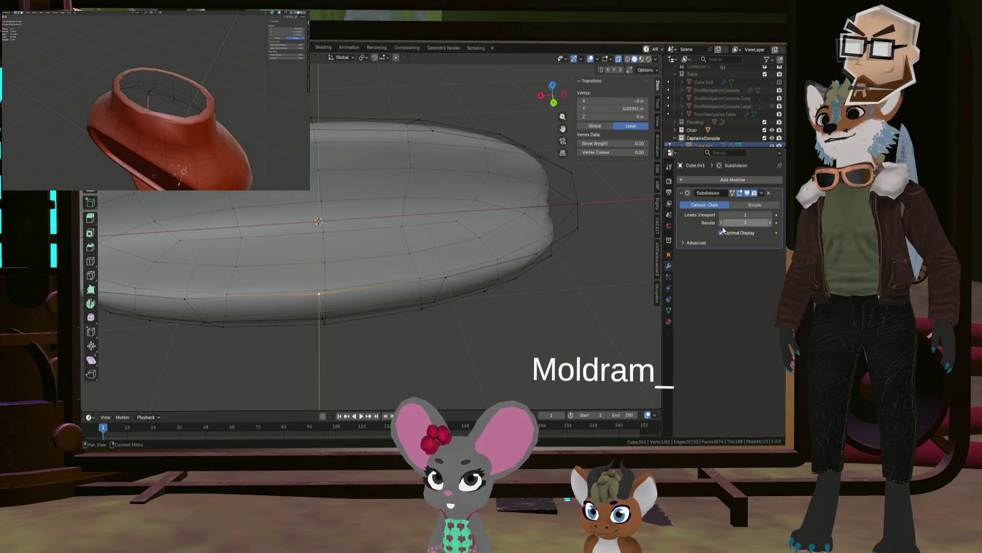
left_click(740, 193)
middle_click_drag(551, 204, 543, 217)
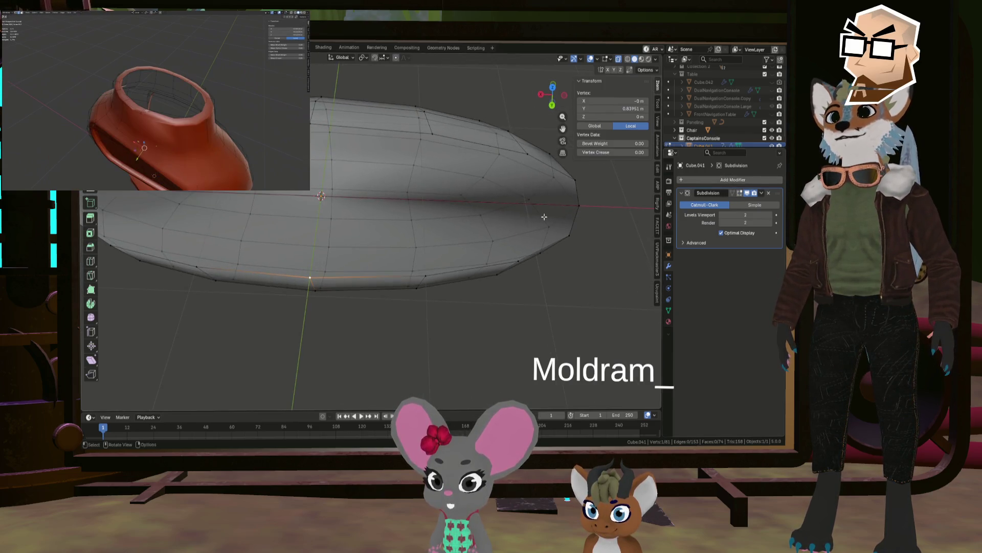
left_click(748, 181)
mouse_move(739, 180)
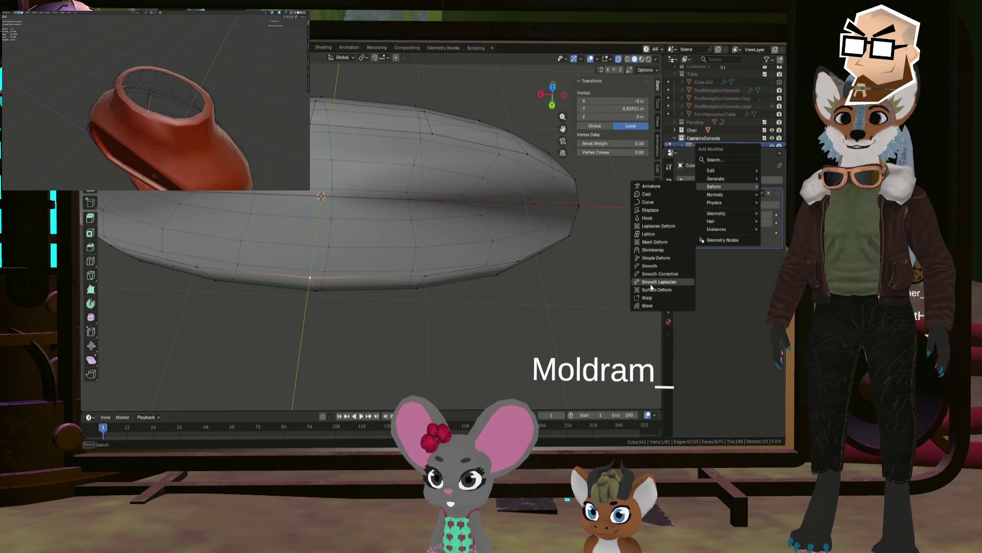
Add a Simple Deform modifier set to Bend around Z at about 191°.
left_click(657, 258)
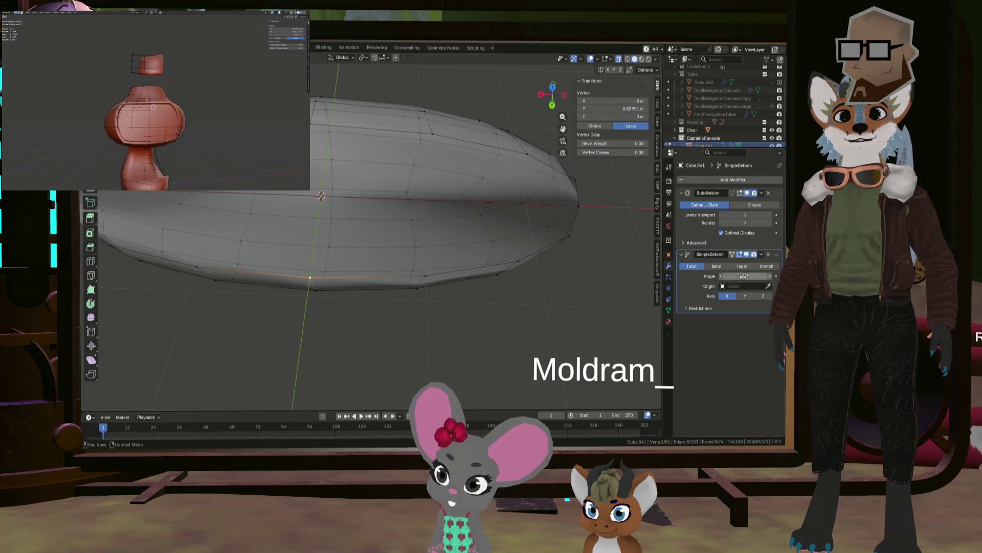
left_click(716, 266)
left_click(763, 296)
left_click_drag(745, 276, 823, 275)
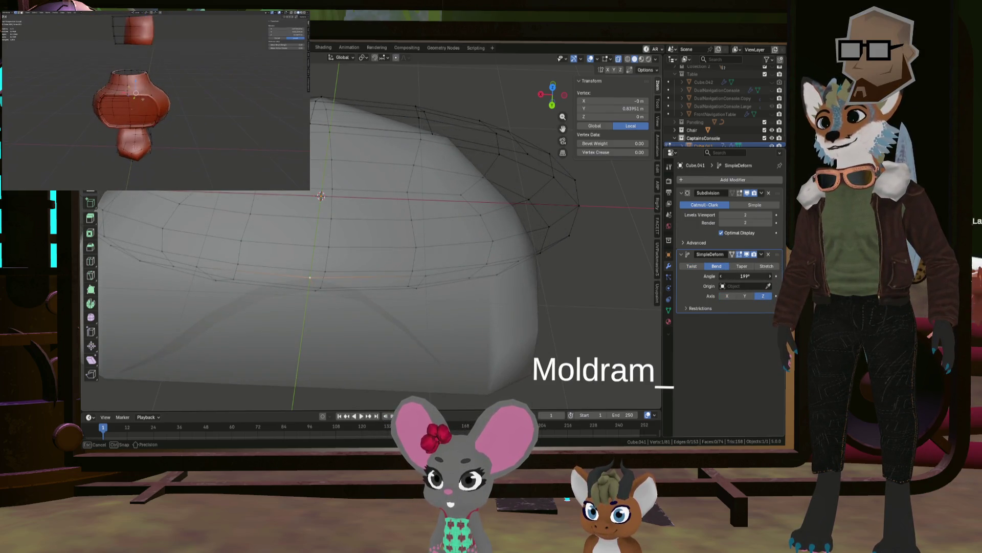
mouse_move(410, 230)
middle_mouse_down()
mouse_move(420, 225)
mouse_move(410, 244)
mouse_move(449, 265)
mouse_move(438, 290)
mouse_move(441, 261)
mouse_move(354, 289)
mouse_move(355, 275)
middle_mouse_up()
middle_click_drag(410, 241, 381, 236)
scroll(382, 237, "up", 3)
scroll(382, 236, "down", 3)
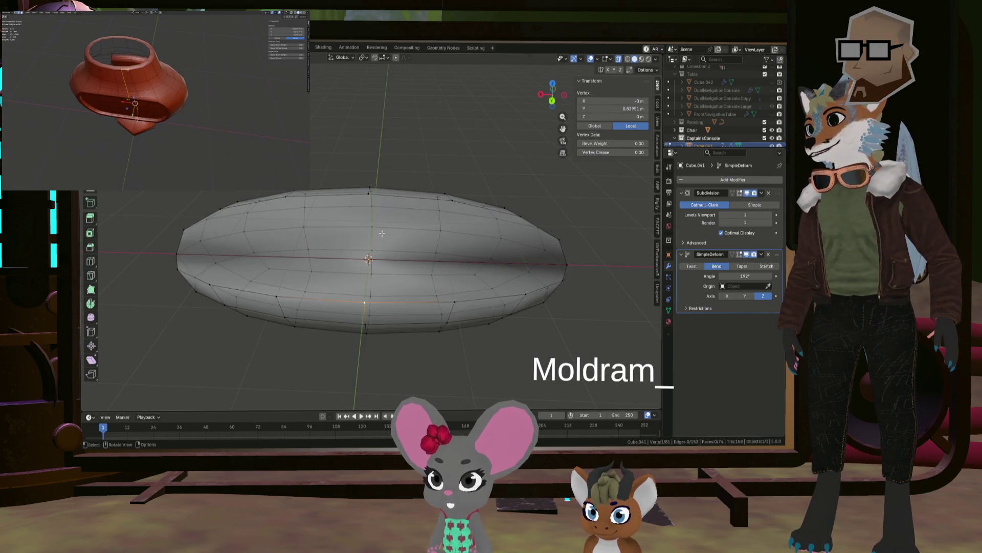
middle_click_drag(374, 194, 377, 214)
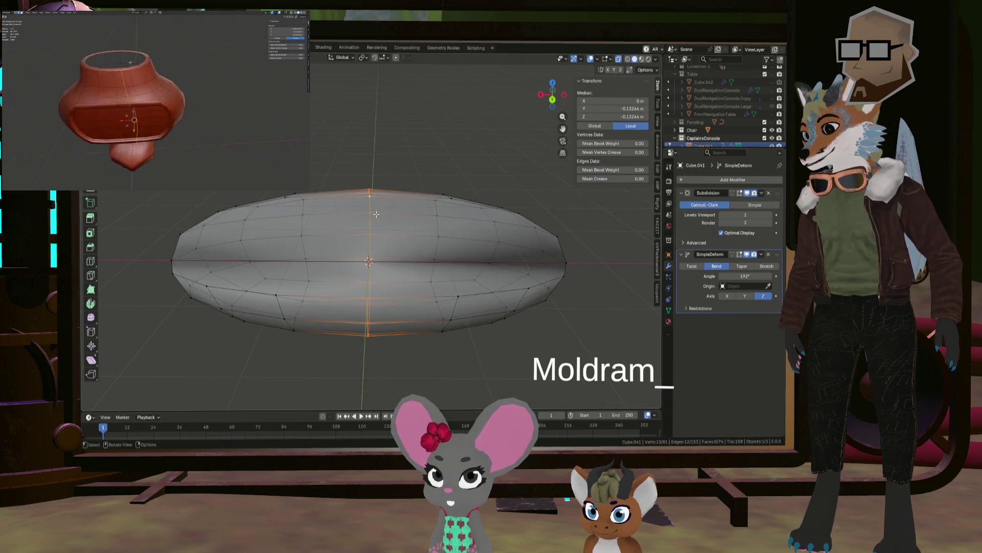
right_click(414, 202)
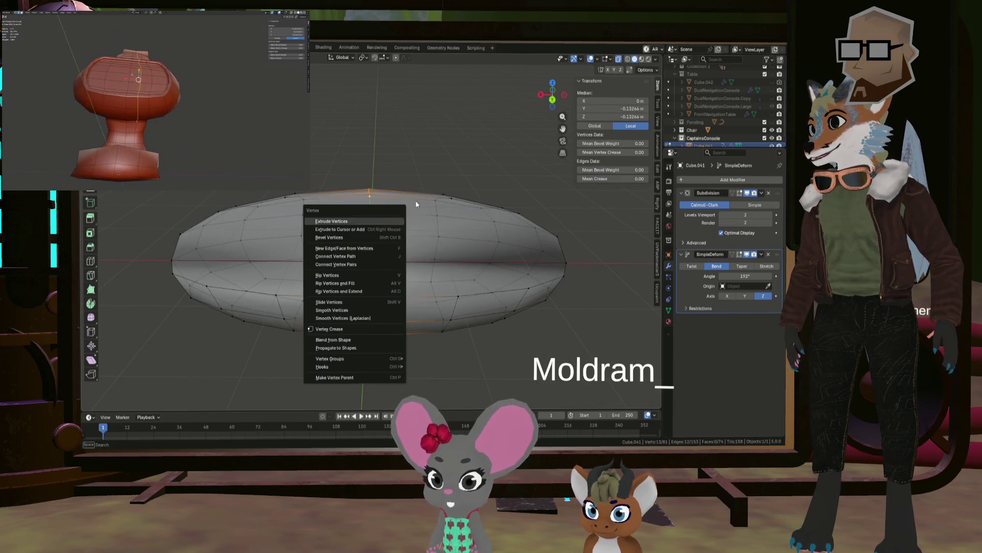
Try a wide bevel on the middle edge loop, then undo it.
key("ctrl+b")
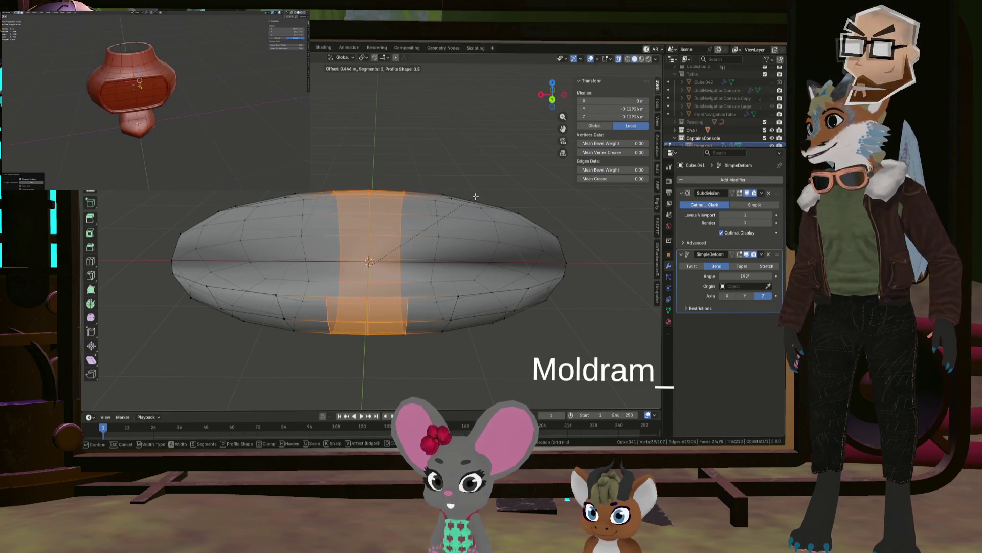
left_click(475, 196)
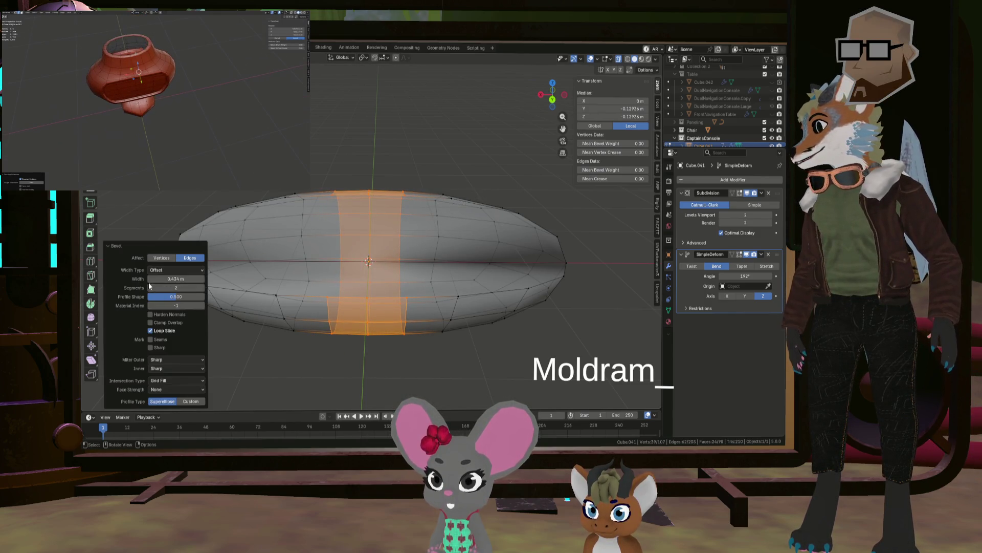
key("ctrl+z")
mouse_move(358, 241)
middle_mouse_down()
mouse_move(384, 220)
mouse_move(306, 309)
middle_mouse_up()
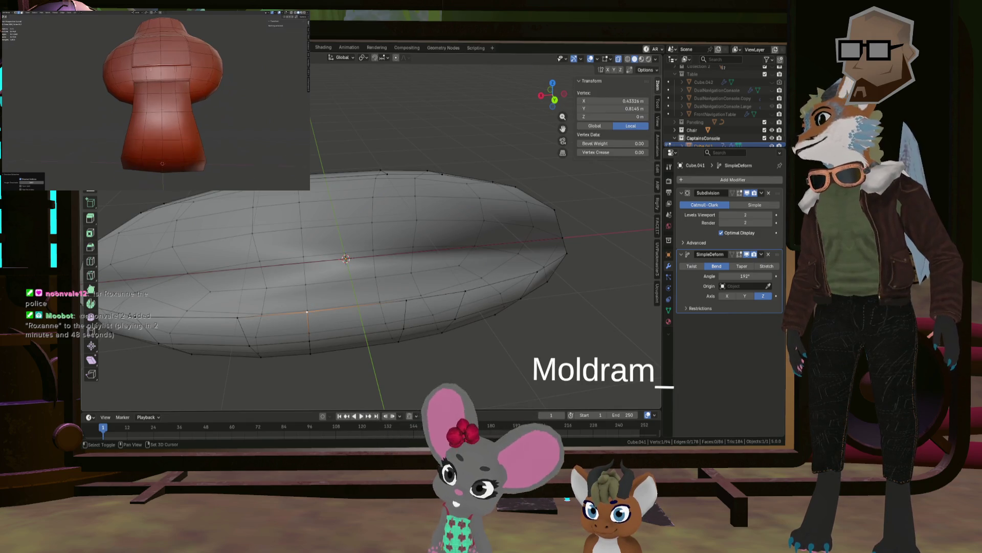
Join a top-edge vertex to the selection with a new edge.
left_click(318, 196, "shift")
key("j")
mouse_move(318, 197)
middle_mouse_down()
mouse_move(359, 248)
mouse_move(432, 290)
middle_mouse_up()
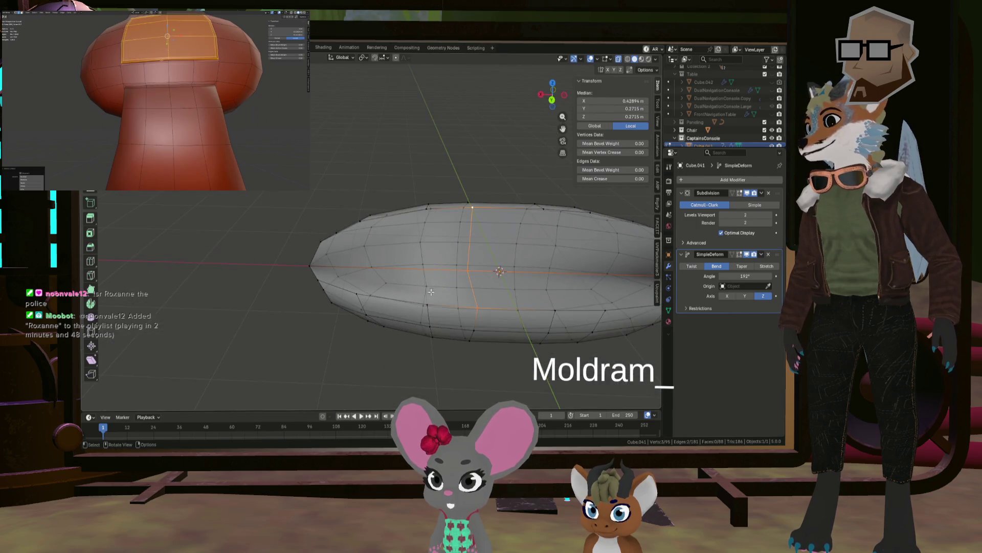
key("l")
key("h")
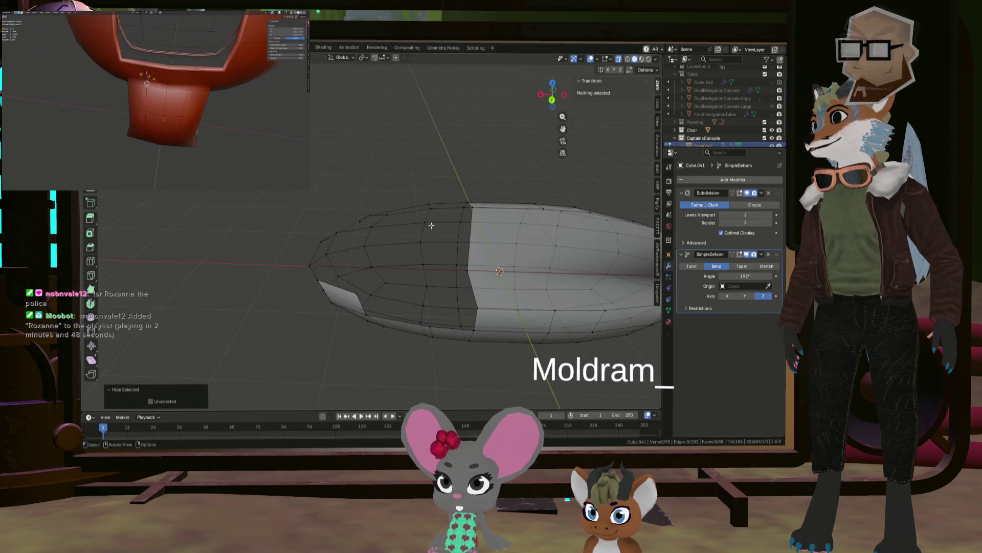
key("alt+h")
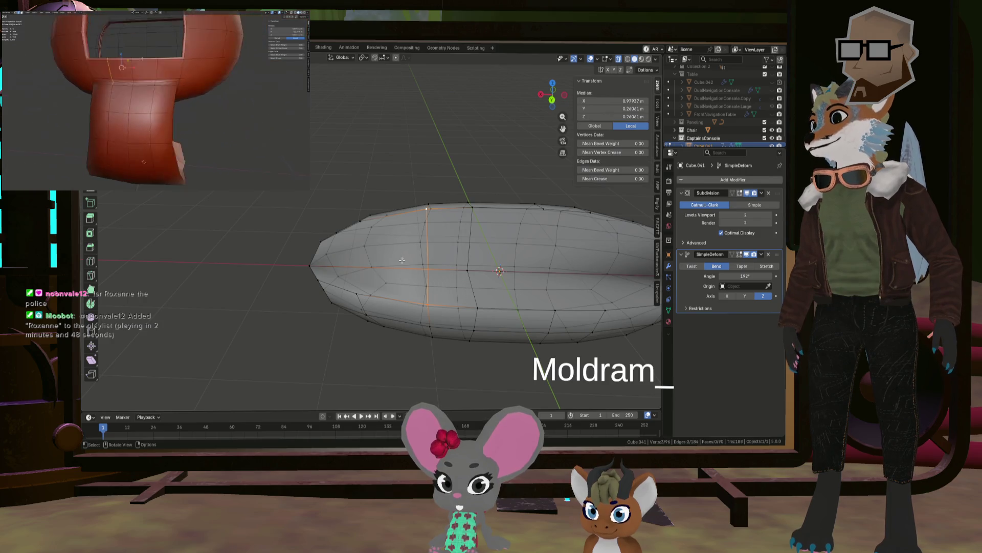
Cut an edge path between the left-tip and right-tip vertices, undoing a wrong connection.
left_click(355, 291)
left_click(357, 221, "shift")
middle_click_drag(357, 221, 384, 248)
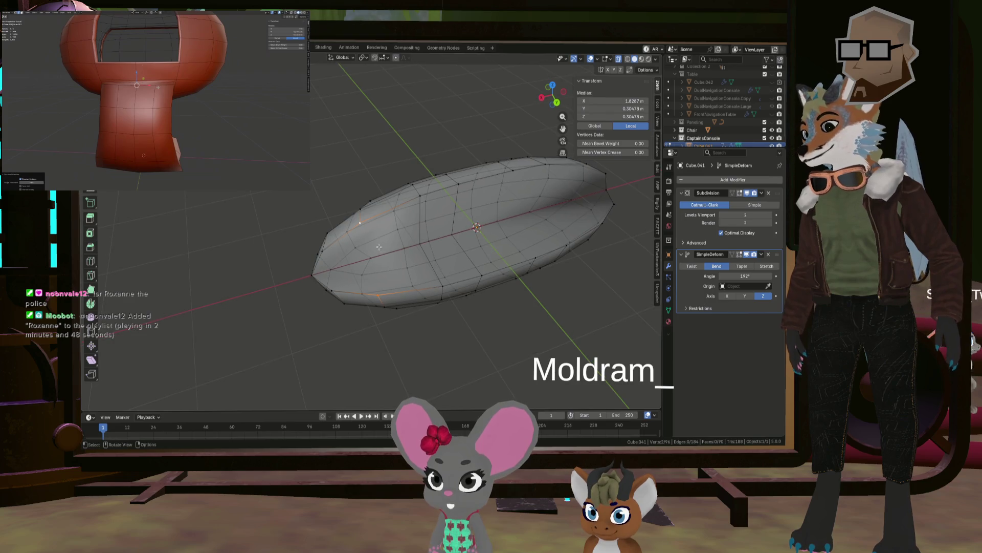
left_click(324, 250, "shift")
key("j")
mouse_move(324, 250)
middle_mouse_down()
mouse_move(405, 249)
mouse_move(267, 243)
mouse_move(275, 246)
middle_mouse_up()
key("ctrl+z")
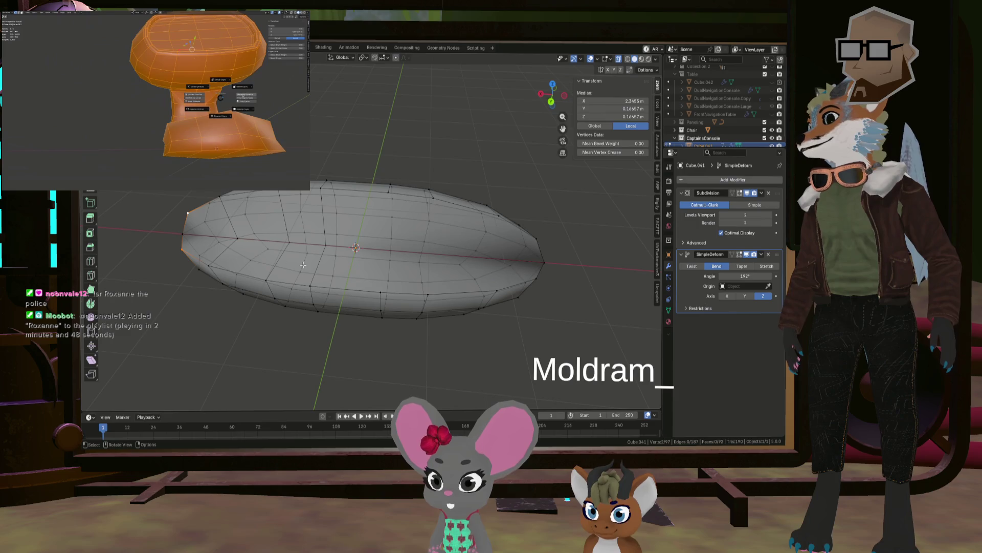
left_click(539, 278, "shift")
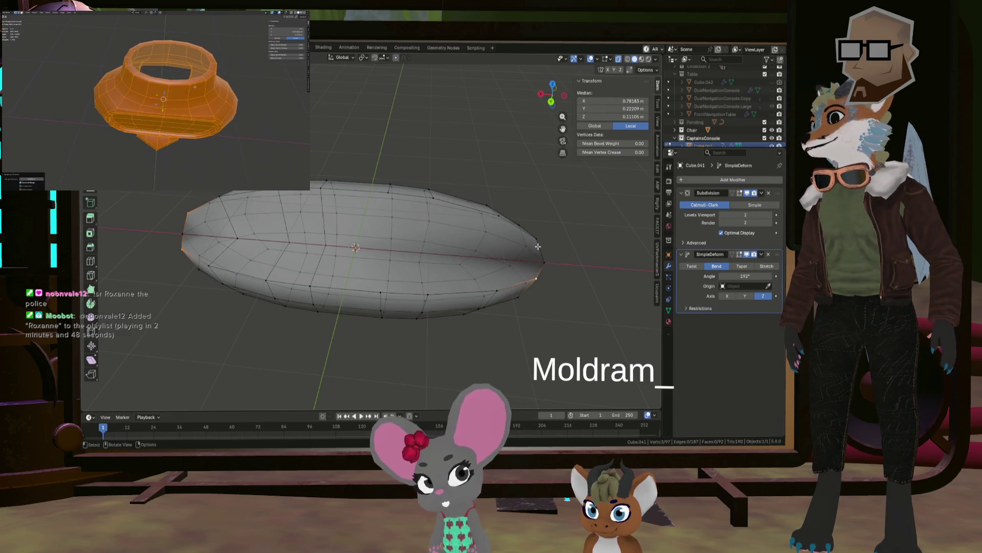
key("j")
mouse_move(423, 254)
middle_mouse_down()
mouse_move(444, 261)
mouse_move(371, 228)
middle_mouse_up()
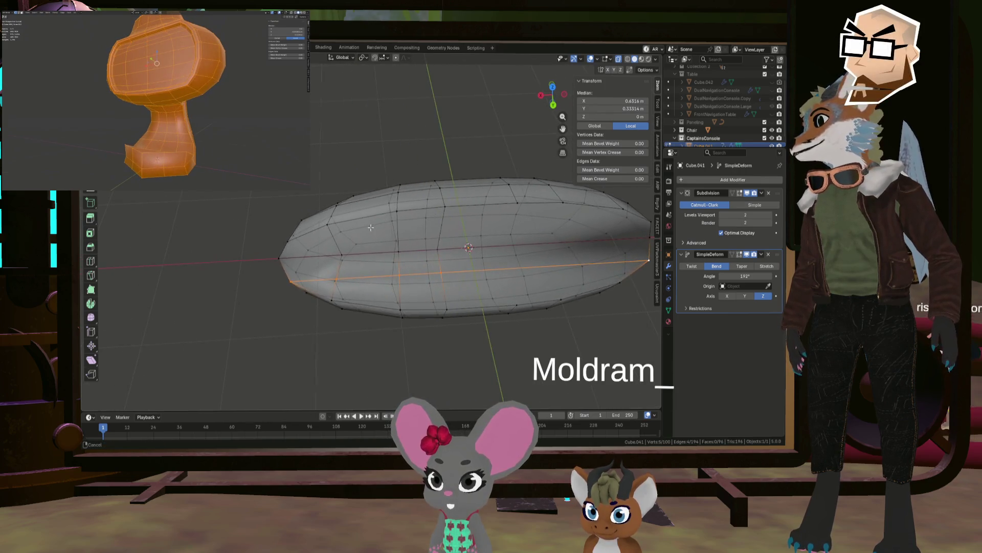
Connect another pair of vertices with an edge path, then return to Object Mode.
left_click(292, 240)
middle_click_drag(641, 225, 520, 220, "shift")
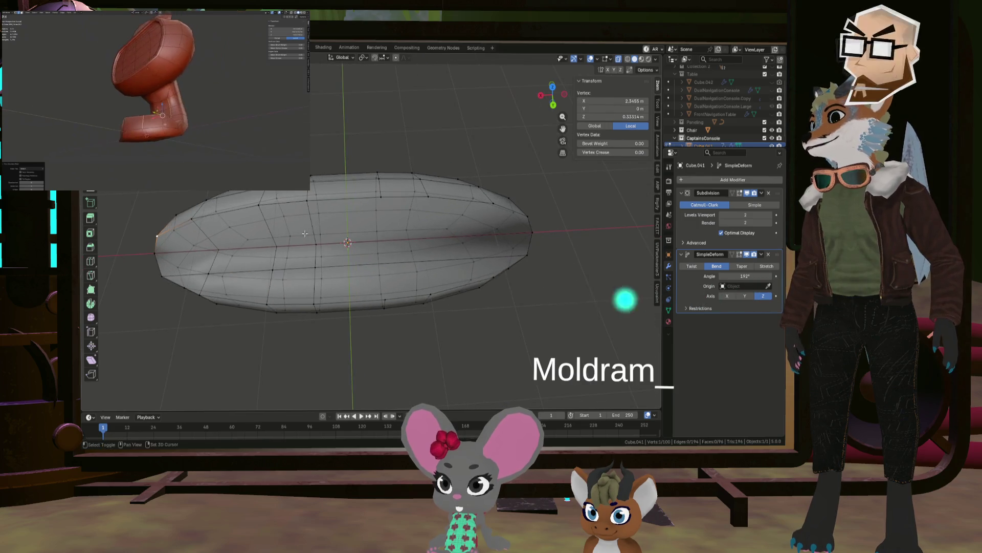
left_click(525, 217, "ctrl")
left_click(532, 288)
middle_click_drag(531, 288, 433, 246)
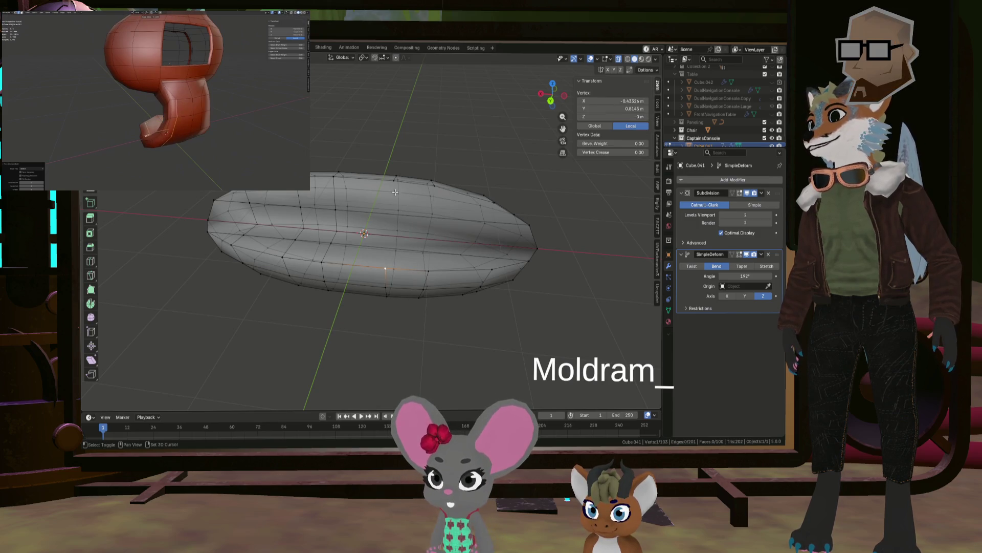
left_click(428, 271)
key("j")
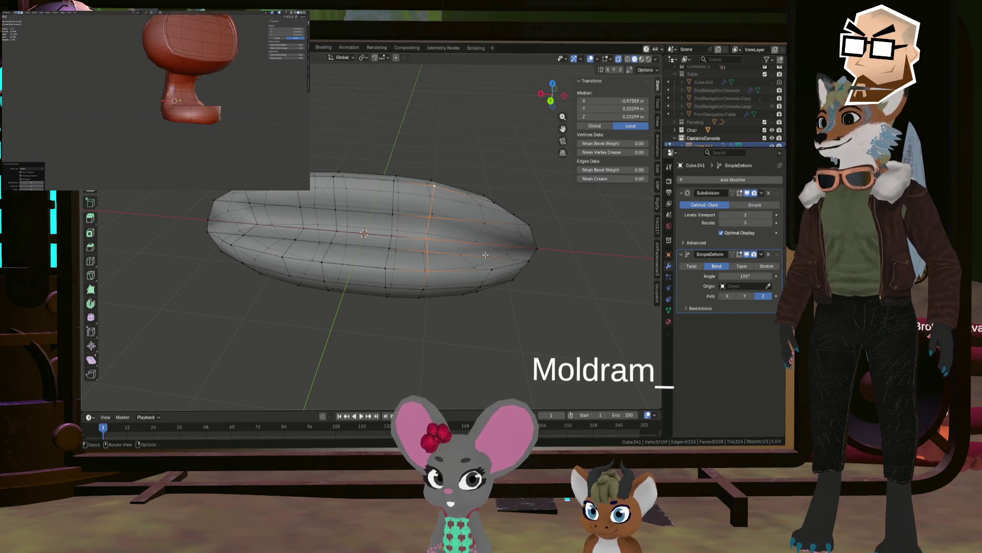
left_click(489, 202, "shift")
mouse_move(489, 202)
middle_mouse_down()
mouse_move(447, 220)
mouse_move(494, 221)
middle_mouse_up()
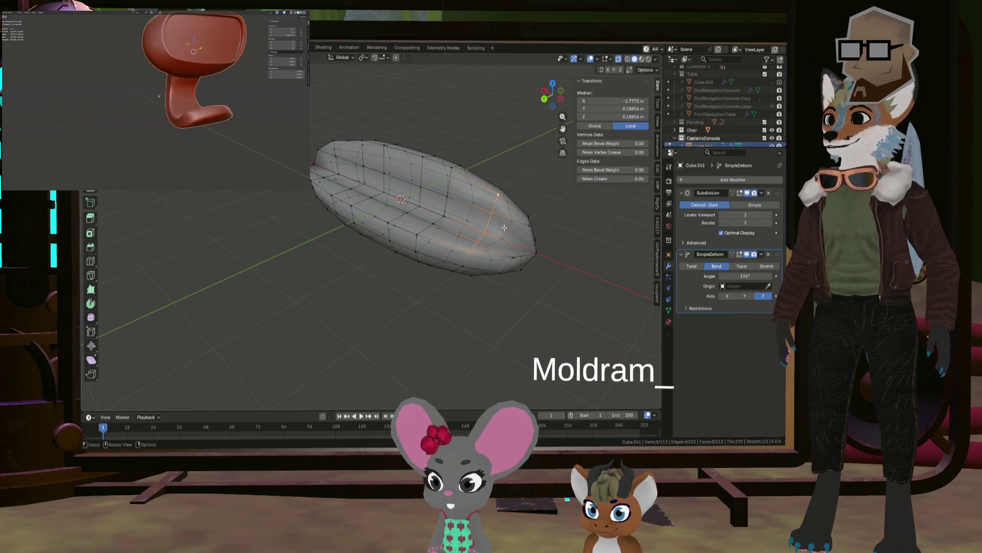
left_click(581, 296)
mouse_move(581, 296)
middle_mouse_down()
mouse_move(592, 274)
mouse_move(468, 279)
mouse_move(544, 264)
mouse_move(492, 271)
mouse_move(406, 253)
mouse_move(446, 253)
mouse_move(437, 239)
mouse_move(431, 247)
mouse_move(456, 285)
mouse_move(407, 295)
mouse_move(419, 295)
middle_mouse_up()
key("Tab")
Reduce the Simple Deform bend angle to about 161°.
mouse_move(737, 285)
left_mouse_down()
mouse_move(706, 285)
mouse_move(721, 286)
left_mouse_up()
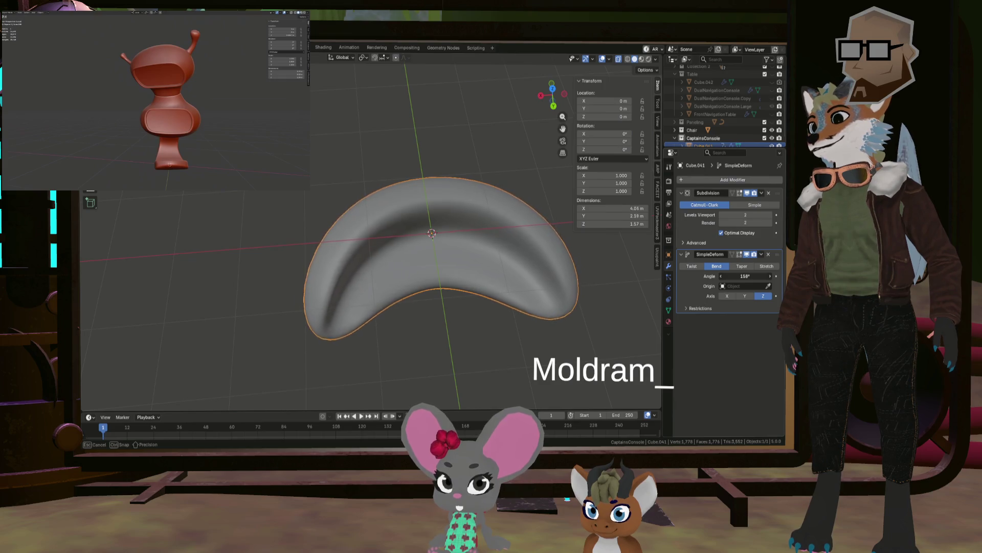
mouse_move(517, 262)
middle_mouse_down()
mouse_move(486, 257)
mouse_move(566, 247)
mouse_move(521, 227)
middle_mouse_up()
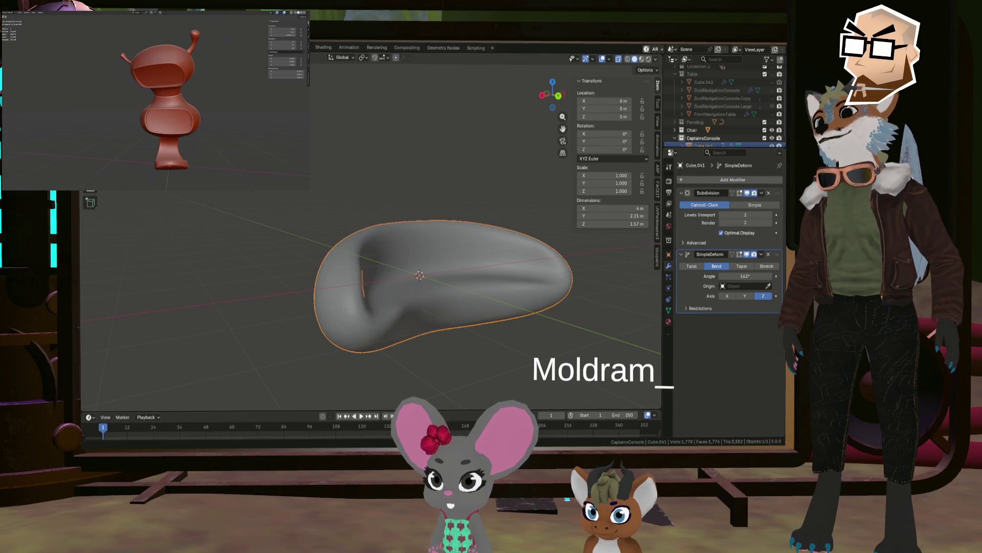
mouse_move(420, 226)
middle_mouse_down()
mouse_move(428, 240)
mouse_move(411, 255)
middle_mouse_up()
mouse_move(446, 215)
middle_mouse_down()
mouse_move(520, 253)
mouse_move(445, 215)
mouse_move(453, 229)
mouse_move(458, 215)
middle_mouse_up()
Bevel the lengthwise centre edge line to a 0.0356 m width.
key("Tab")
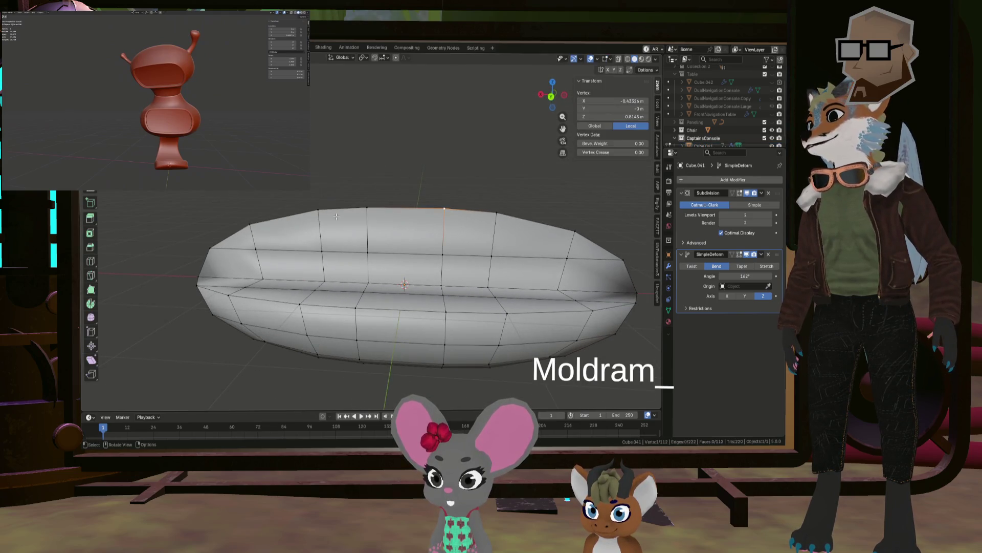
middle_click_drag(335, 213, 342, 246)
middle_click_drag(280, 261, 227, 270)
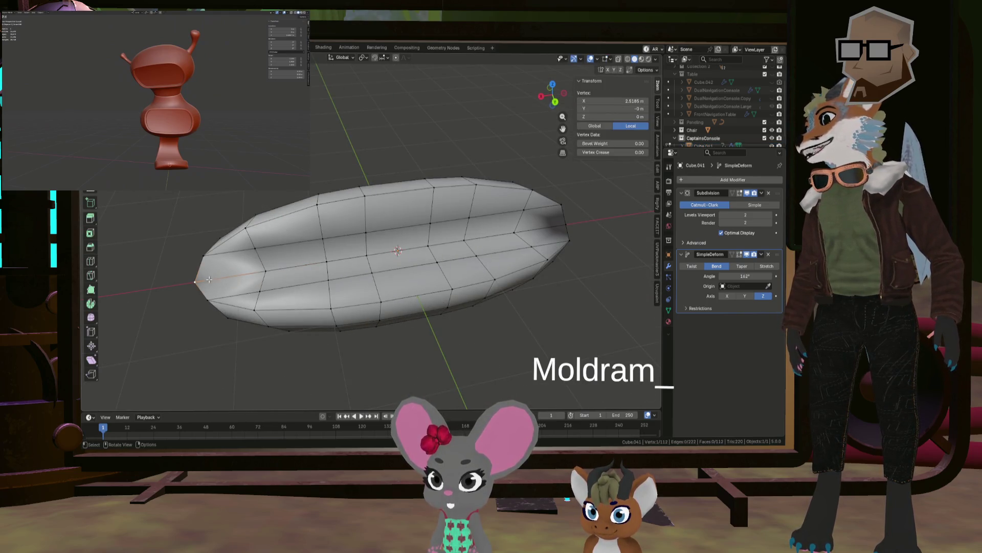
left_click(565, 225, "ctrl")
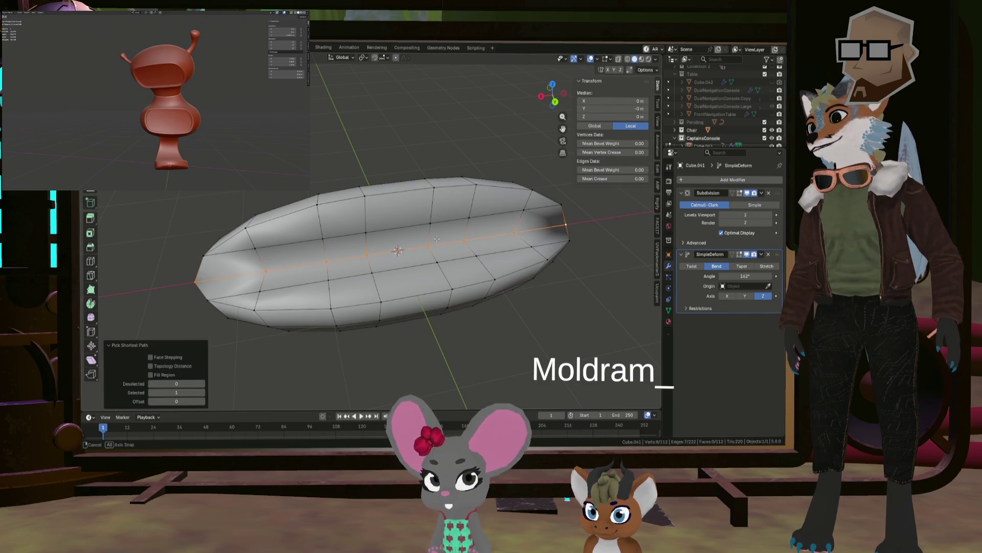
middle_click_drag(450, 228, 440, 239)
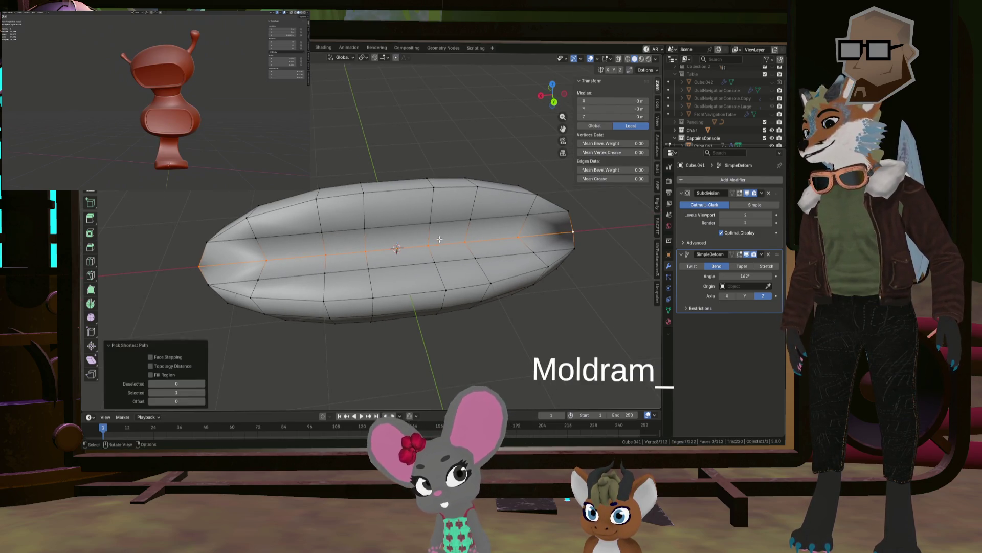
key("ctrl+b")
left_click(472, 238)
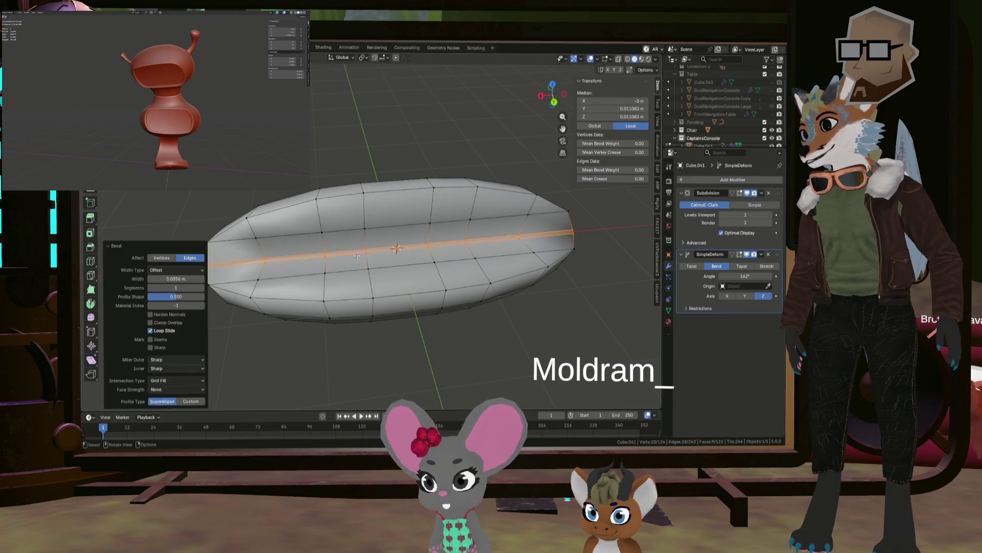
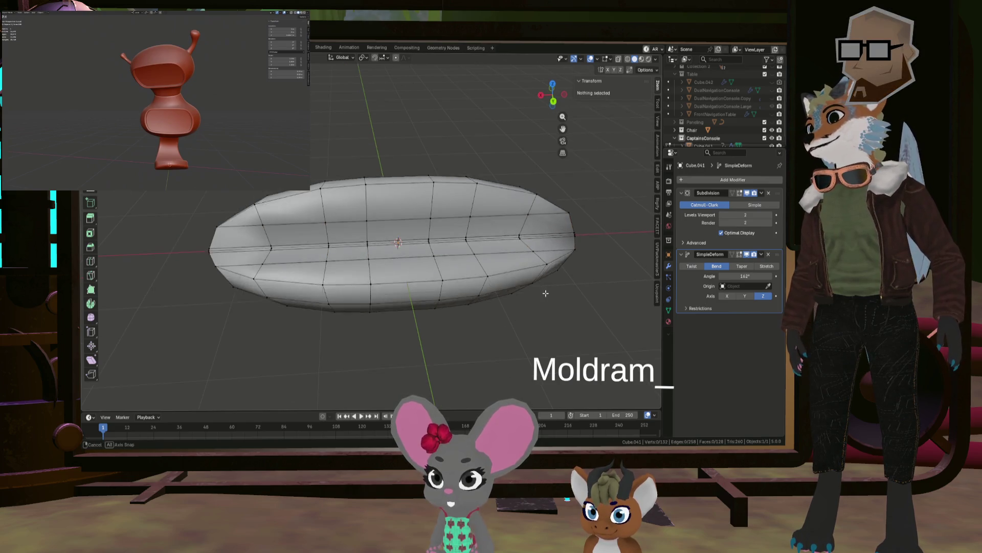
Turn on the Subdivision modifier's Edit Mode display so the cushion previews smoothing while edited.
key("Tab")
mouse_move(249, 287)
middle_mouse_down()
mouse_move(360, 253)
mouse_move(453, 255)
mouse_move(460, 266)
mouse_move(425, 297)
mouse_move(459, 285)
mouse_move(524, 325)
mouse_move(484, 314)
mouse_move(515, 164)
mouse_move(491, 167)
mouse_move(584, 274)
middle_mouse_up()
key("Tab")
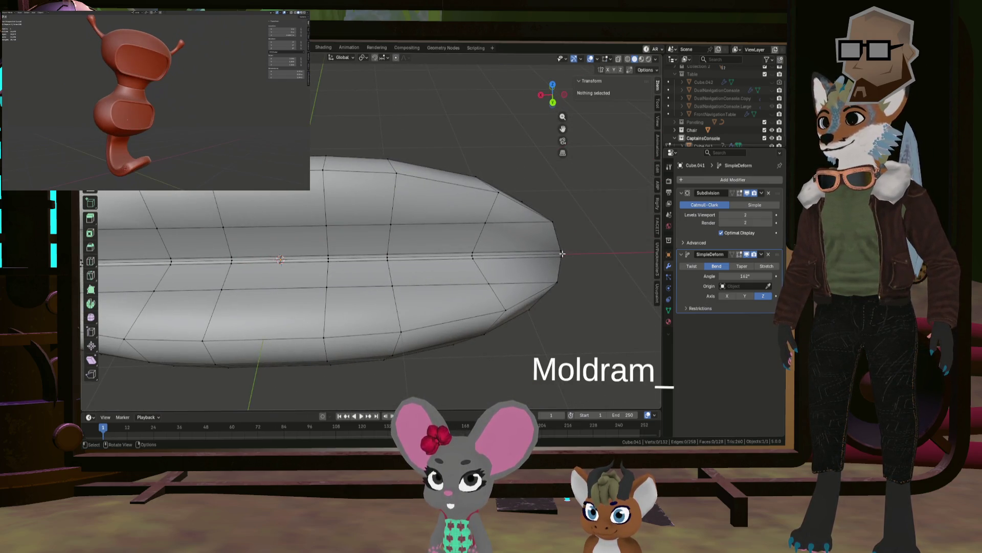
middle_click_drag(428, 265, 266, 265, "shift")
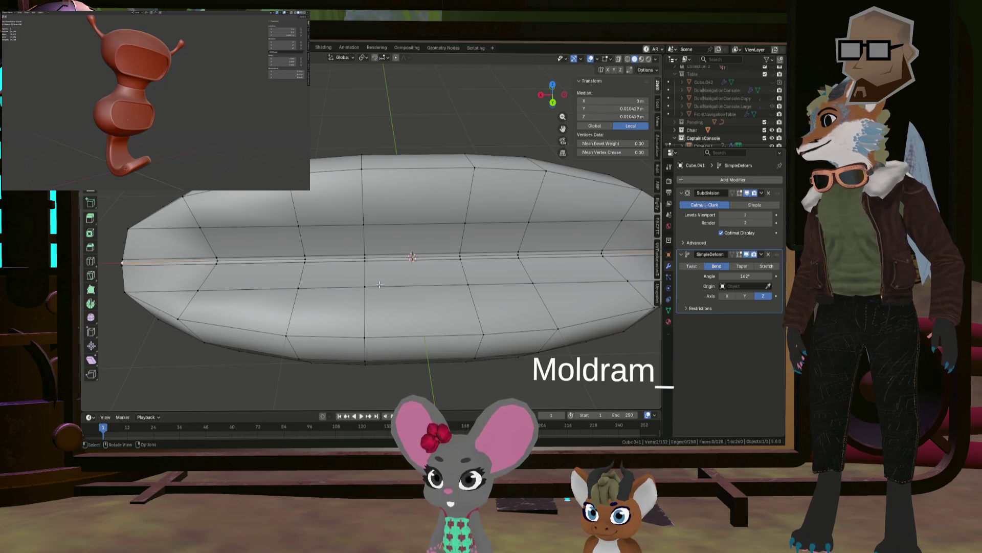
left_click(733, 193)
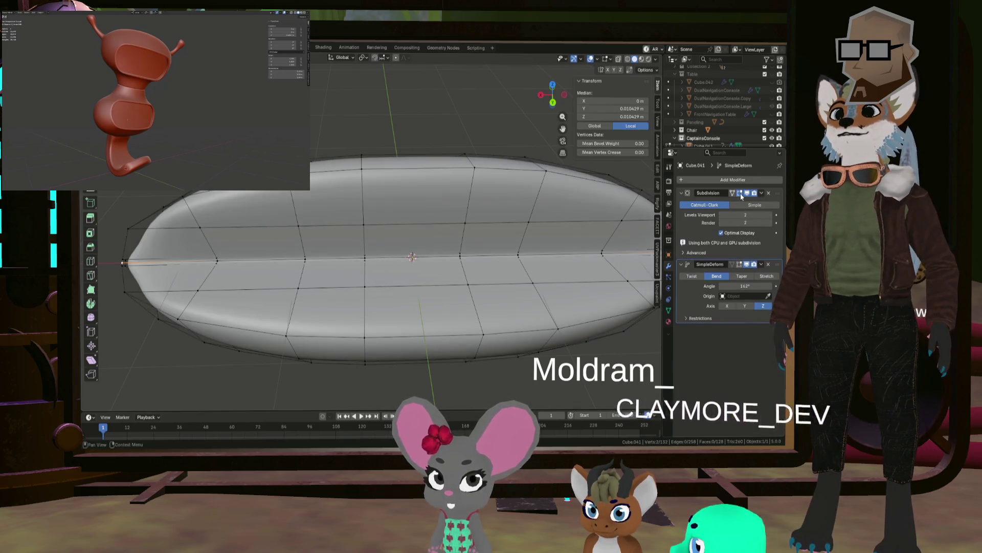
Show the SimpleDeform bend in Edit Mode and undo the accidental slight resize.
left_click(739, 264)
scroll(512, 287, "down", 3)
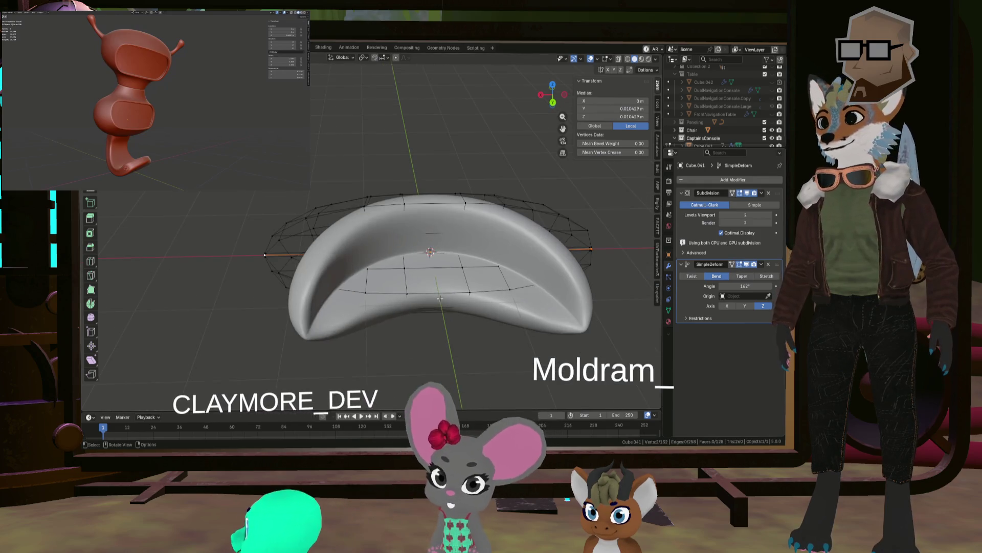
key("s")
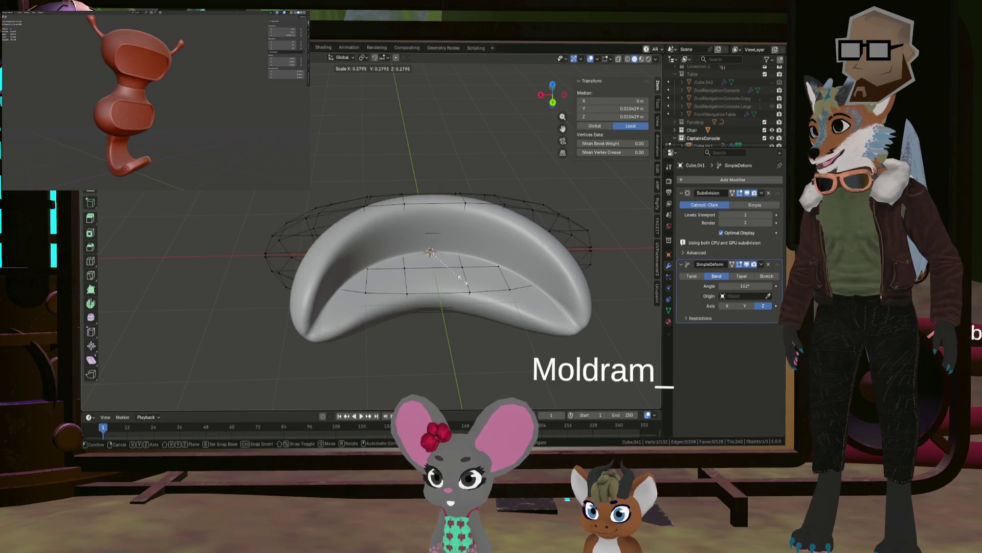
scroll(343, 264, "up", 5)
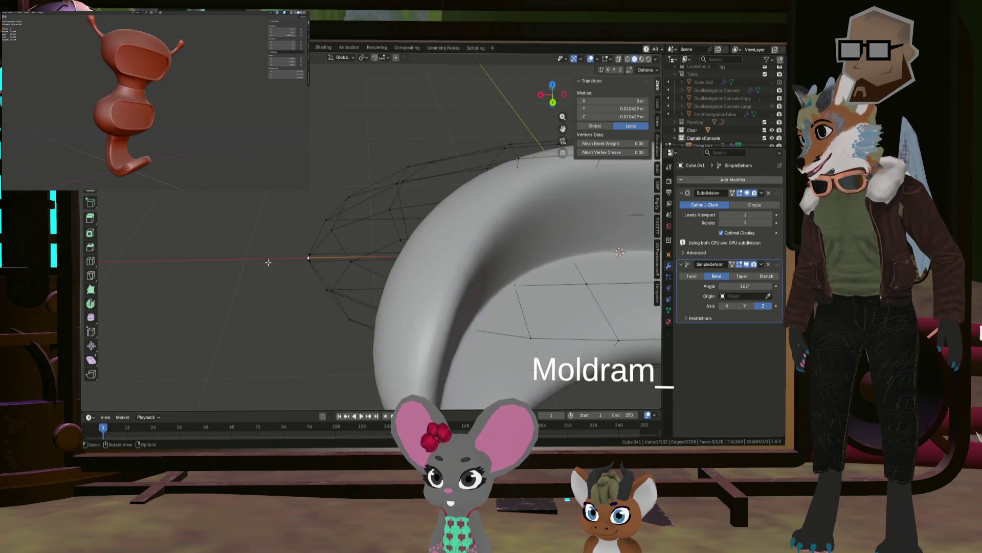
mouse_move(335, 259)
middle_mouse_down()
mouse_move(285, 281)
mouse_move(293, 304)
mouse_move(412, 292)
mouse_move(404, 218)
mouse_move(378, 237)
mouse_move(467, 283)
middle_mouse_up()
scroll(317, 298, "down", 4)
left_click(468, 337, "shift")
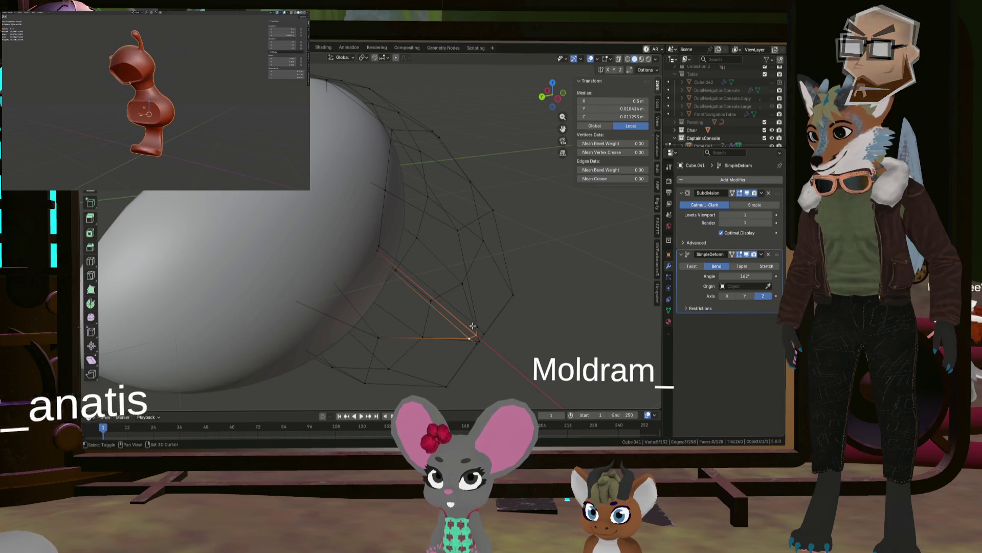
middle_click_drag(482, 325, 392, 309)
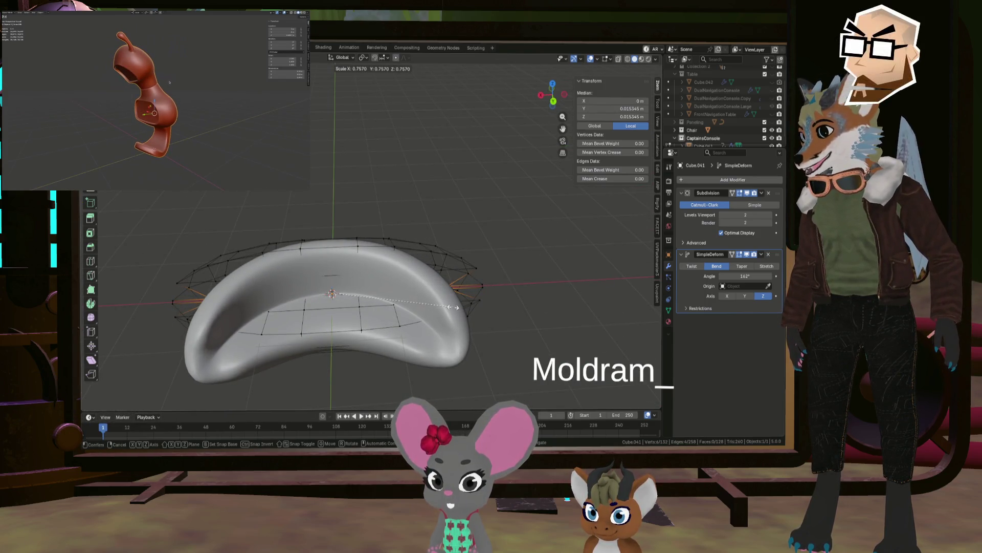
left_click(489, 311)
middle_click_drag(488, 311, 391, 316)
key("ctrl+z")
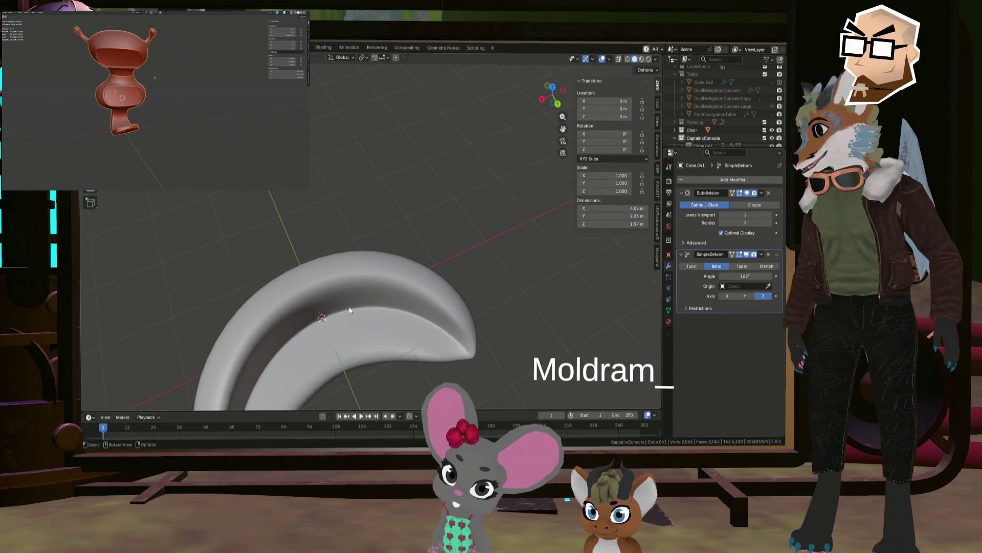
Circle-select the strip of faces along the cushion's back edge.
middle_click_drag(288, 321, 277, 230)
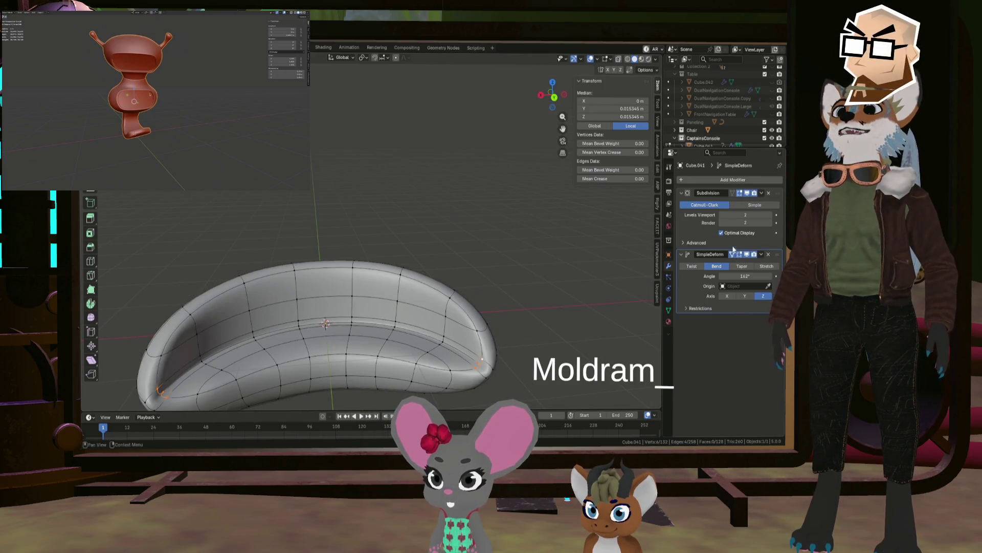
mouse_move(307, 307)
middle_mouse_down()
mouse_move(389, 276)
mouse_move(412, 227)
mouse_move(422, 235)
middle_mouse_up()
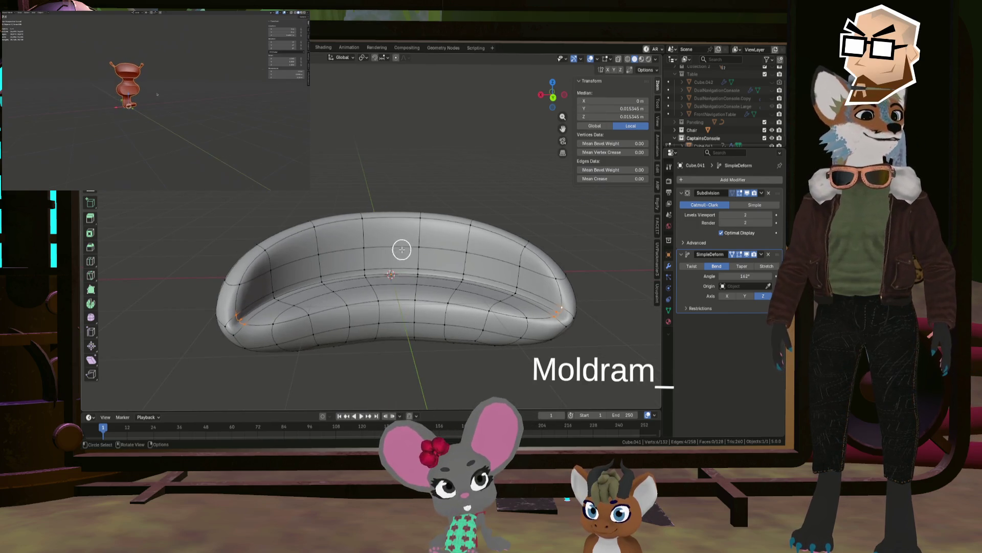
mouse_move(298, 266)
left_mouse_down()
mouse_move(328, 251)
mouse_move(304, 262)
left_mouse_up()
left_click_drag(416, 248, 482, 255)
mouse_move(483, 254)
middle_mouse_down()
mouse_move(431, 271)
mouse_move(462, 263)
mouse_move(351, 210)
mouse_move(315, 239)
middle_mouse_up()
Add the remaining back faces to the selection, undoing an accidental dissolve.
scroll(316, 239, "up", 3)
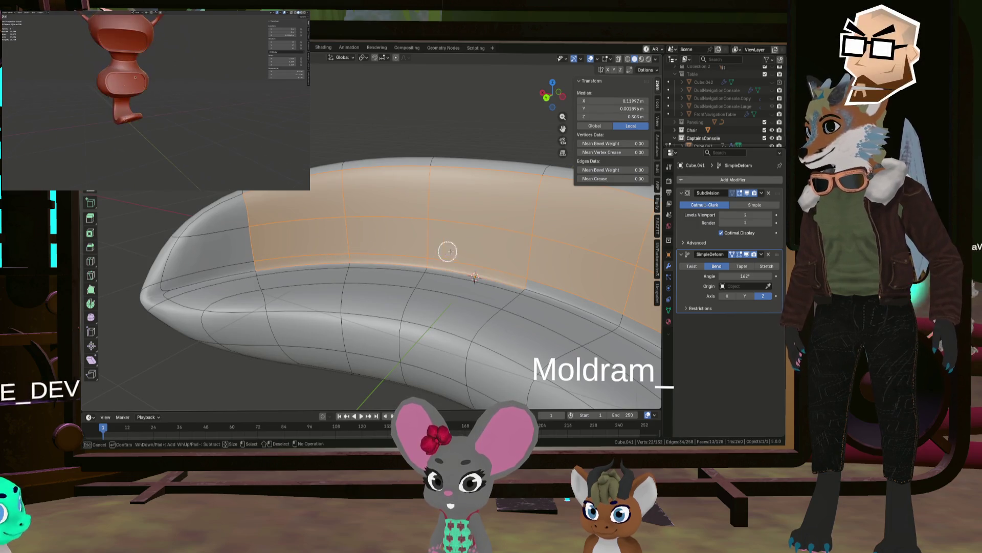
left_click(603, 295)
mouse_move(604, 296)
middle_mouse_down()
mouse_move(598, 285)
mouse_move(459, 248)
mouse_move(440, 305)
mouse_move(430, 303)
middle_mouse_up()
scroll(618, 270, "down", 4)
left_click(590, 259)
key("ctrl+x")
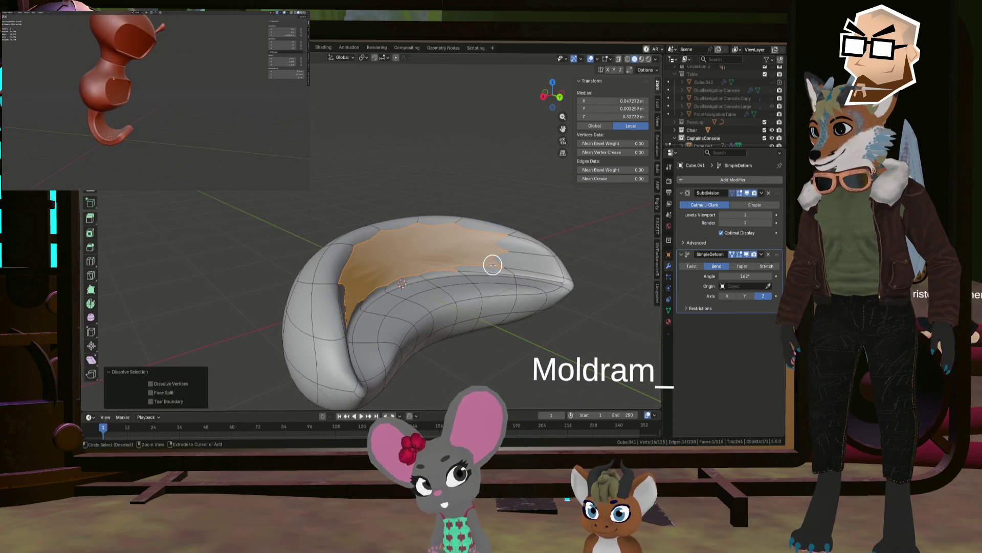
key("ctrl+z")
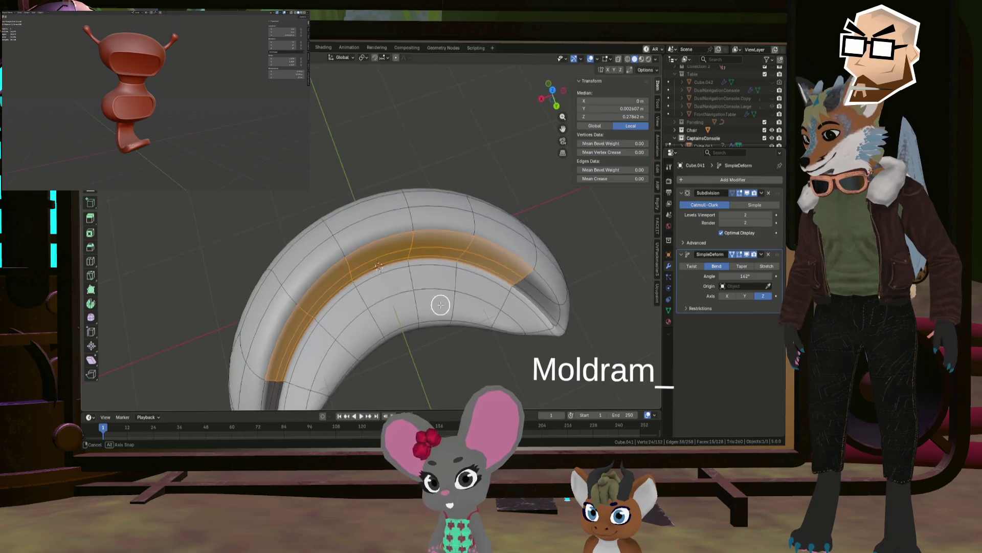
Move the selected back faces outward along the Y axis.
key("g")
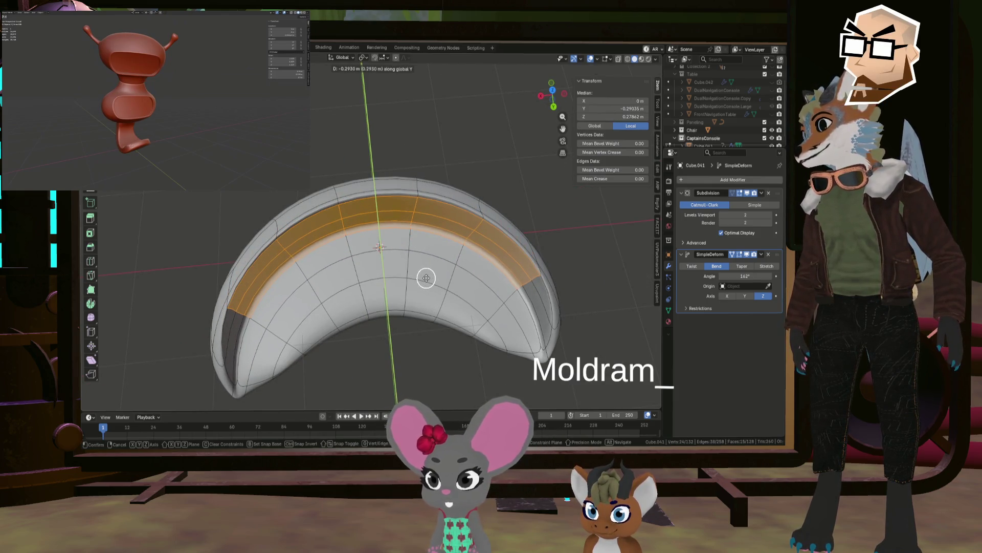
left_click(426, 277)
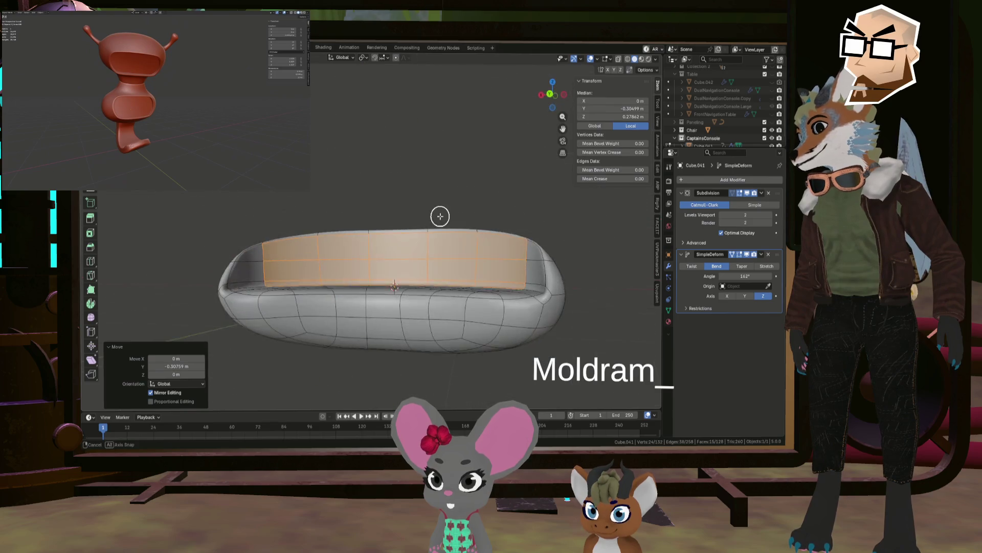
middle_click_drag(459, 241, 496, 250)
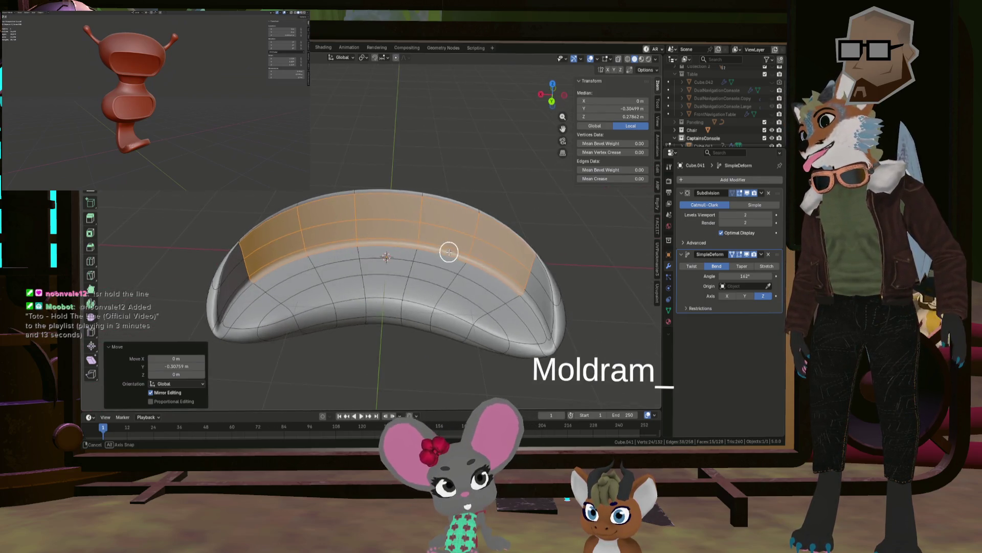
mouse_move(447, 262)
middle_mouse_down()
mouse_move(437, 268)
mouse_move(324, 244)
mouse_move(390, 228)
middle_mouse_up()
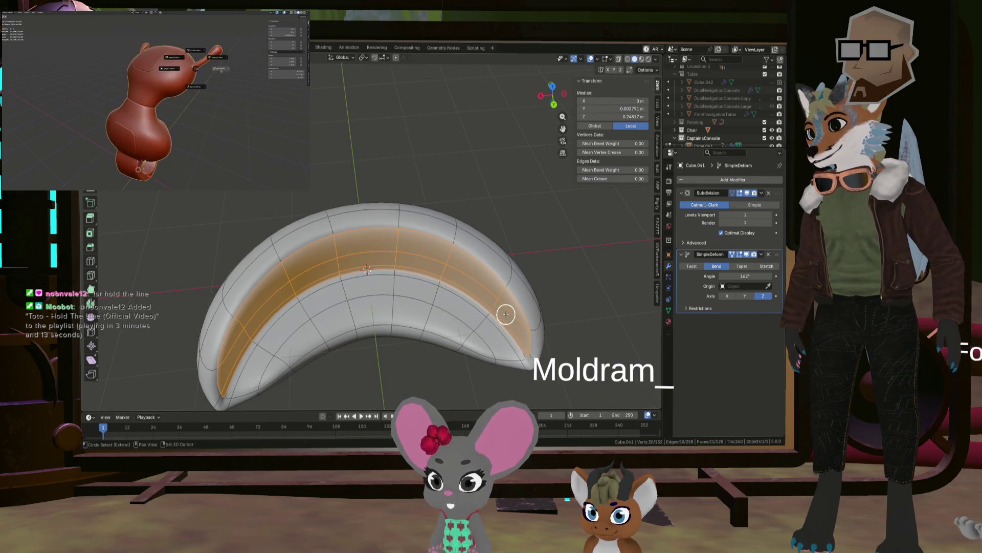
middle_click_drag(506, 314, 416, 286)
key("g")
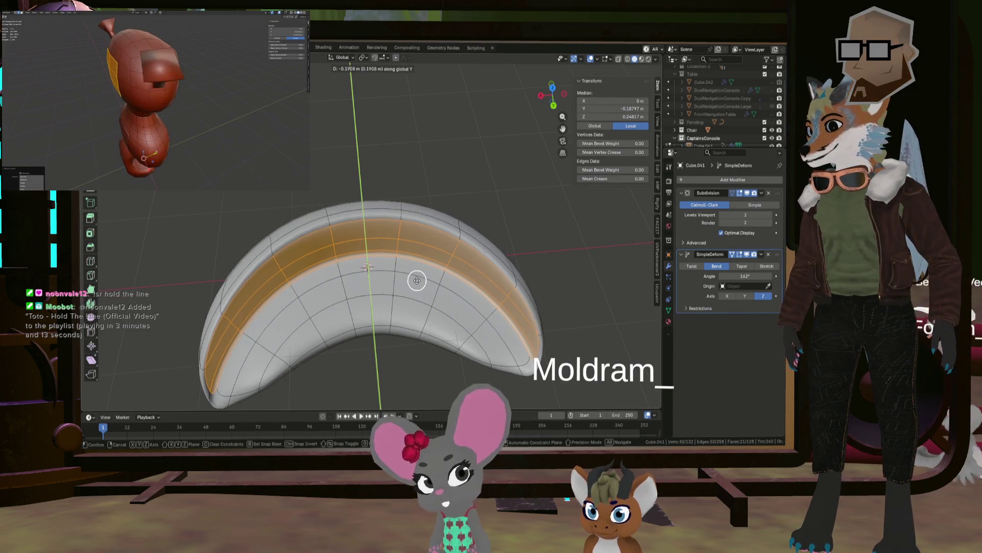
left_click(418, 280)
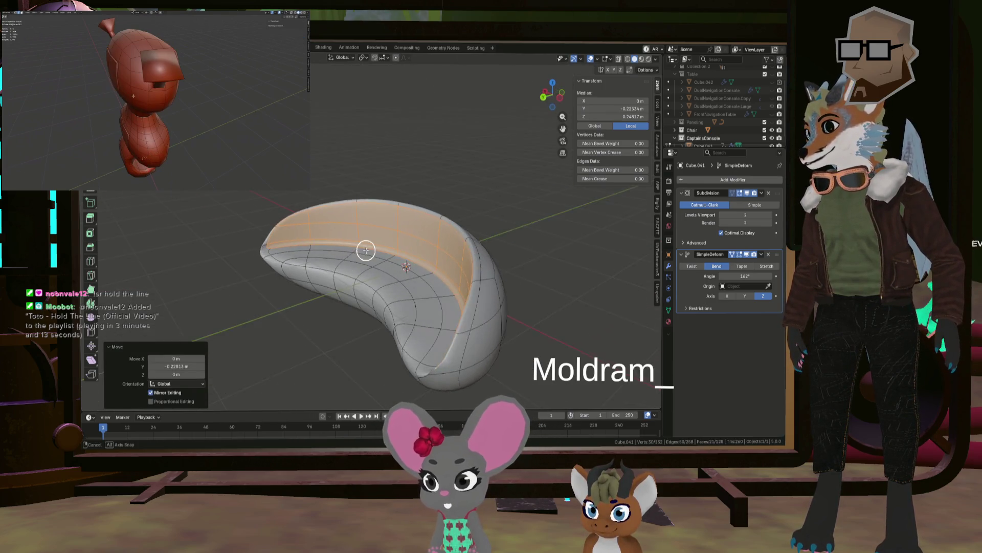
mouse_move(397, 250)
middle_mouse_down()
mouse_move(417, 248)
mouse_move(400, 239)
mouse_move(399, 292)
mouse_move(325, 272)
mouse_move(401, 257)
middle_mouse_up()
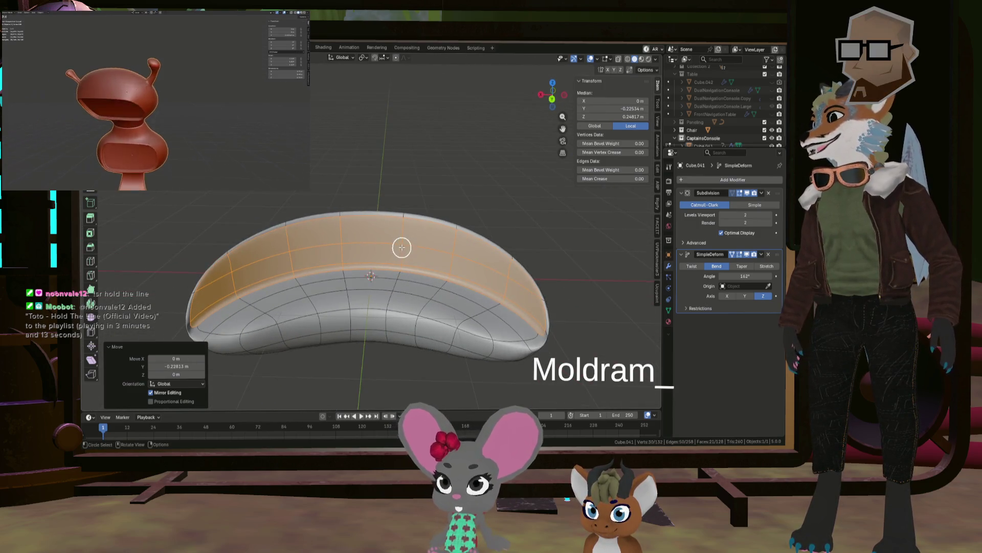
scroll(402, 246, "down", 2)
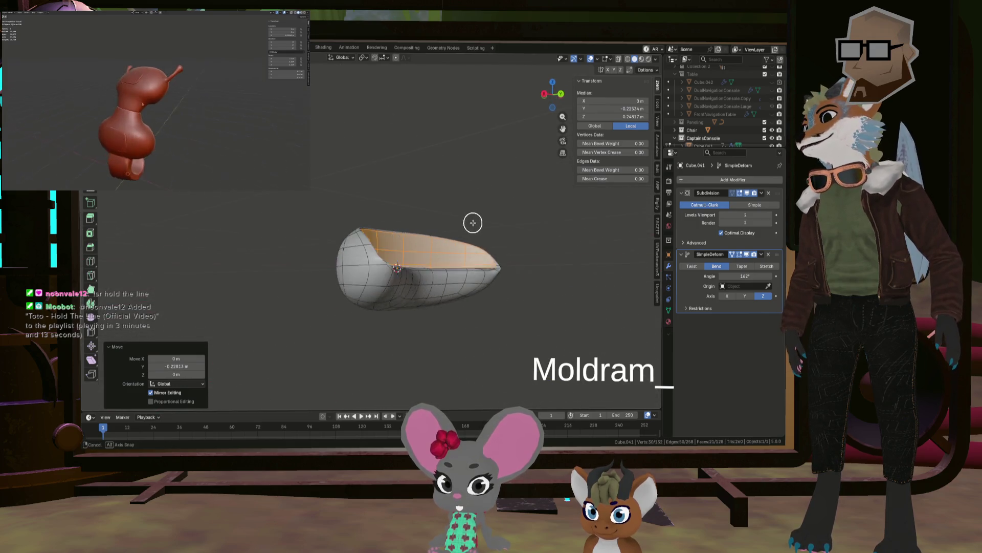
mouse_move(338, 260)
middle_mouse_down()
mouse_move(391, 226)
mouse_move(528, 224)
mouse_move(467, 235)
mouse_move(468, 258)
mouse_move(456, 242)
mouse_move(445, 268)
mouse_move(373, 276)
middle_mouse_up()
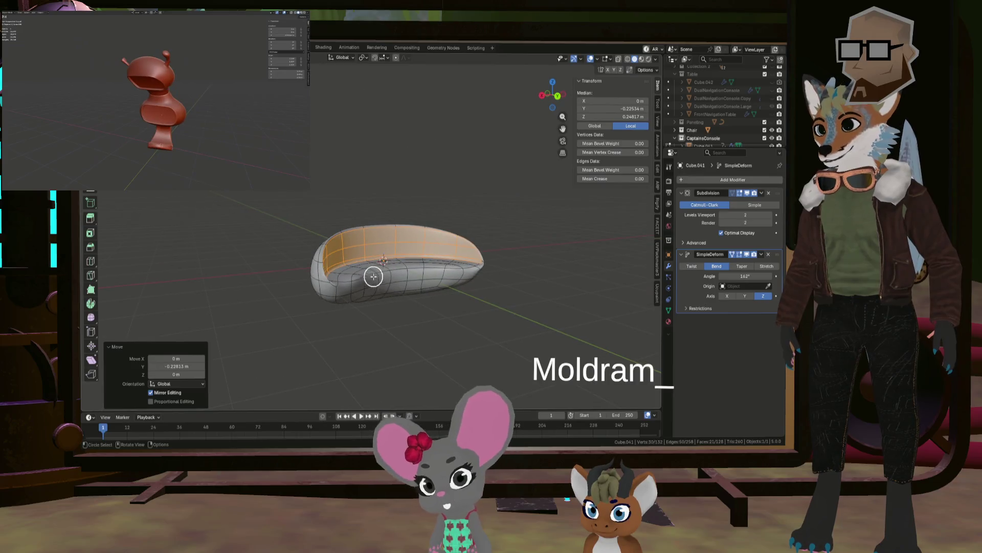
Select the whole cushion, scale it along Z to 0.718, and check it in Object Mode.
key("a")
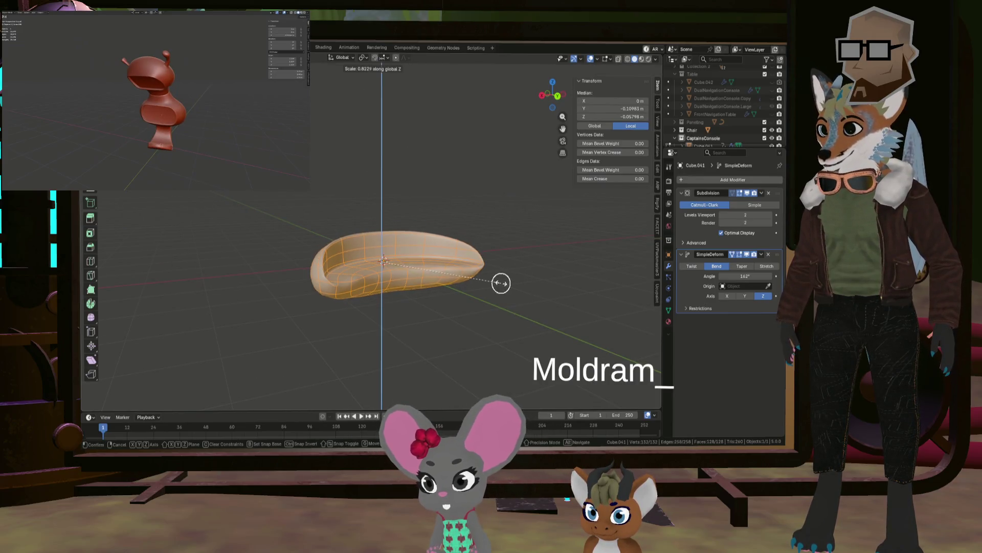
left_click(486, 280)
mouse_move(434, 287)
middle_mouse_down()
mouse_move(494, 270)
mouse_move(445, 305)
mouse_move(466, 354)
mouse_move(561, 297)
mouse_move(468, 276)
mouse_move(419, 304)
mouse_move(428, 271)
mouse_move(305, 276)
mouse_move(325, 241)
middle_mouse_up()
key("Tab")
scroll(317, 220, "up", 5)
key("Tab")
mouse_move(333, 207)
middle_mouse_down()
mouse_move(416, 198)
mouse_move(400, 191)
middle_mouse_up()
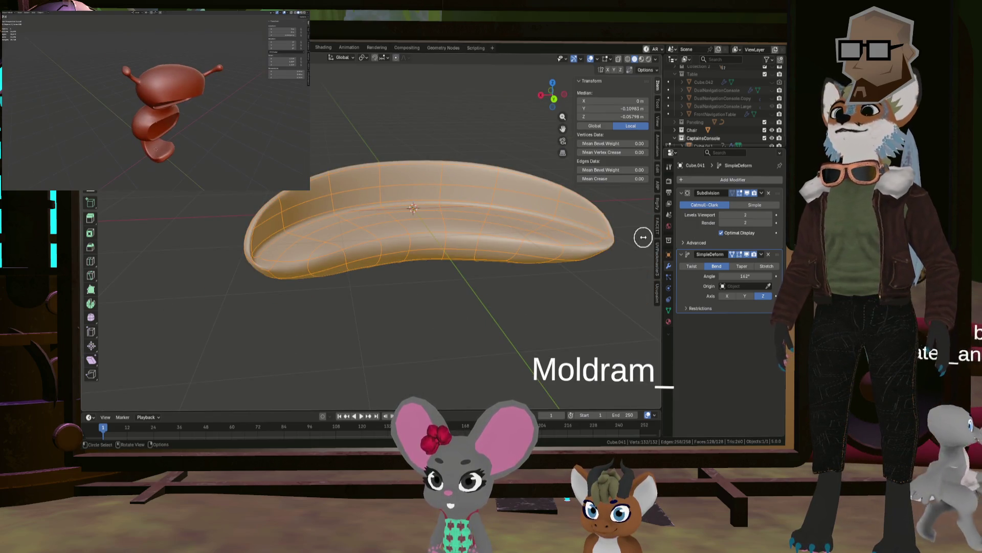
left_click_drag(310, 210, 278, 226)
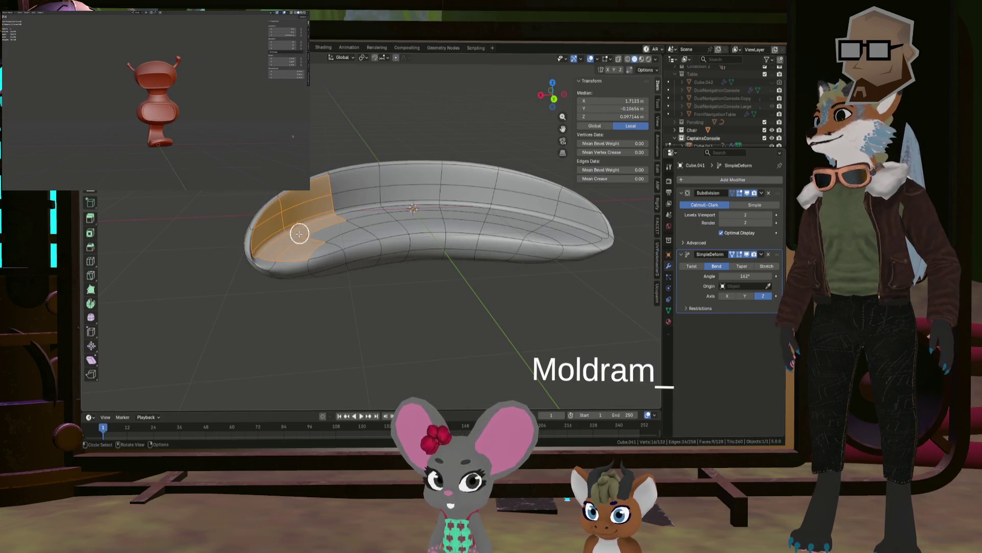
Hide the bend and Subdivision smoothing in Edit Mode and select the top band of faces.
left_click(733, 255)
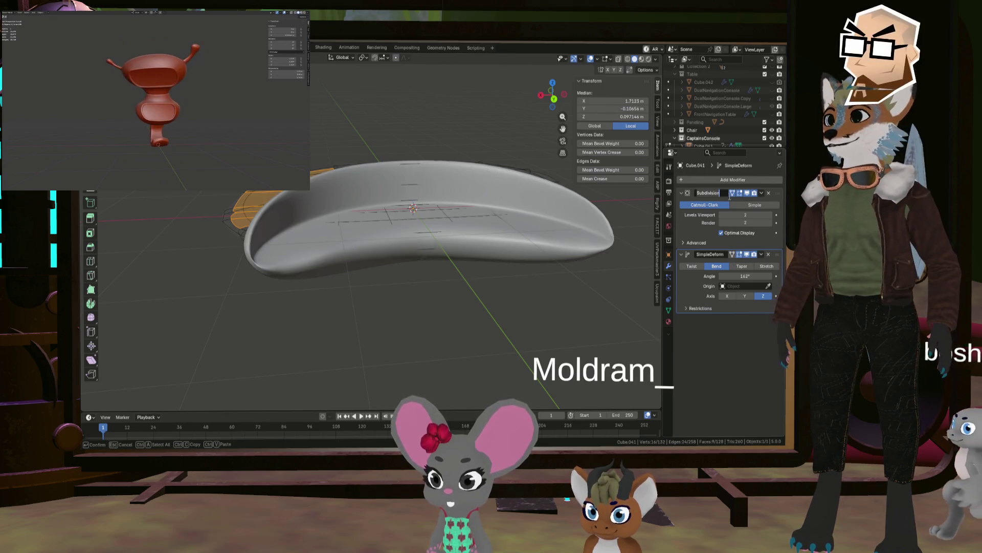
left_click(734, 193)
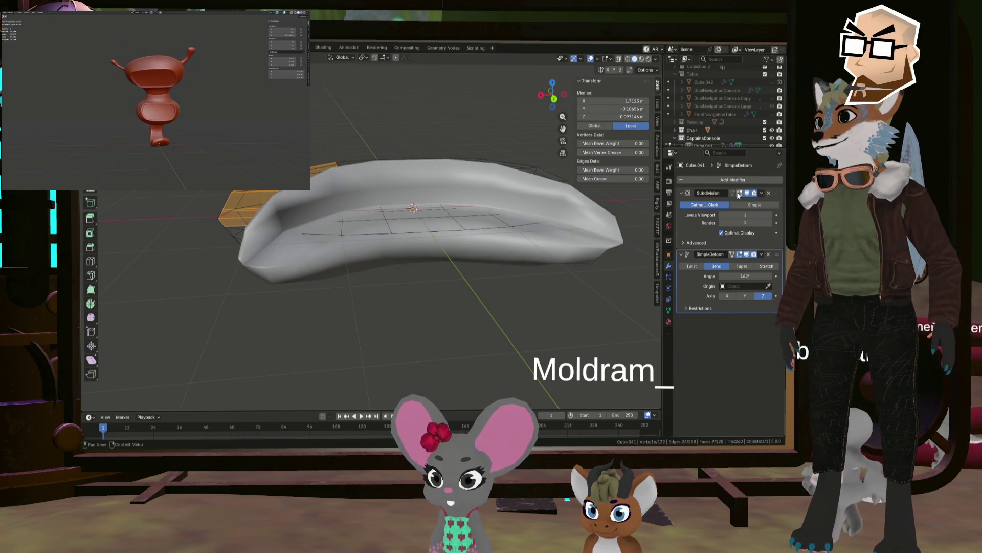
middle_click_drag(543, 225, 511, 253)
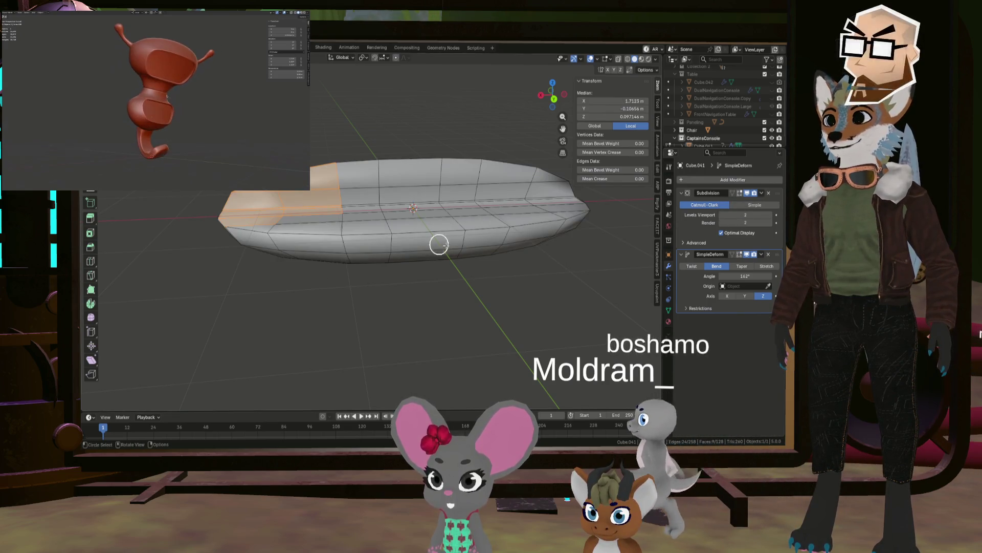
scroll(318, 202, "up", 3)
scroll(286, 215, "down", 4)
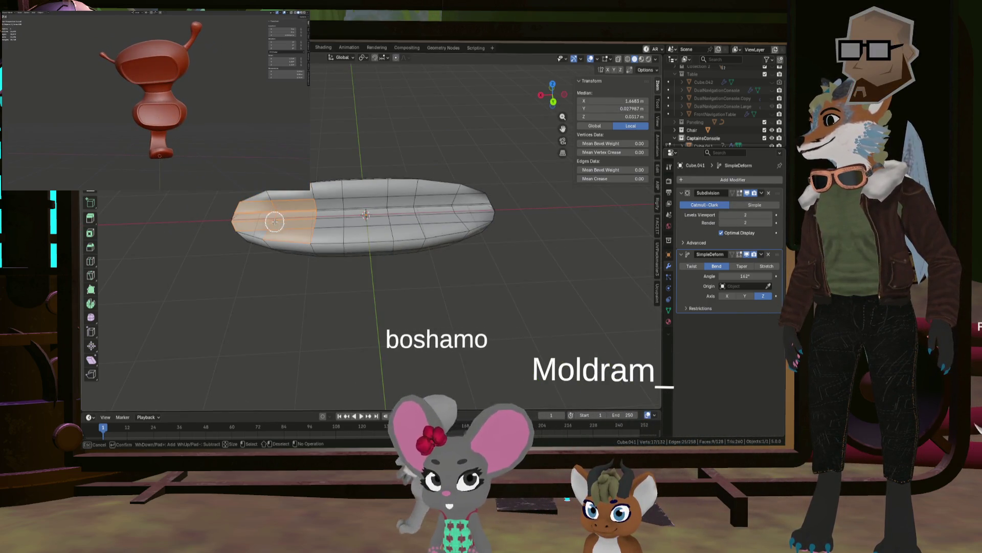
mouse_move(275, 220)
left_mouse_down()
mouse_move(328, 202)
mouse_move(459, 202)
left_mouse_up()
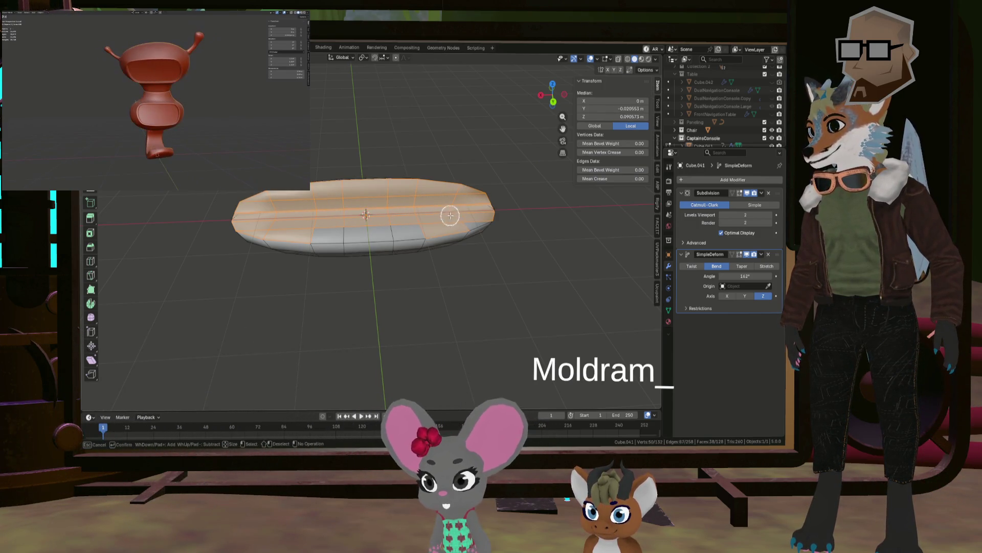
mouse_move(451, 215)
middle_mouse_down()
mouse_move(340, 224)
mouse_move(449, 222)
mouse_move(467, 200)
mouse_move(580, 210)
middle_mouse_up()
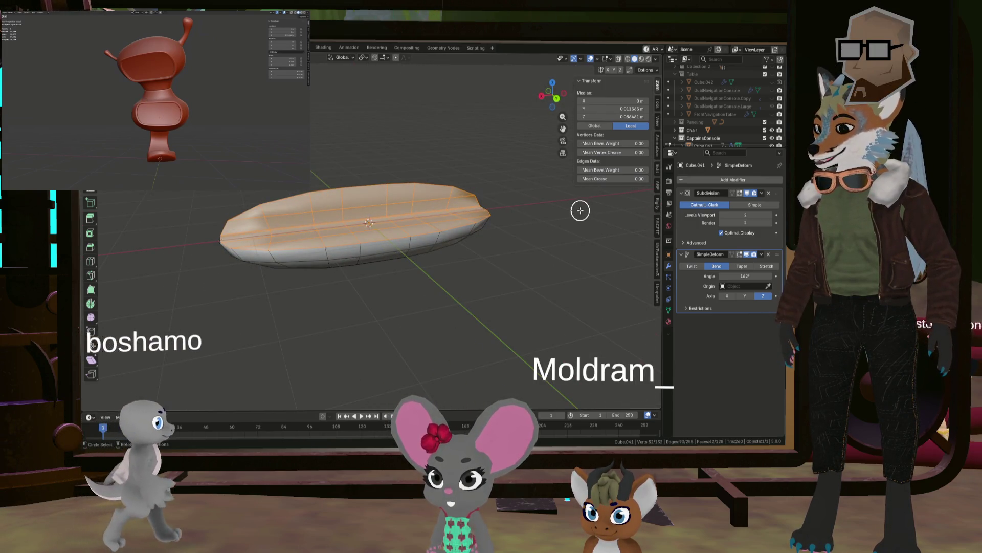
Inset the selected top faces by about 0.027 m and view the bent cushion in Object Mode.
key("i")
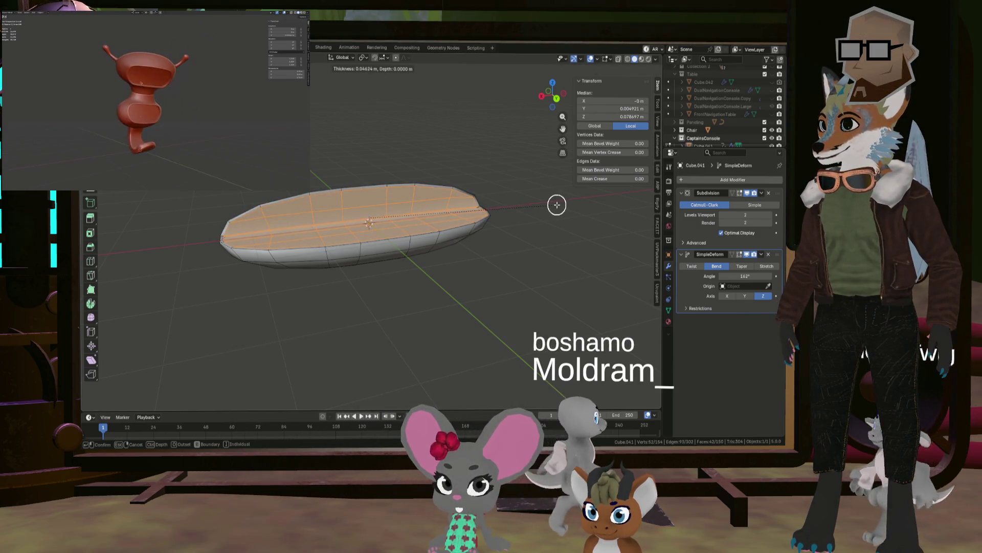
left_click(556, 204)
scroll(337, 210, "up", 5)
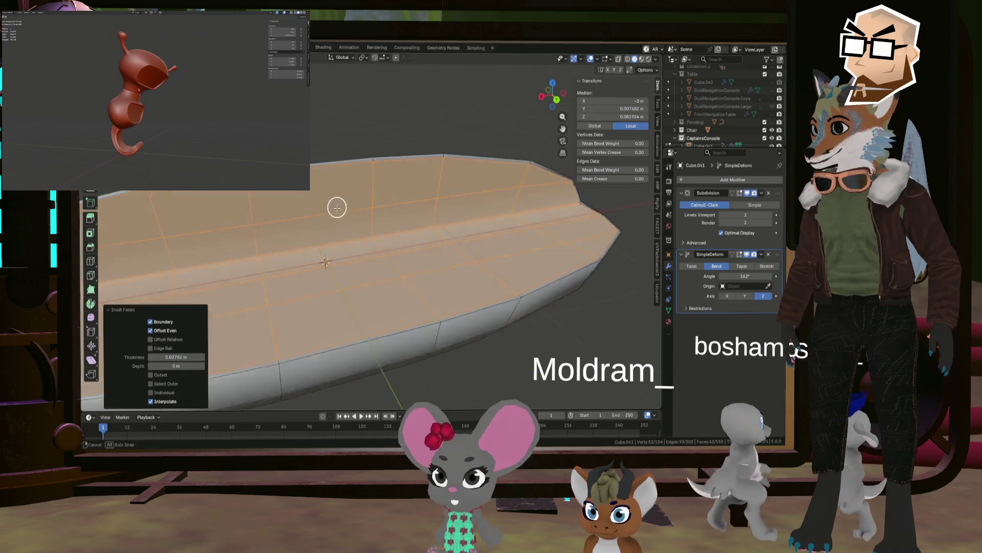
key("Tab")
scroll(338, 217, "down", 5)
mouse_move(413, 237)
middle_mouse_down()
mouse_move(395, 237)
mouse_move(496, 259)
mouse_move(462, 270)
mouse_move(529, 276)
mouse_move(557, 266)
mouse_move(491, 265)
mouse_move(374, 235)
mouse_move(407, 242)
mouse_move(466, 222)
mouse_move(417, 243)
middle_mouse_up()
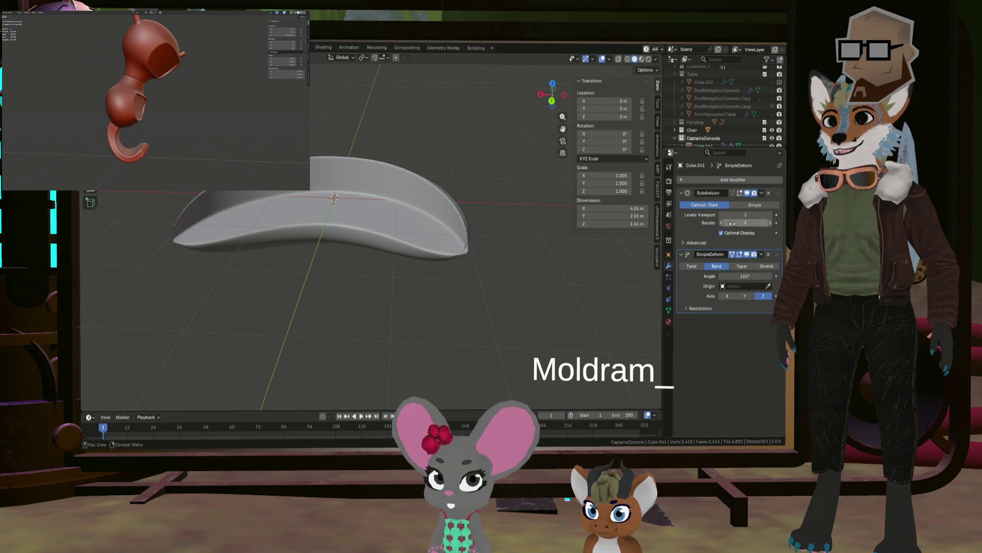
Return to Edit Mode with the Subdivision smoothing and SimpleDeform bend hidden.
mouse_move(429, 240)
middle_mouse_down()
mouse_move(455, 234)
mouse_move(438, 247)
mouse_move(452, 202)
mouse_move(488, 249)
mouse_move(466, 246)
middle_mouse_up()
key("Tab")
key("Tab")
key("Tab")
key("Tab")
key("Tab")
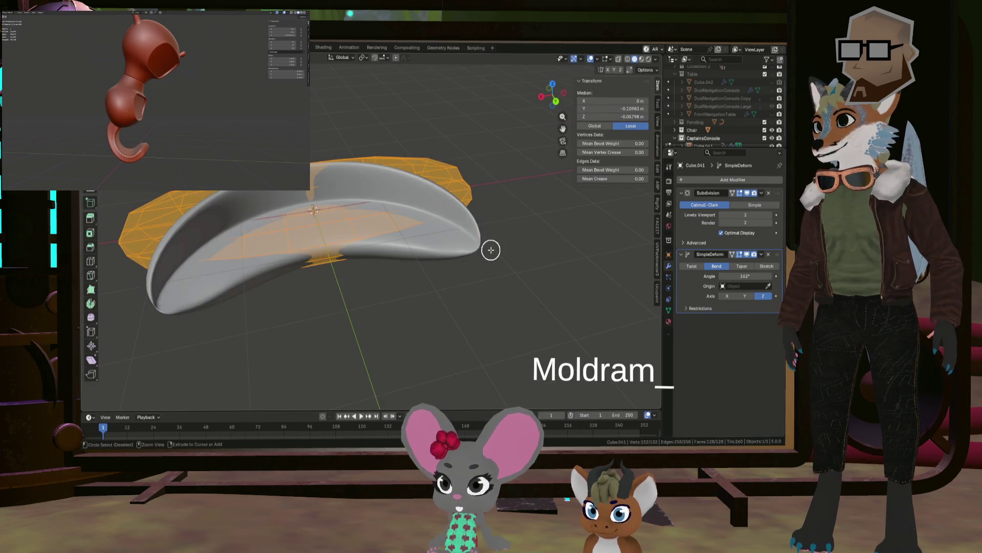
key("ctrl+z")
mouse_move(474, 237)
middle_mouse_down("ctrl")
mouse_move(431, 203)
mouse_move(415, 209)
mouse_move(430, 222)
mouse_move(413, 222)
middle_mouse_up("ctrl")
scroll(434, 208, "down", 2)
key("Tab")
scroll(415, 208, "up", 3)
key("Tab")
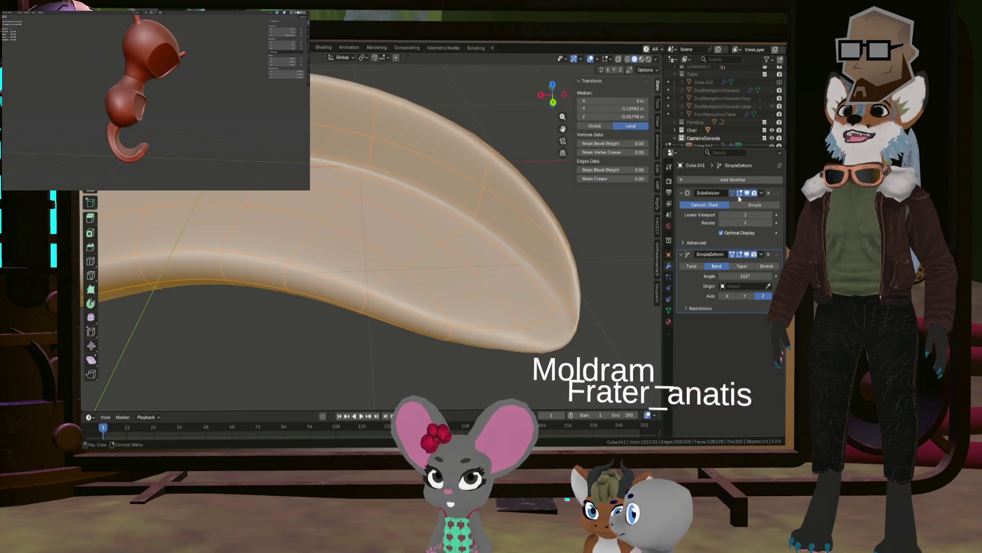
left_click(735, 194)
left_click(739, 255)
mouse_move(421, 182)
middle_mouse_down()
mouse_move(461, 199)
mouse_move(394, 232)
mouse_move(351, 229)
mouse_move(383, 237)
mouse_move(358, 215)
mouse_move(439, 279)
mouse_move(424, 302)
mouse_move(469, 184)
mouse_move(484, 278)
mouse_move(488, 242)
middle_mouse_up()
Select the edges and vertices at the cushion's pointed tip.
left_click(384, 237)
left_click(489, 242, "alt")
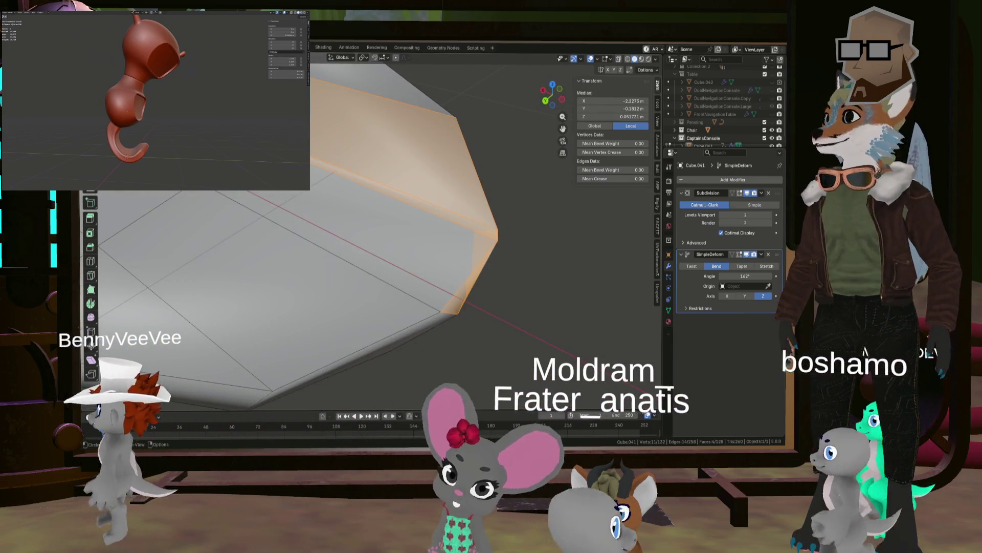
scroll(500, 223, "down", 3)
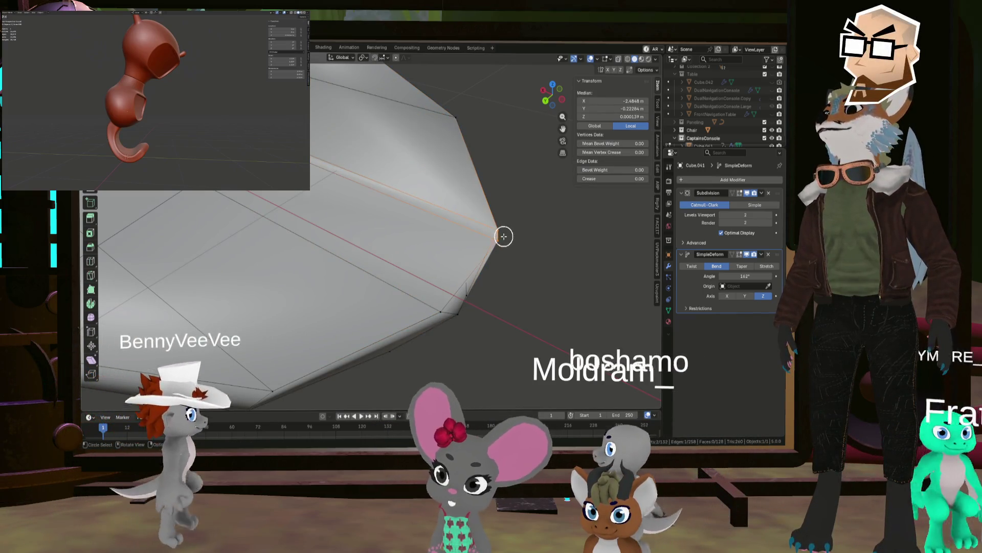
scroll(344, 184, "down", 2)
left_click(337, 180)
mouse_move(338, 179)
middle_mouse_down()
mouse_move(548, 204)
mouse_move(379, 155)
mouse_move(469, 167)
mouse_move(343, 223)
mouse_move(367, 197)
mouse_move(351, 211)
mouse_move(500, 223)
middle_mouse_up()
left_click(351, 212, "shift")
scroll(500, 224, "down", 3)
Scale the tip vertices in to about 0.91.
key("s")
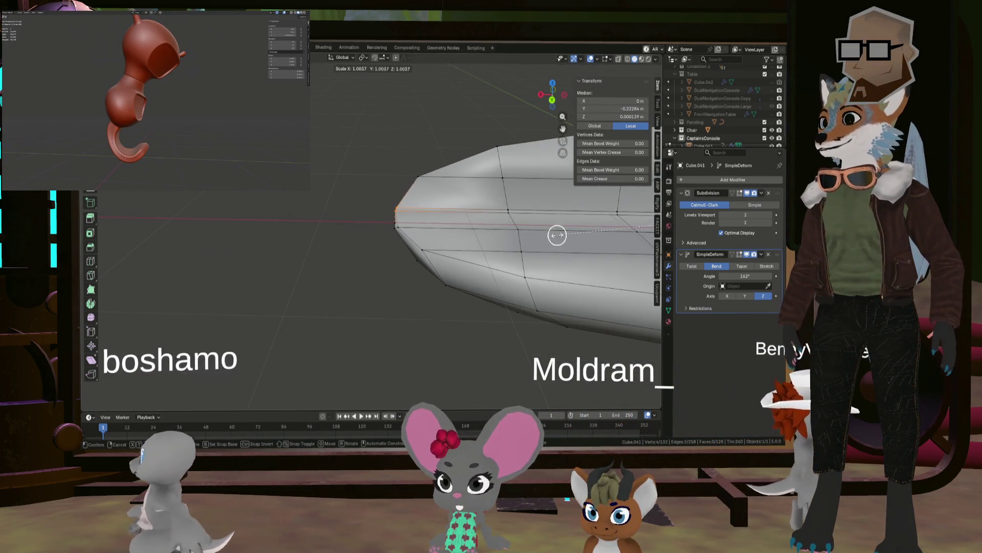
key("Escape")
key("c")
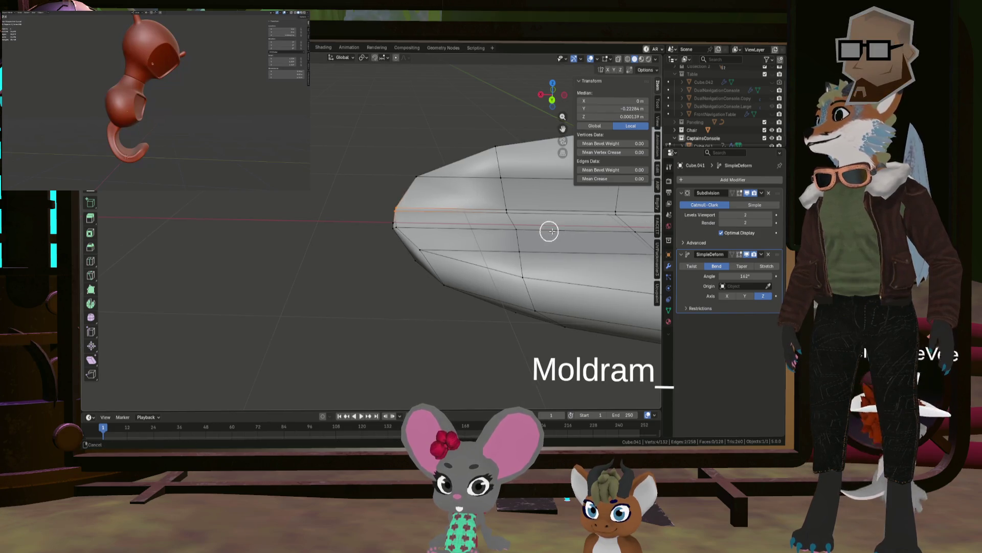
key("Escape")
middle_click_drag(549, 231, 261, 219)
scroll(485, 225, "down", 3)
key("s")
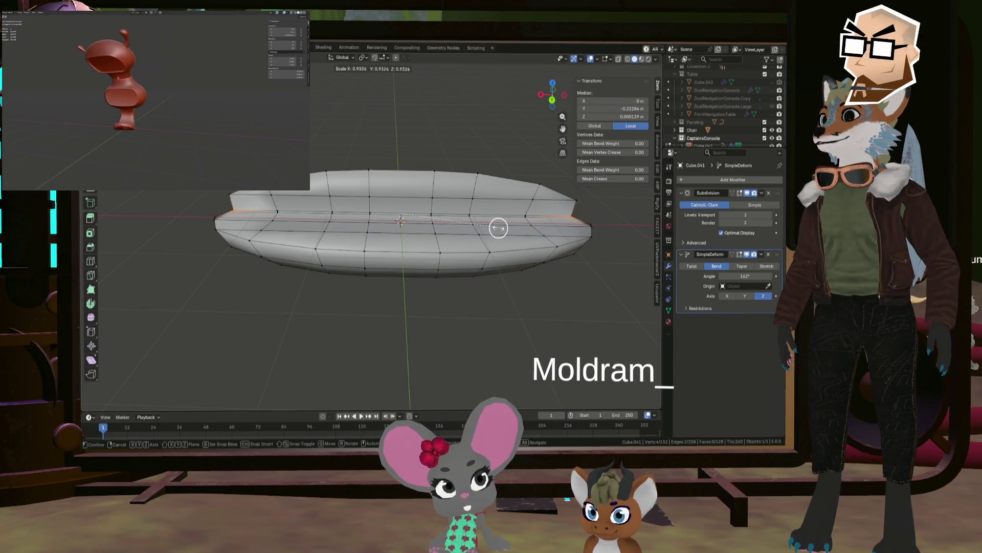
left_click(500, 227)
middle_click_drag(357, 217, 436, 207)
mouse_move(305, 233)
middle_mouse_down()
mouse_move(313, 232)
mouse_move(285, 261)
mouse_move(278, 255)
mouse_move(309, 230)
mouse_move(362, 229)
mouse_move(361, 237)
mouse_move(344, 233)
mouse_move(406, 231)
mouse_move(336, 232)
mouse_move(409, 228)
mouse_move(351, 213)
mouse_move(455, 223)
mouse_move(329, 217)
mouse_move(379, 213)
middle_mouse_up()
Show the mesh unbent in Edit Mode and circle-select the faces on the cushion's left.
left_click(406, 231)
key("a")
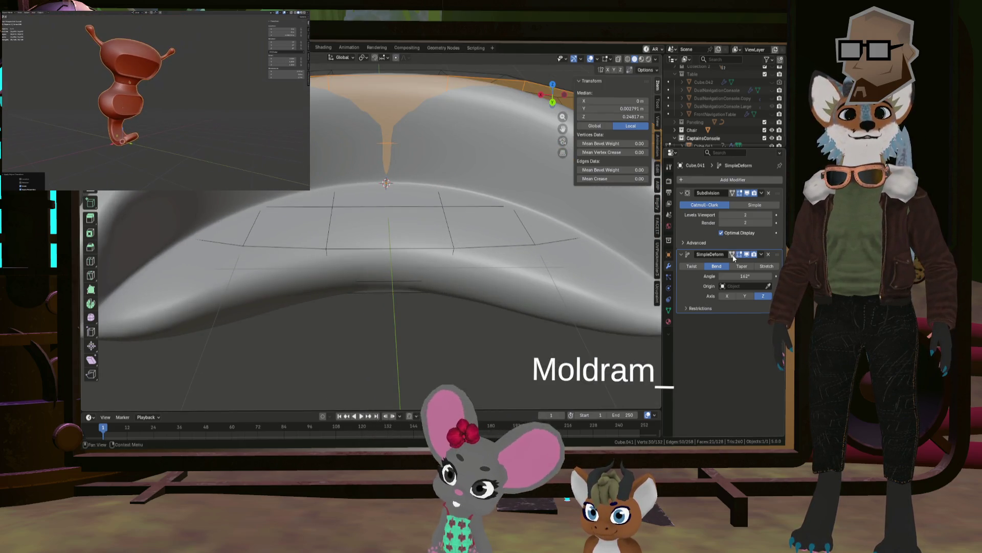
left_click(732, 255)
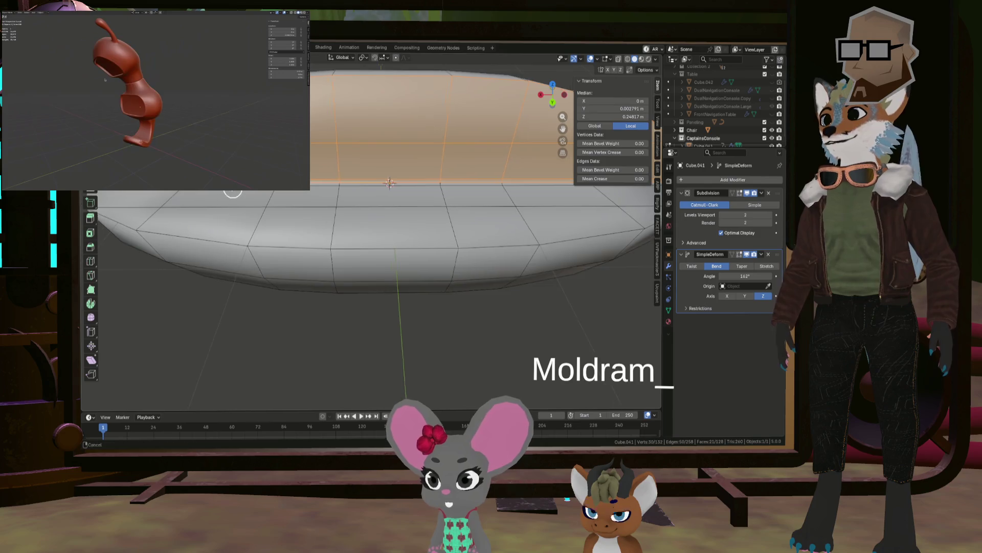
middle_click_drag(227, 192, 318, 210)
left_click_drag(366, 211, 254, 218)
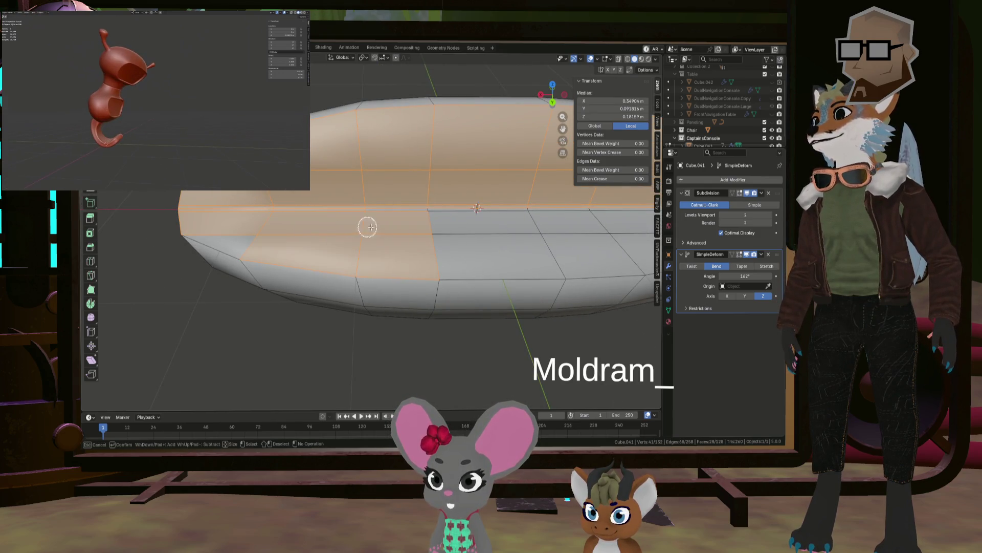
Circle-select the middle and right top faces and inset them by 0.01403 m.
middle_click_drag(287, 224, 266, 220)
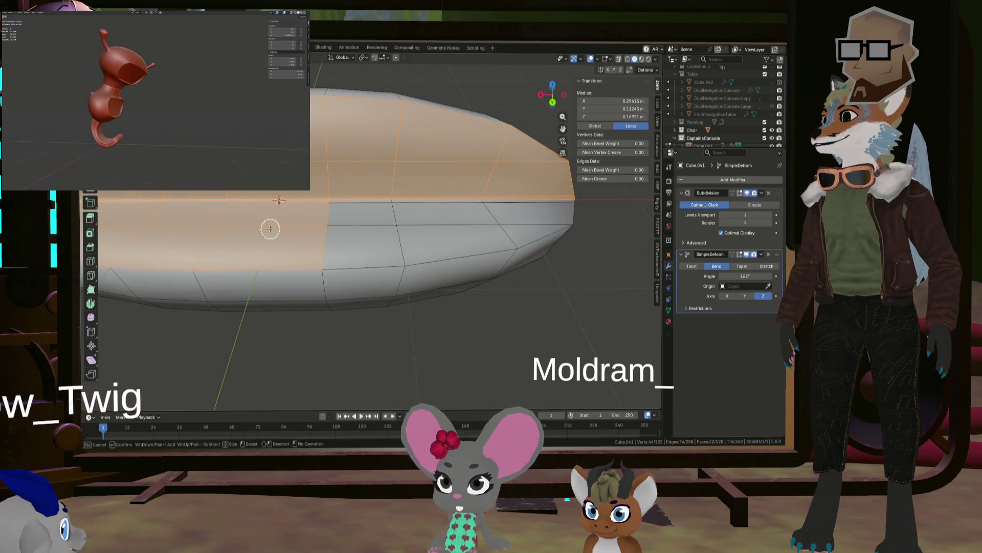
mouse_move(220, 208)
left_mouse_down()
mouse_move(512, 215)
mouse_move(489, 207)
left_mouse_up()
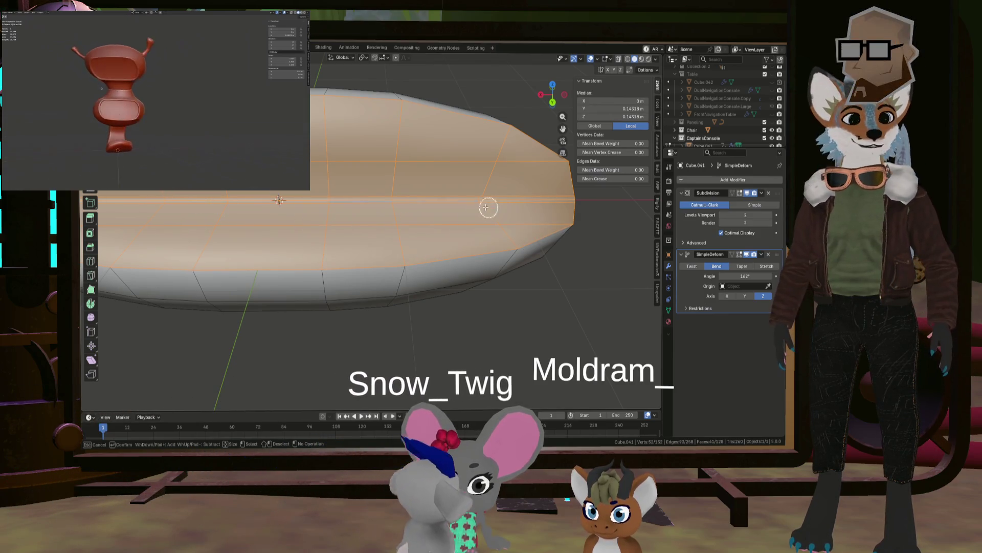
right_click(345, 211)
scroll(352, 213, "down", 1)
key("i")
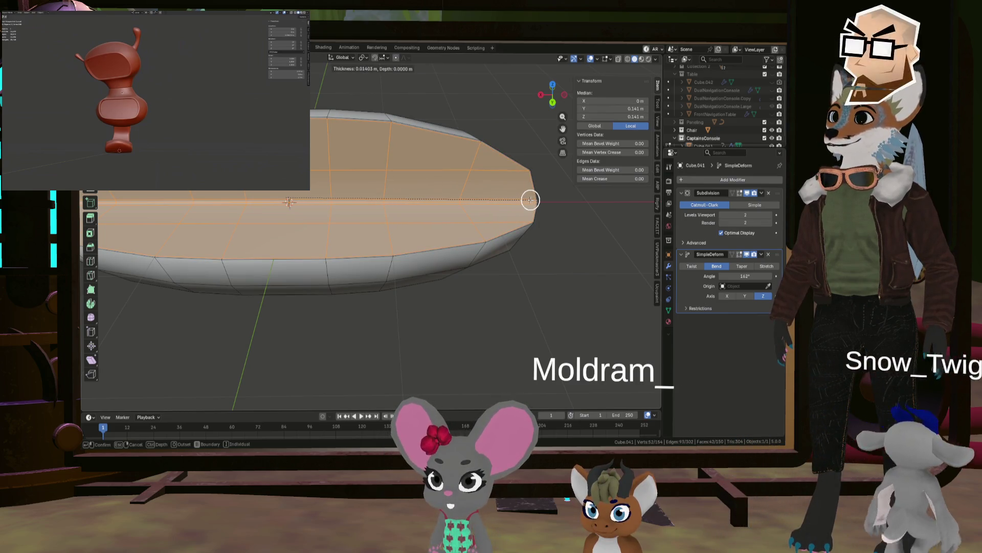
left_click(530, 201)
mouse_move(375, 215)
middle_mouse_down()
mouse_move(365, 233)
mouse_move(500, 209)
mouse_move(425, 201)
middle_mouse_up()
scroll(324, 209, "up", 3)
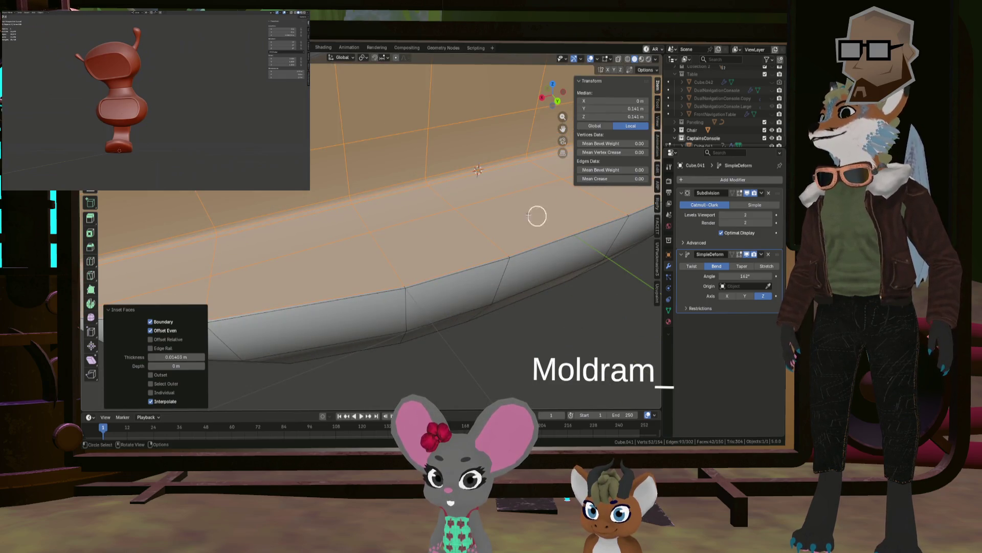
scroll(489, 224, "down", 5)
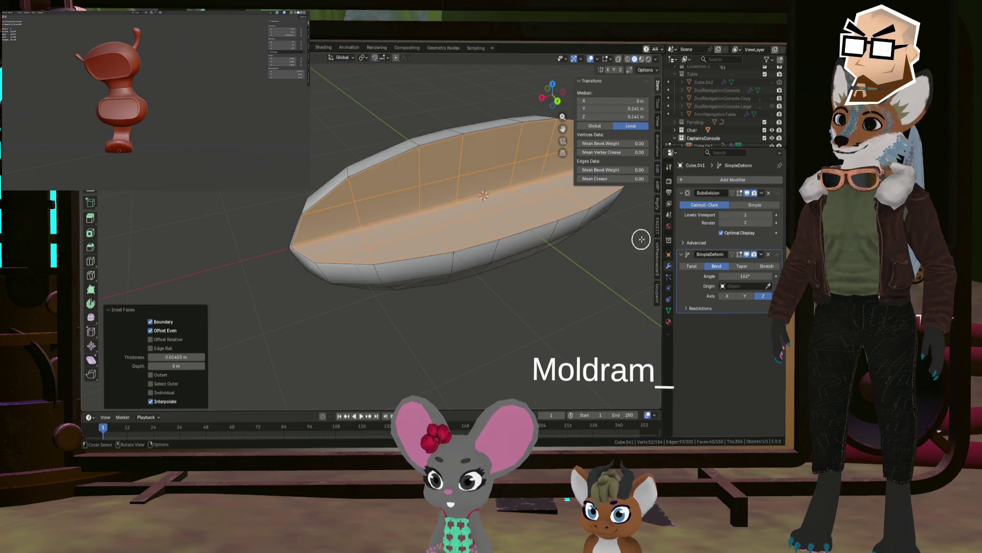
Show Subdivision and SimpleDeform in Edit Mode, with the cage following both.
left_click(739, 193)
left_click(739, 264)
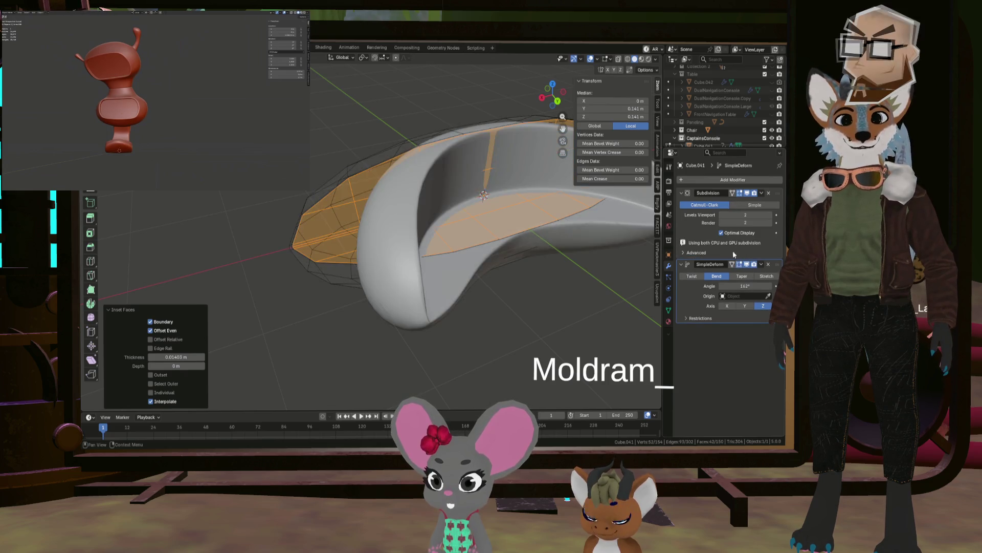
left_click(733, 193)
left_click(732, 254)
mouse_move(478, 224)
middle_mouse_down()
mouse_move(435, 217)
mouse_move(485, 267)
mouse_move(482, 298)
mouse_move(440, 276)
mouse_move(437, 290)
middle_mouse_up()
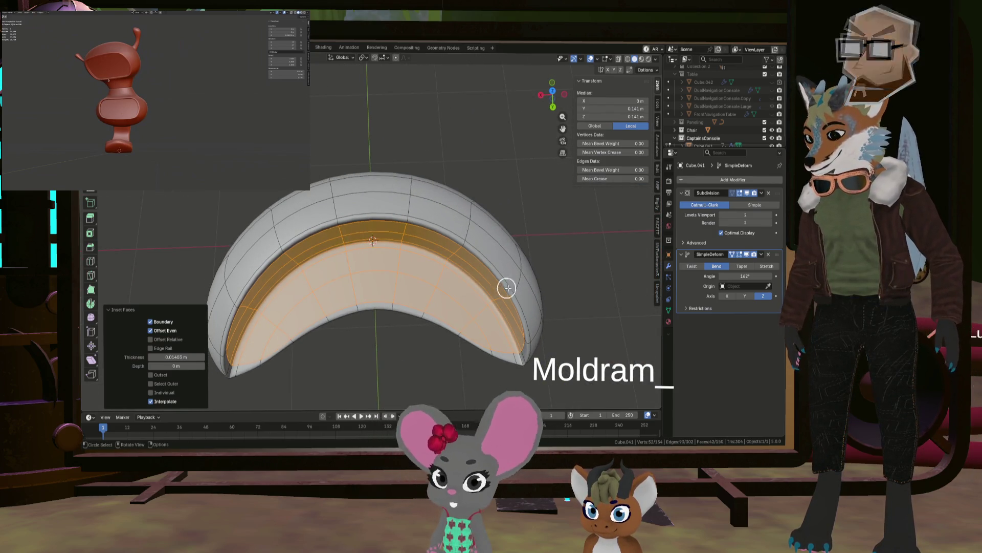
Try moving the inner seat faces along Y, then cancel the move.
key("y")
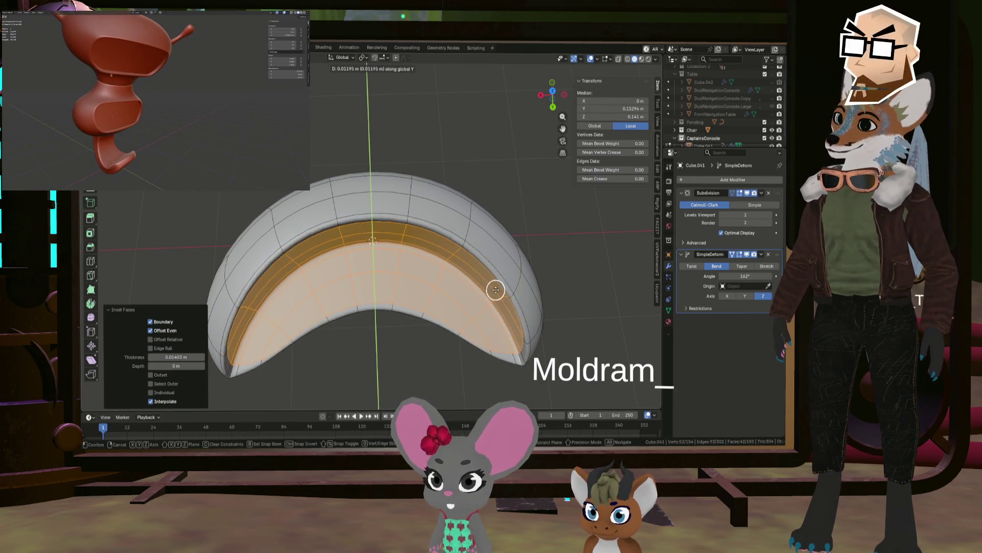
left_click(481, 280)
middle_click_drag(480, 281, 474, 261)
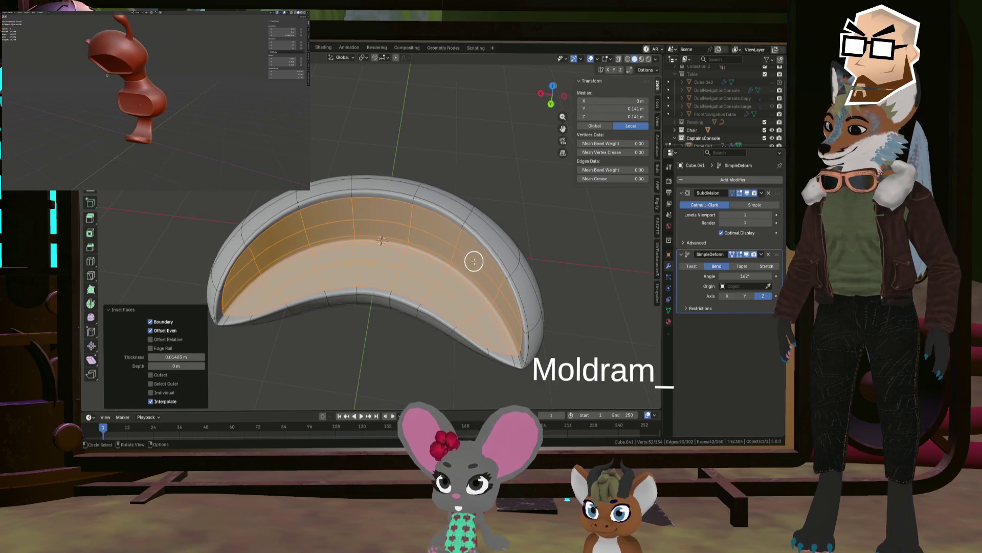
key("y")
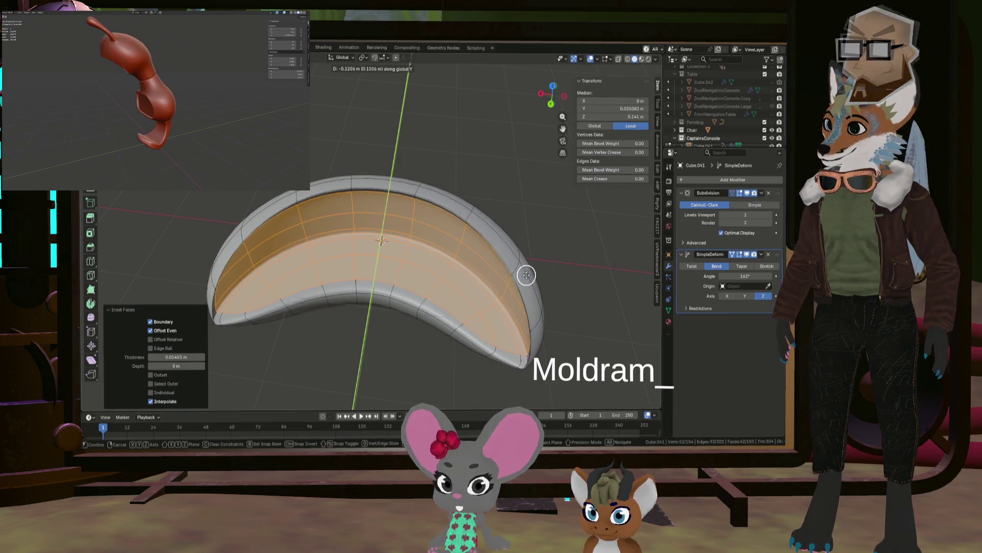
right_click(524, 277)
mouse_move(524, 277)
middle_mouse_down()
mouse_move(495, 255)
mouse_move(575, 237)
mouse_move(523, 249)
mouse_move(541, 253)
mouse_move(492, 281)
mouse_move(402, 298)
mouse_move(466, 267)
middle_mouse_up()
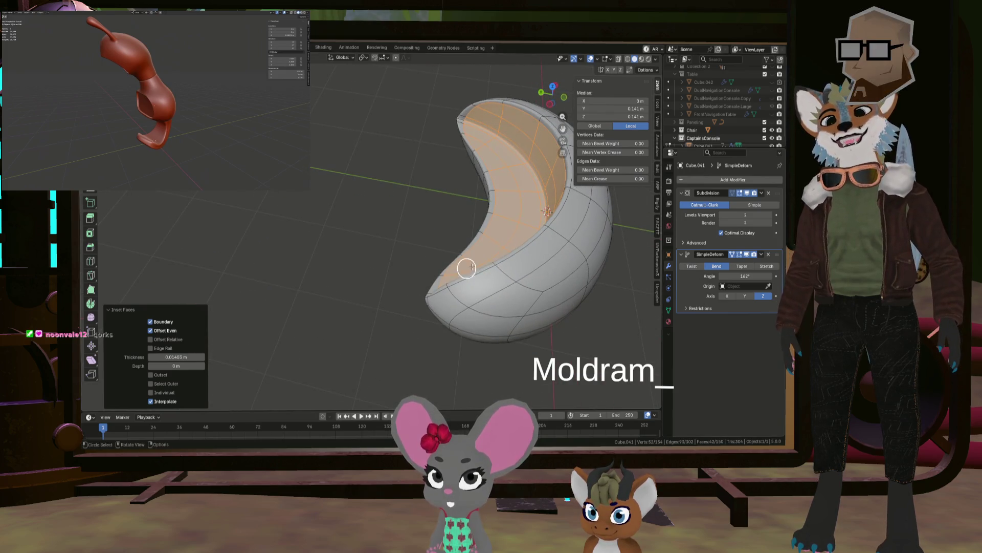
Hide the bend and Subdivision smoothing again while editing.
left_click(736, 256)
left_click(738, 193)
mouse_move(553, 220)
middle_mouse_down()
mouse_move(530, 213)
mouse_move(557, 215)
mouse_move(436, 234)
middle_mouse_up()
scroll(487, 296, "up", 5)
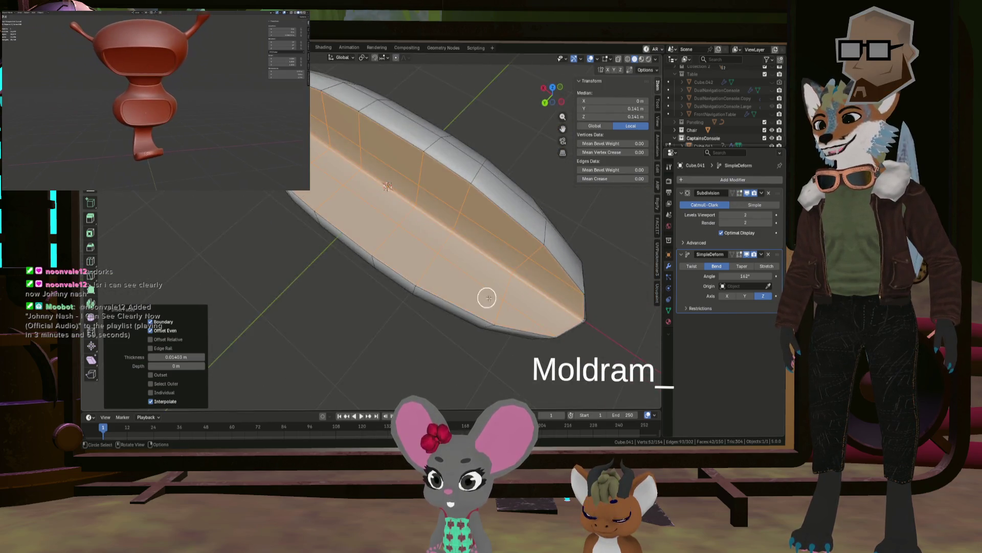
Select the first faces of the backrest strip and switch to Circle Select (C).
left_click(540, 348, "shift")
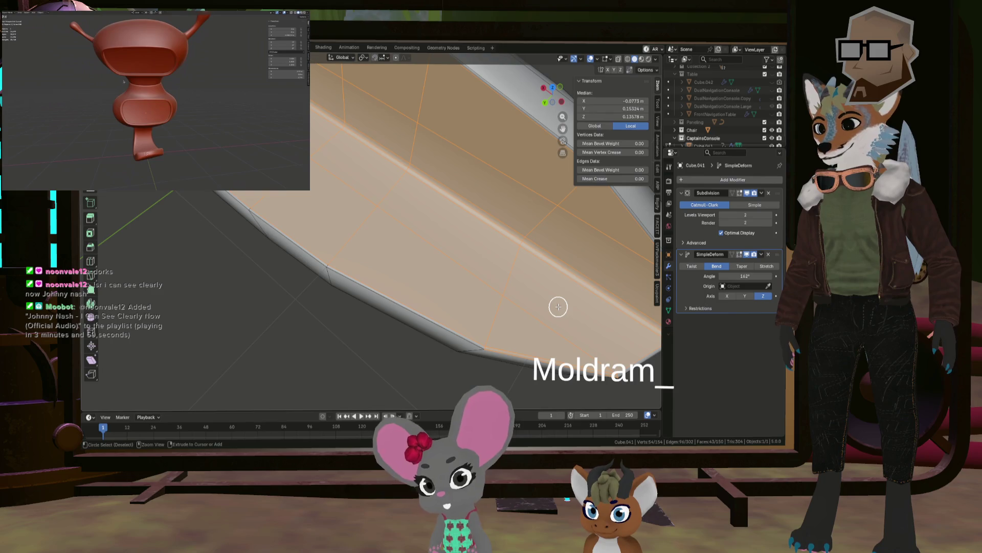
left_click(599, 307)
scroll(593, 307, "down", 3)
middle_click_drag(589, 308, 485, 288)
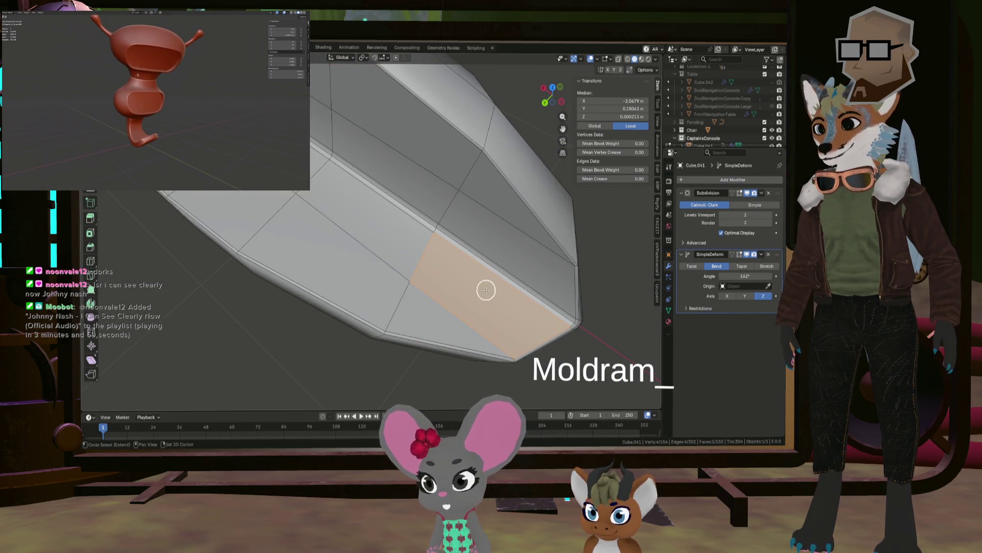
key("c")
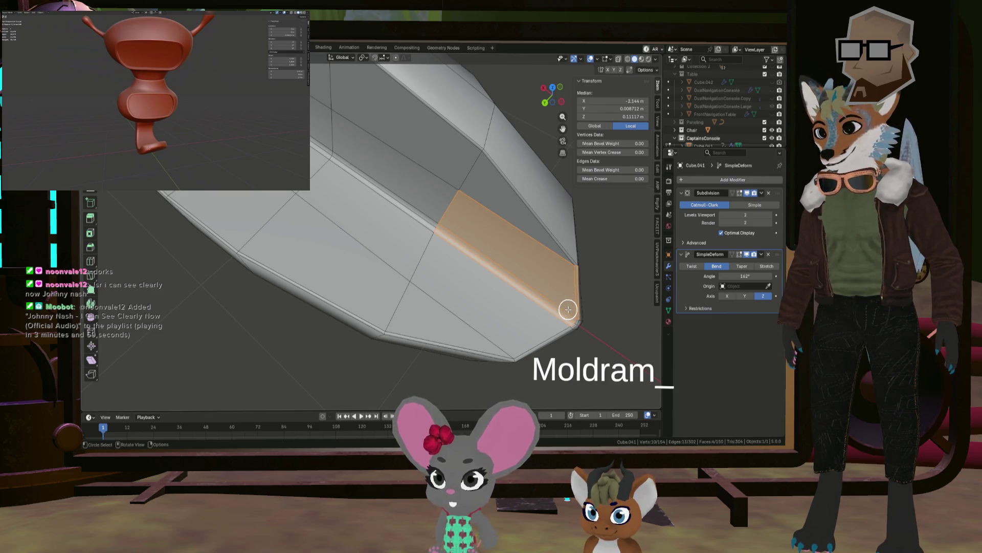
scroll(575, 315, "up", 5)
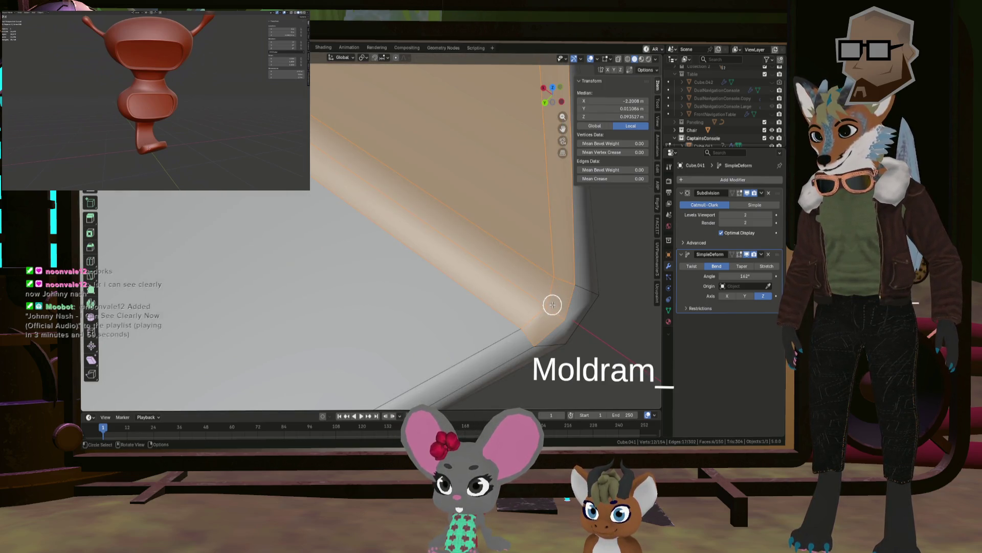
scroll(553, 305, "down", 3)
mouse_move(501, 210)
middle_mouse_down()
mouse_move(572, 257)
mouse_move(583, 244)
mouse_move(482, 198)
mouse_move(480, 247)
middle_mouse_up()
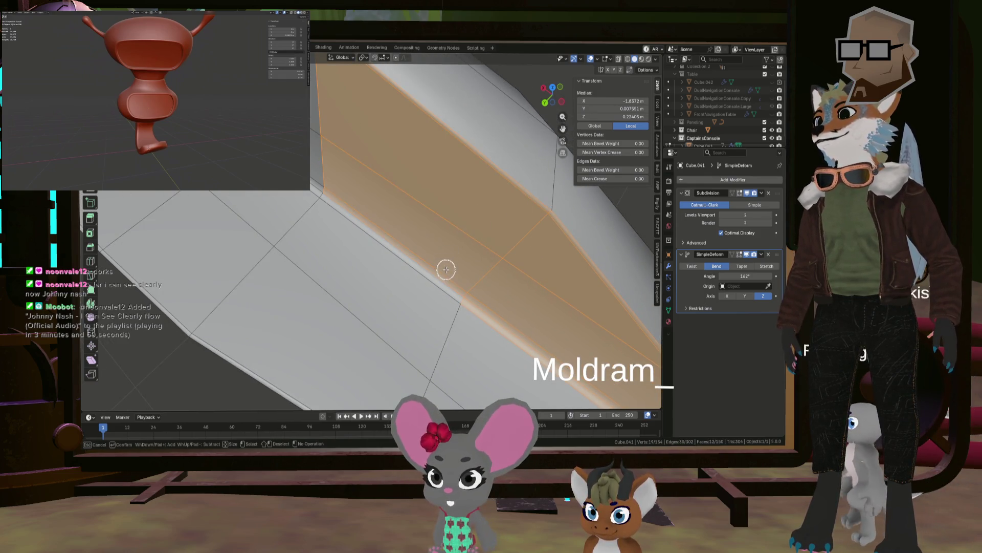
Paint-select the orange strip faces plus the faces above and left of it.
middle_click_drag(397, 199, 487, 263)
left_click_drag(487, 263, 452, 257)
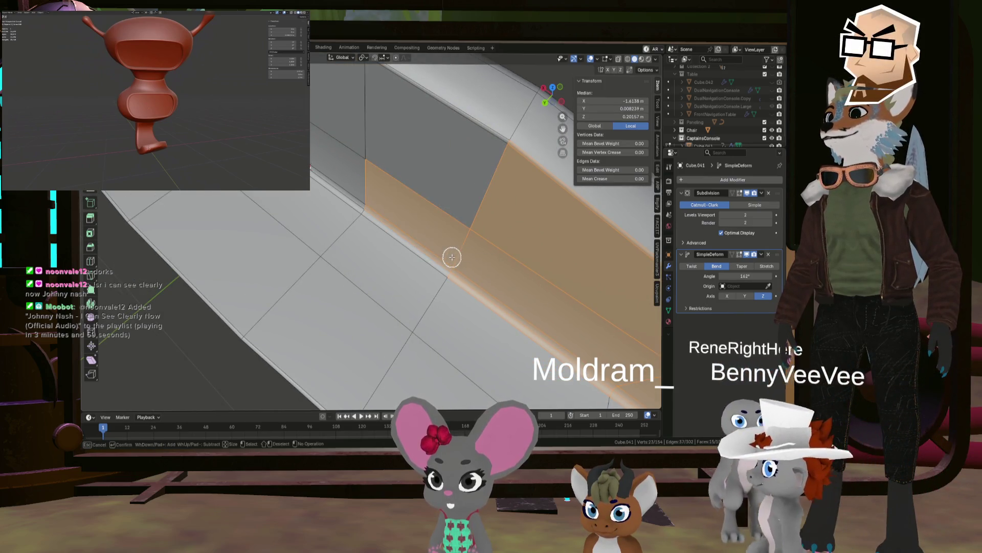
left_click_drag(491, 154, 494, 143)
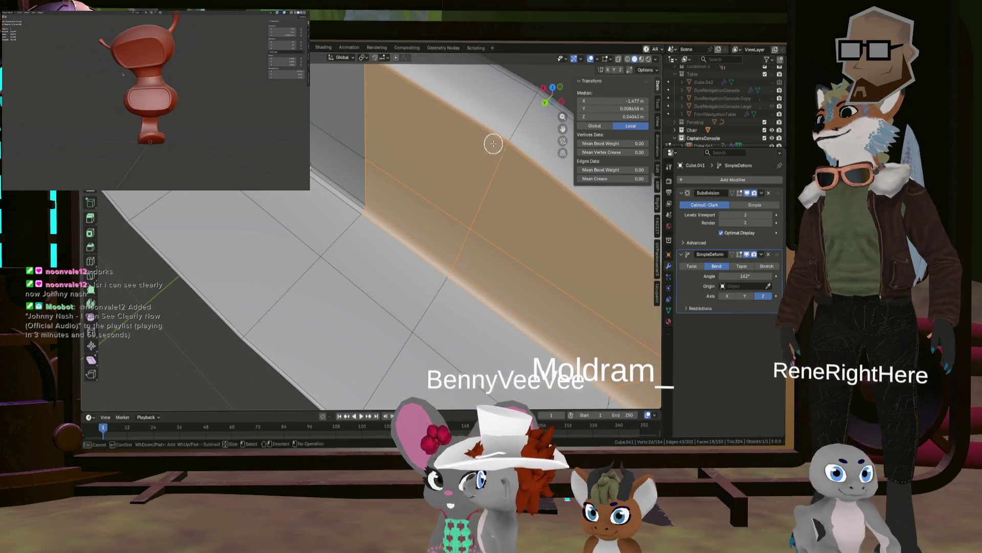
mouse_move(443, 160)
middle_mouse_down()
mouse_move(596, 272)
mouse_move(449, 247)
middle_mouse_up()
mouse_move(449, 247)
left_mouse_down()
mouse_move(449, 258)
mouse_move(496, 160)
left_mouse_up()
mouse_move(491, 161)
middle_mouse_down()
mouse_move(497, 235)
mouse_move(449, 259)
middle_mouse_up()
left_click_drag(450, 259, 471, 181)
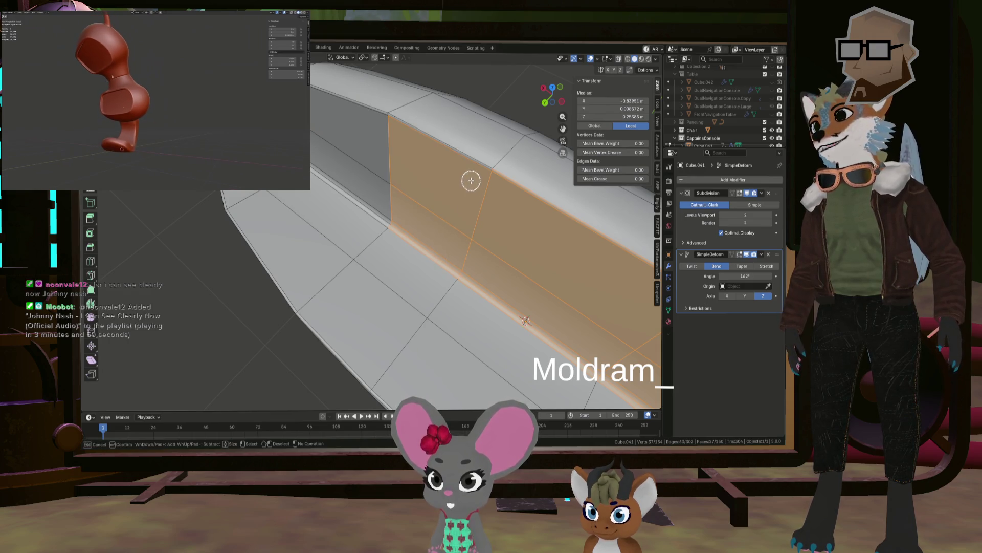
middle_click_drag(376, 175, 471, 292)
left_click(471, 292)
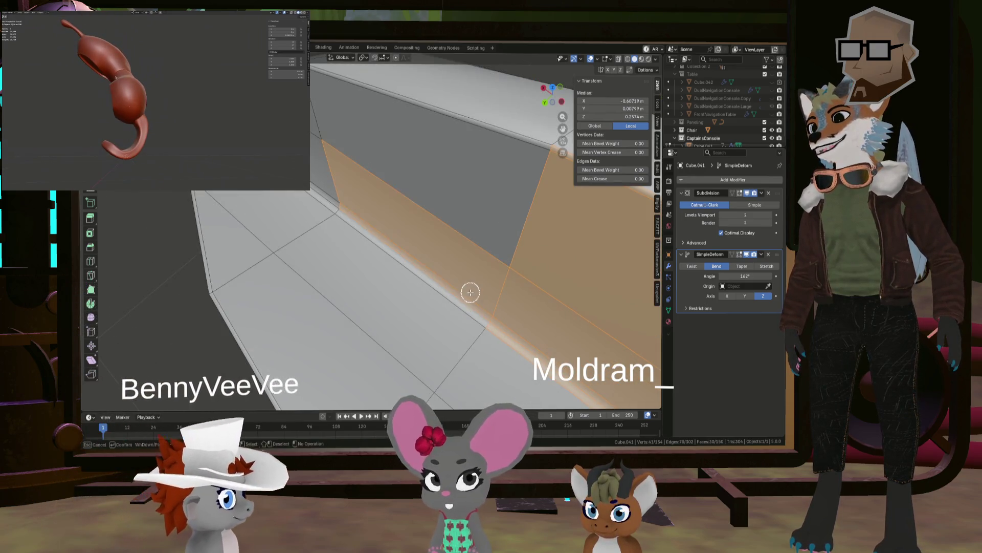
left_click_drag(467, 292, 515, 147)
Add the remaining strip faces from another angle and hide the selected band with H.
mouse_move(415, 164)
middle_mouse_down()
mouse_move(544, 223)
mouse_move(462, 228)
mouse_move(575, 290)
mouse_move(541, 292)
middle_mouse_up()
middle_click_drag(448, 197, 417, 255)
left_click(418, 255)
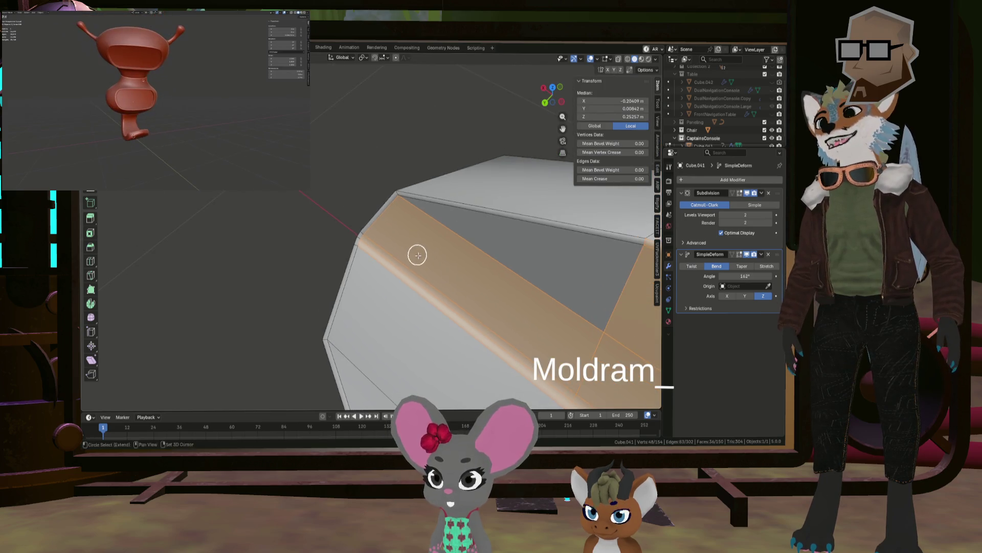
scroll(359, 235, "up", 3)
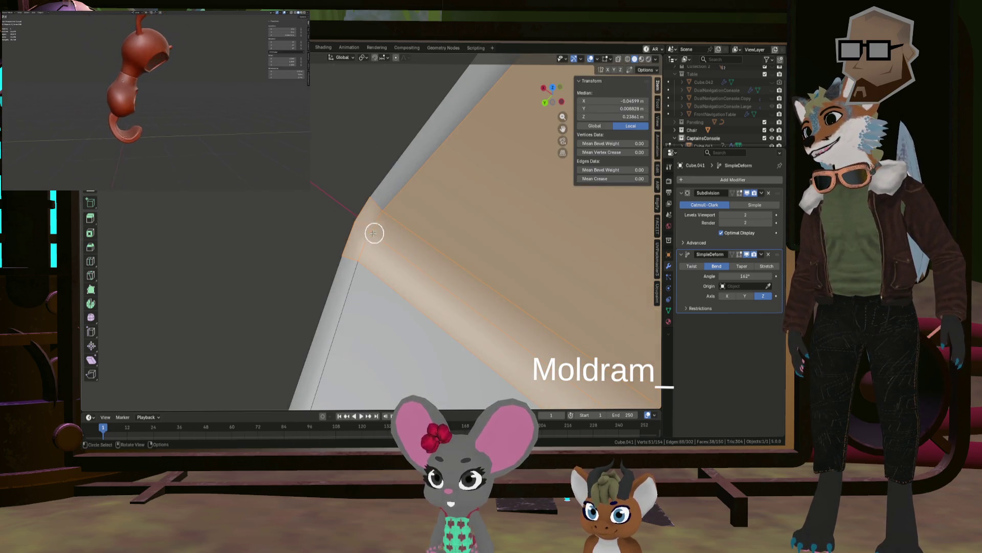
scroll(370, 234, "down", 2)
mouse_move(397, 210)
middle_mouse_down()
mouse_move(522, 235)
mouse_move(497, 301)
mouse_move(520, 313)
mouse_move(535, 268)
mouse_move(393, 248)
mouse_move(480, 261)
mouse_move(492, 275)
middle_mouse_up()
left_click(523, 271, "shift")
key("h")
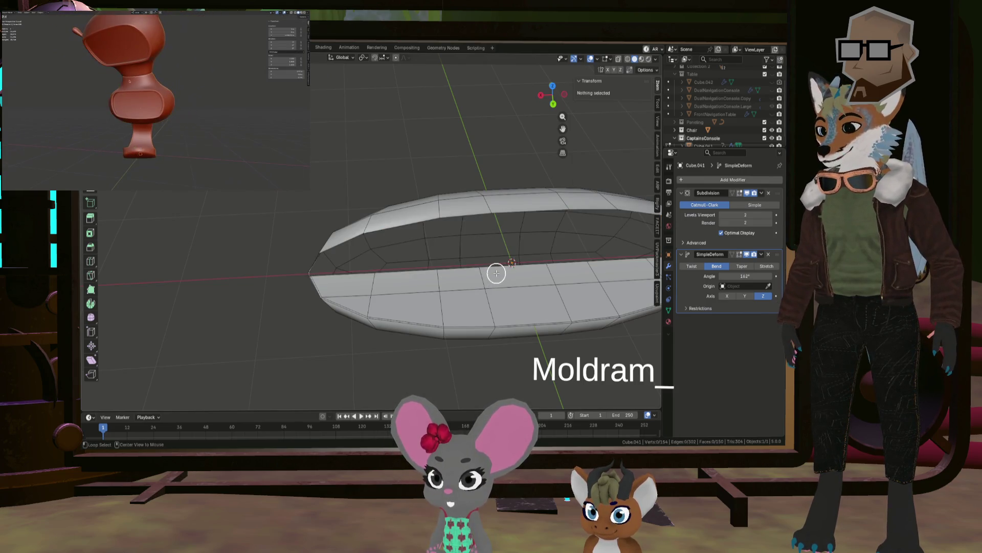
Reveal the hidden backrest faces with Alt+H and inspect the seat from another angle.
key("alt+h")
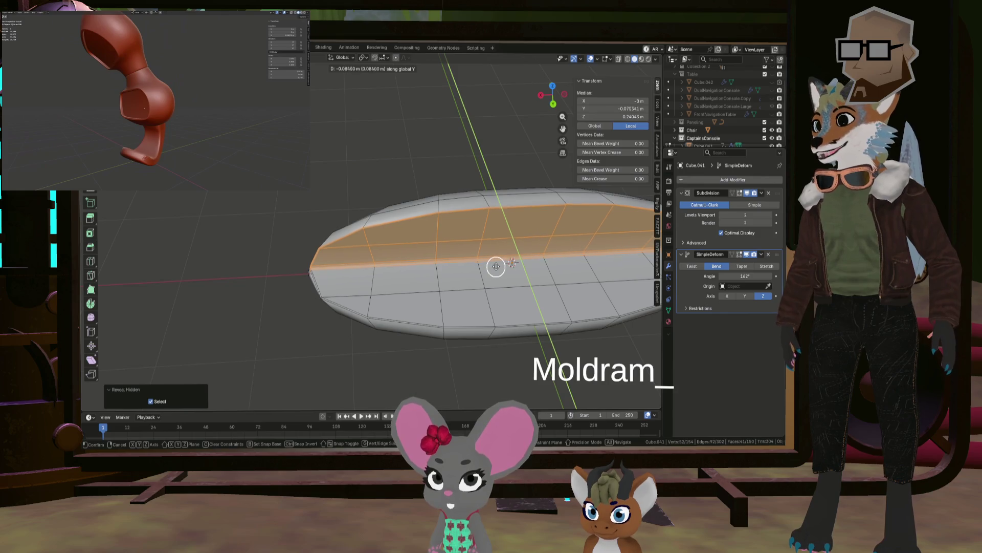
left_click(495, 270)
mouse_move(494, 269)
middle_mouse_down()
mouse_move(413, 258)
mouse_move(475, 226)
mouse_move(476, 210)
mouse_move(403, 280)
mouse_move(406, 268)
mouse_move(377, 267)
mouse_move(379, 259)
mouse_move(364, 276)
mouse_move(396, 293)
middle_mouse_up()
scroll(366, 281, "up", 5)
scroll(371, 273, "down", 3)
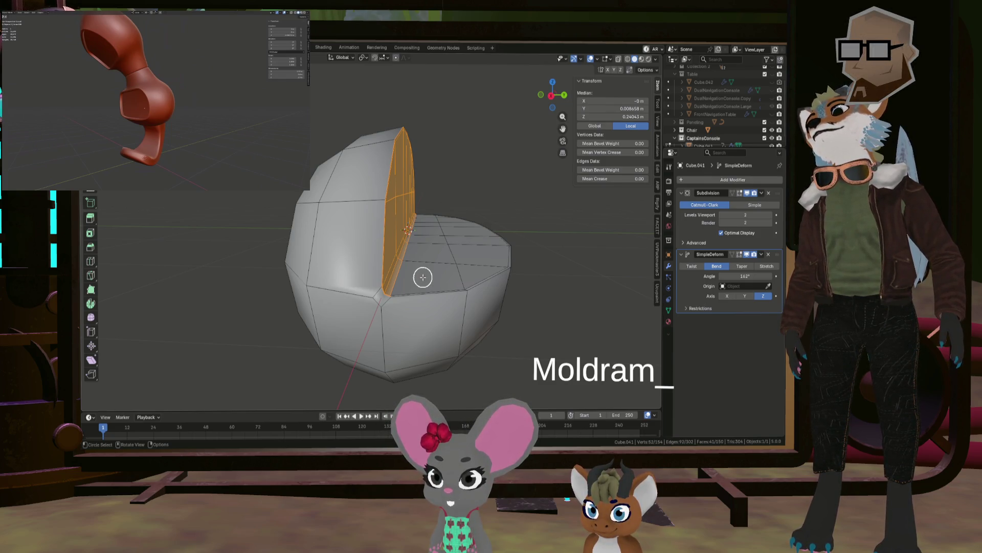
middle_click_drag(386, 272, 400, 257)
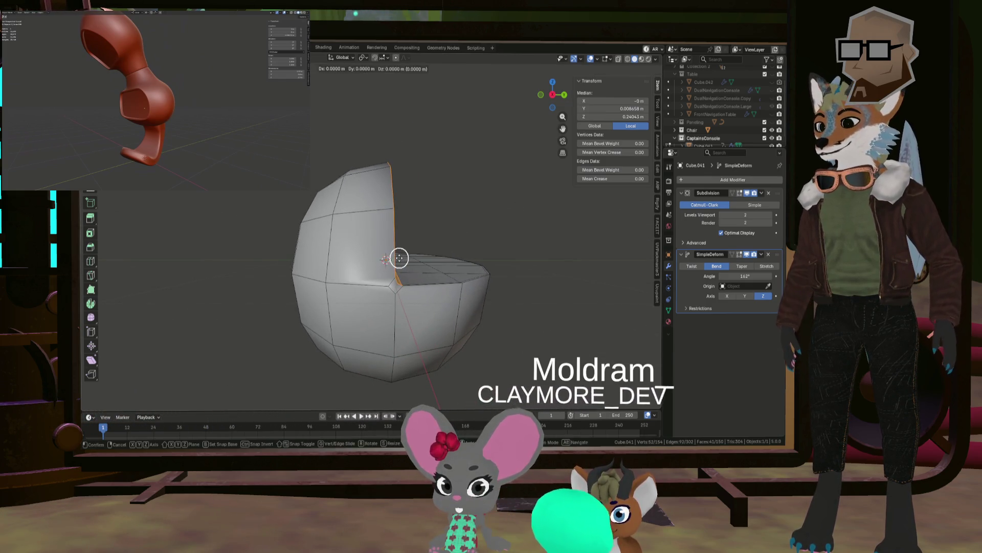
Try moving an edge along Y, cancel the scale, and undo the move.
key("y")
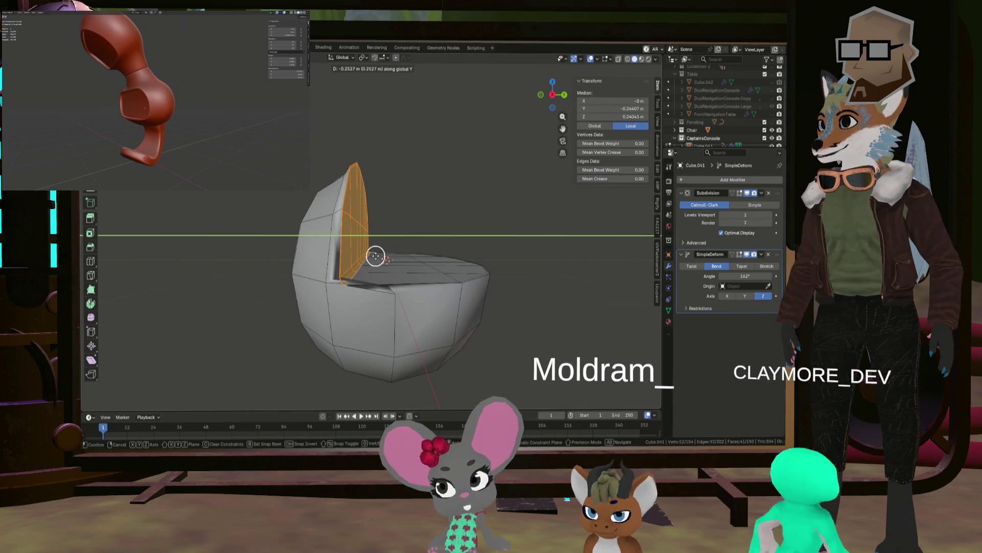
left_click(375, 256)
key("s")
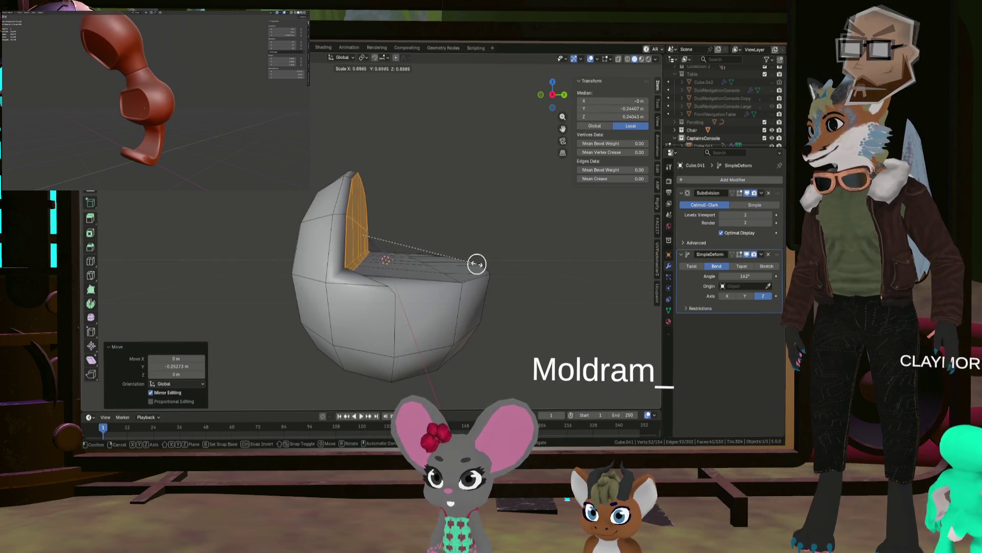
key("Escape")
key("ctrl+z")
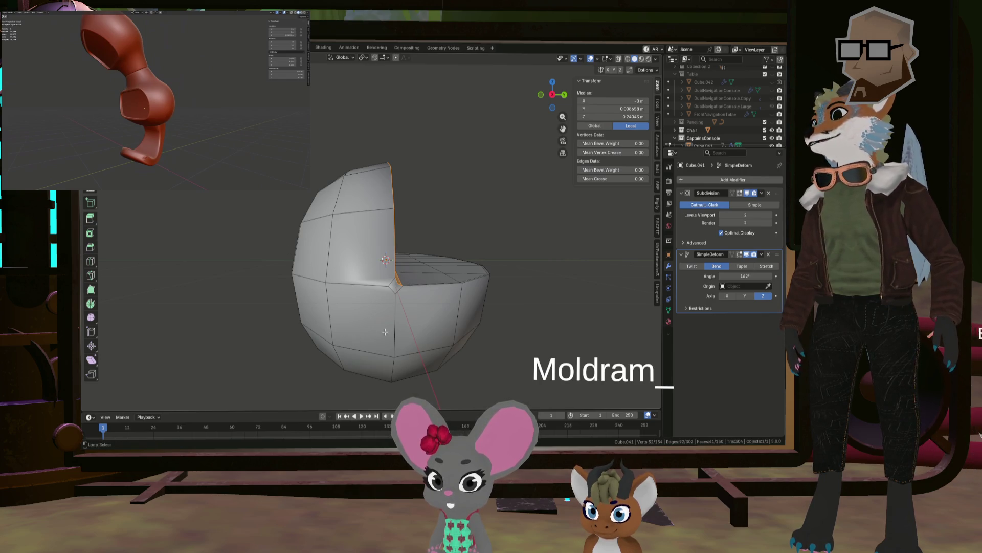
key("ctrl+z")
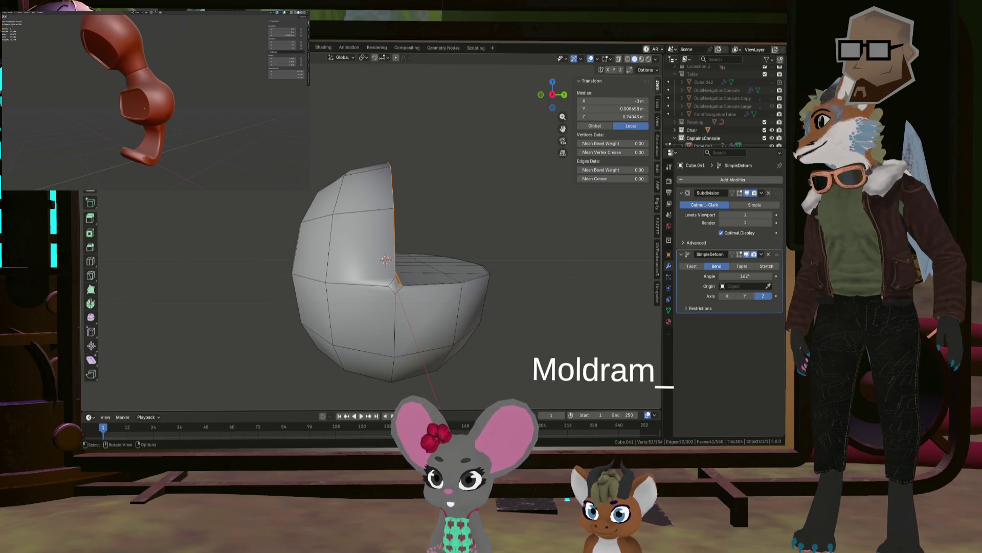
left_click(395, 317, "ctrl")
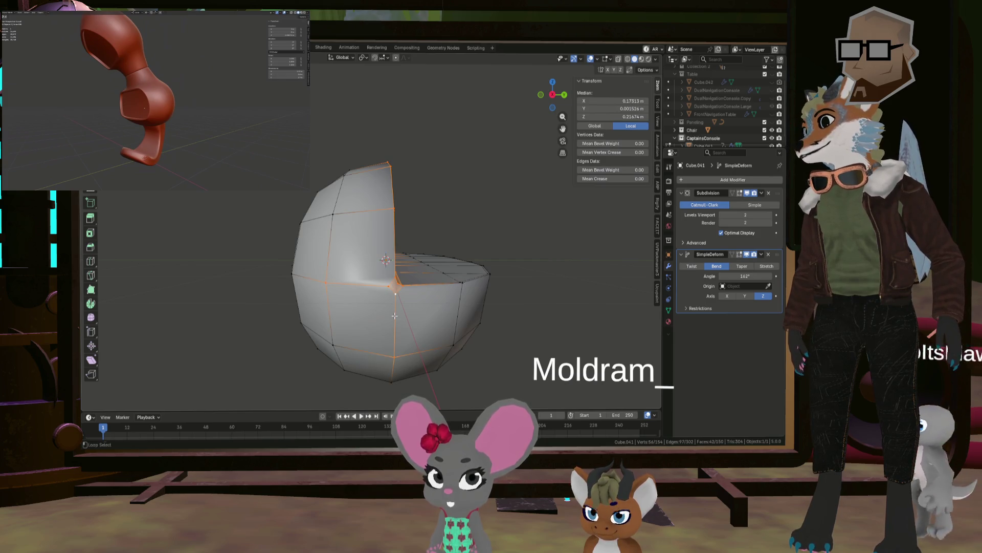
Undo the path selection, select the inner corner vertex and Dissolve Edges there.
key("ctrl+z")
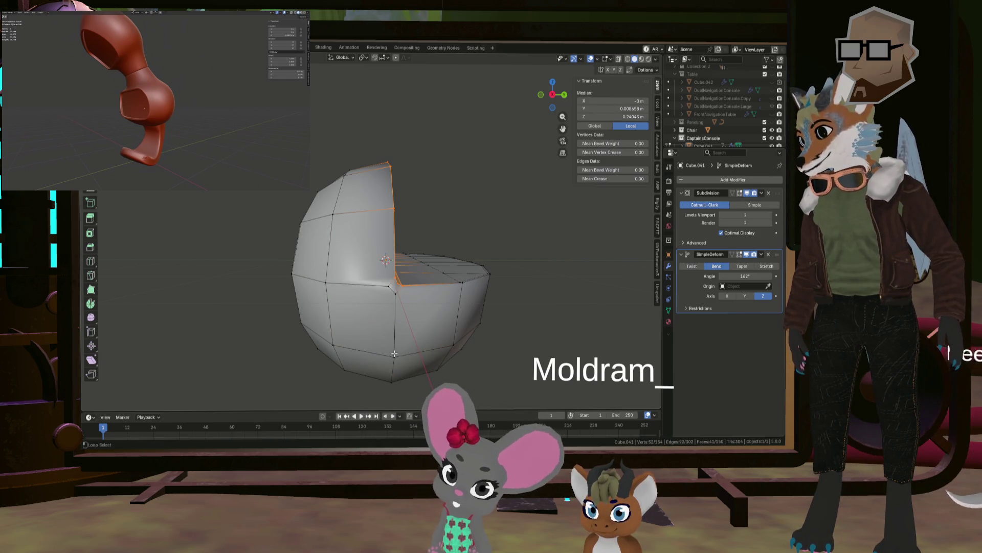
mouse_move(394, 354)
middle_mouse_down()
mouse_move(367, 376)
mouse_move(393, 317)
middle_mouse_up()
scroll(411, 333, "up", 8)
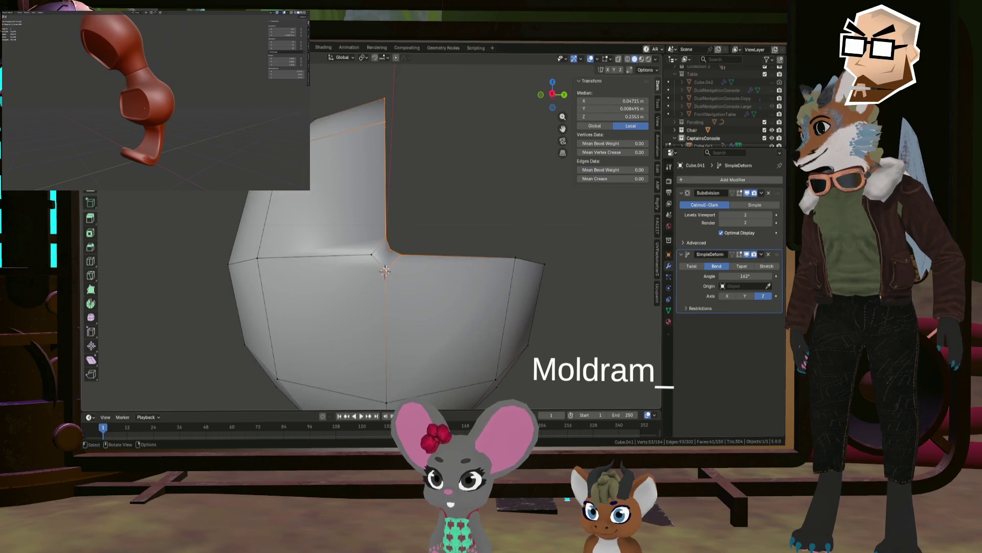
middle_click_drag(388, 251, 382, 246)
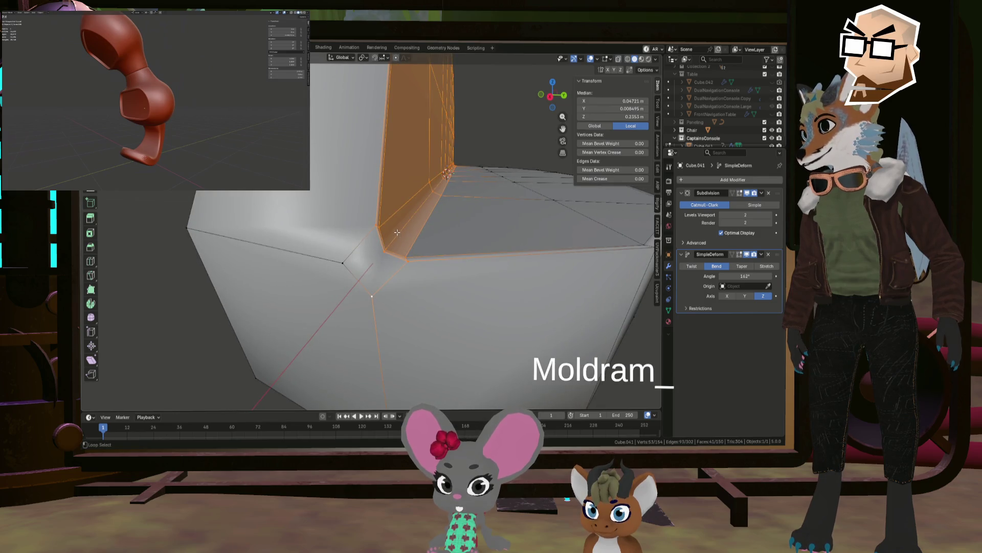
left_click(396, 234)
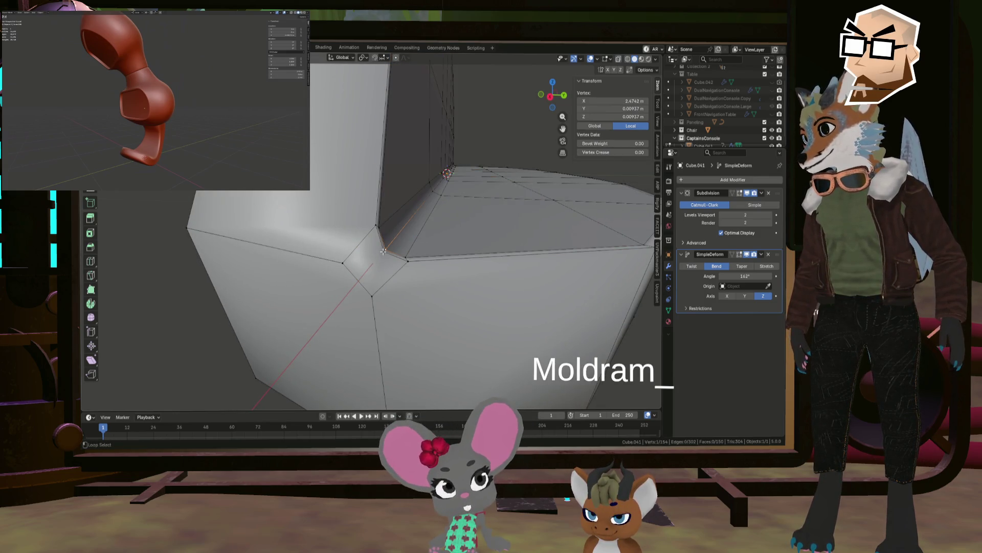
middle_click_drag(395, 256, 382, 235)
left_click(382, 236)
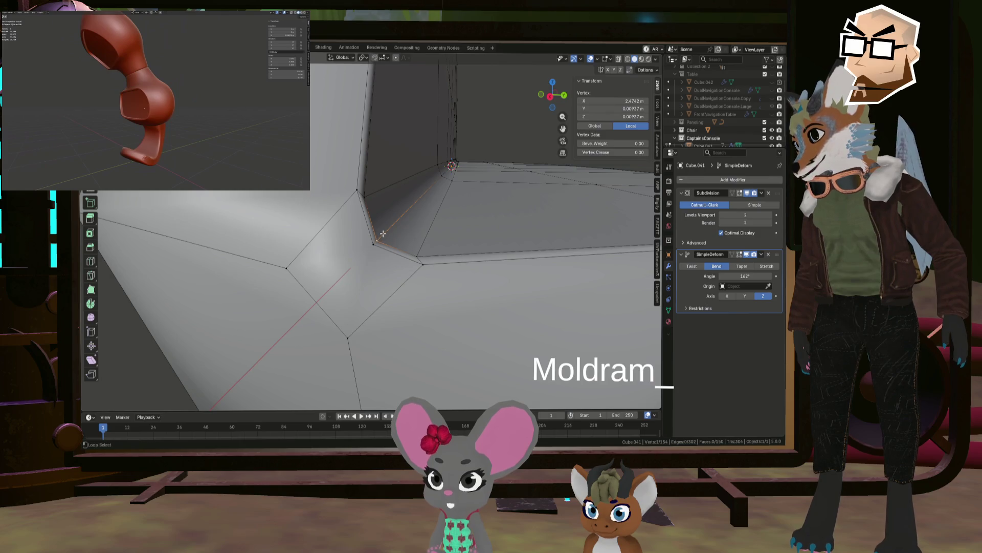
key("x")
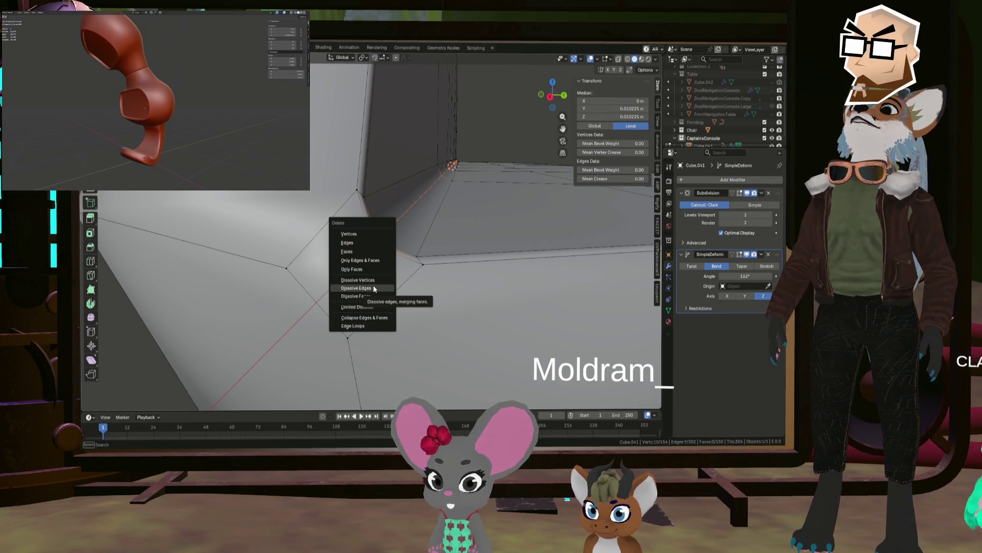
left_click(372, 288)
mouse_move(369, 285)
middle_mouse_down()
mouse_move(339, 271)
mouse_move(420, 257)
mouse_move(369, 270)
mouse_move(406, 259)
middle_mouse_up()
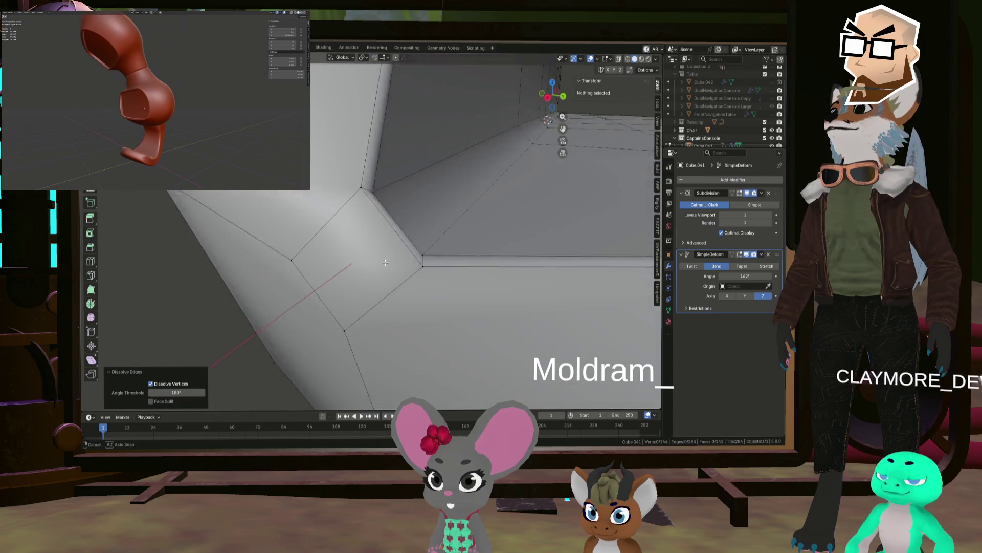
left_click(402, 257, "shift")
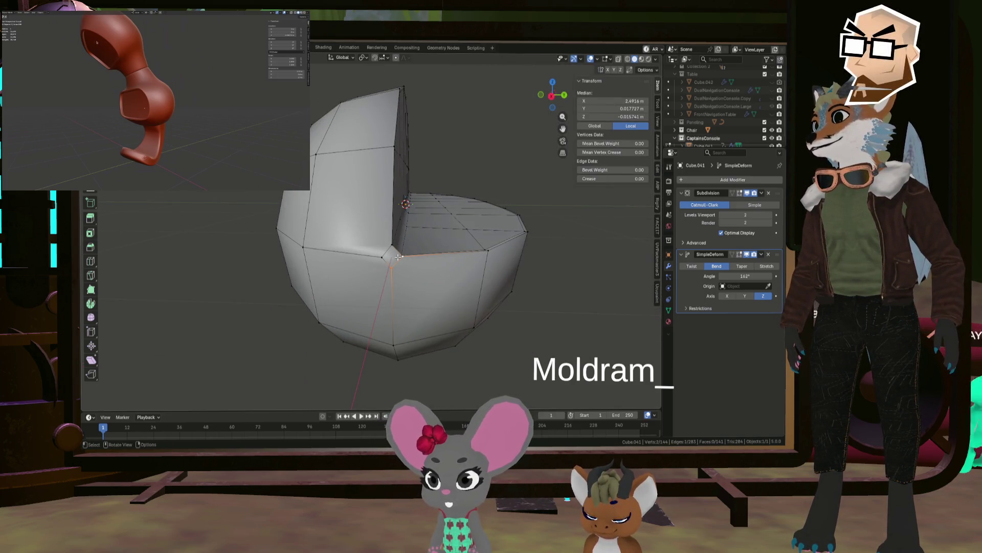
Toggle between Object and Edit Mode to inspect the smoothed seat.
key("Tab")
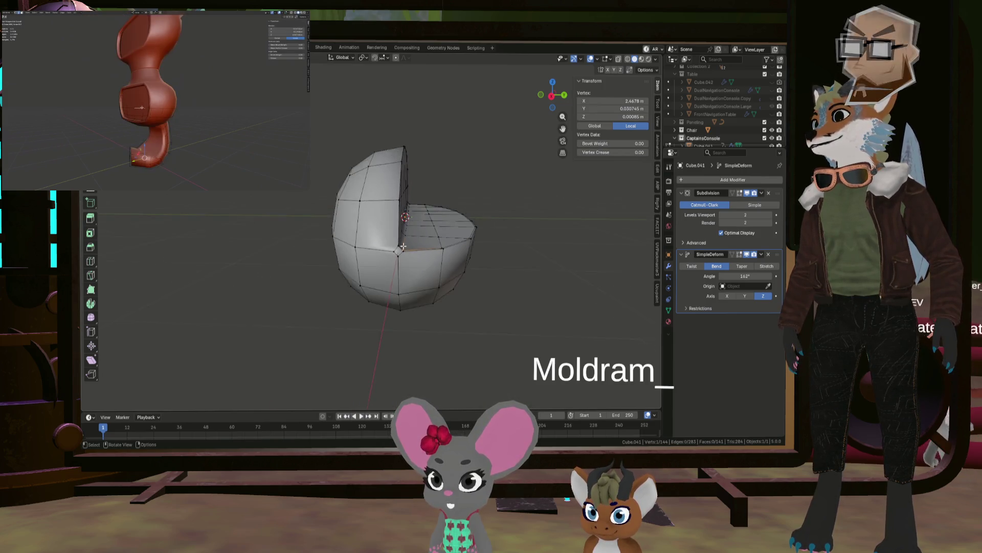
scroll(439, 262, "up", 5)
mouse_move(439, 262)
middle_mouse_down()
mouse_move(505, 267)
mouse_move(421, 270)
mouse_move(463, 274)
mouse_move(431, 275)
middle_mouse_up()
key("Tab")
scroll(358, 255, "down", 4)
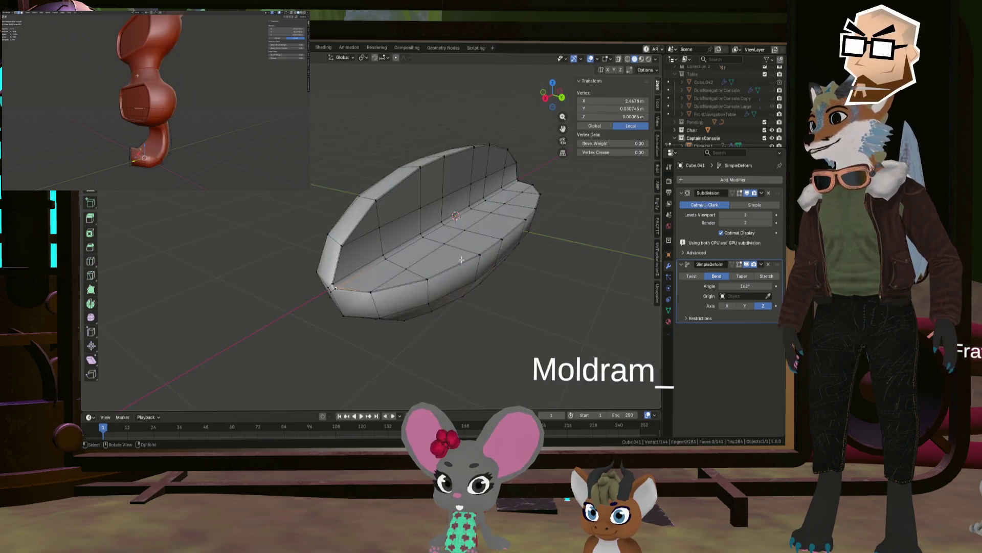
middle_click_drag(358, 256, 310, 271)
scroll(310, 271, "up", 5)
scroll(311, 273, "up", 2)
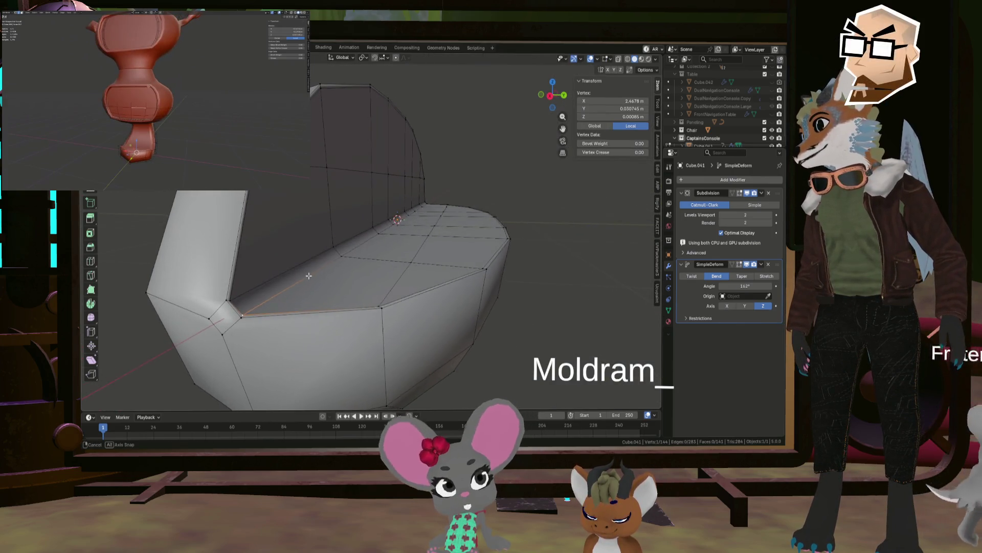
key("Tab")
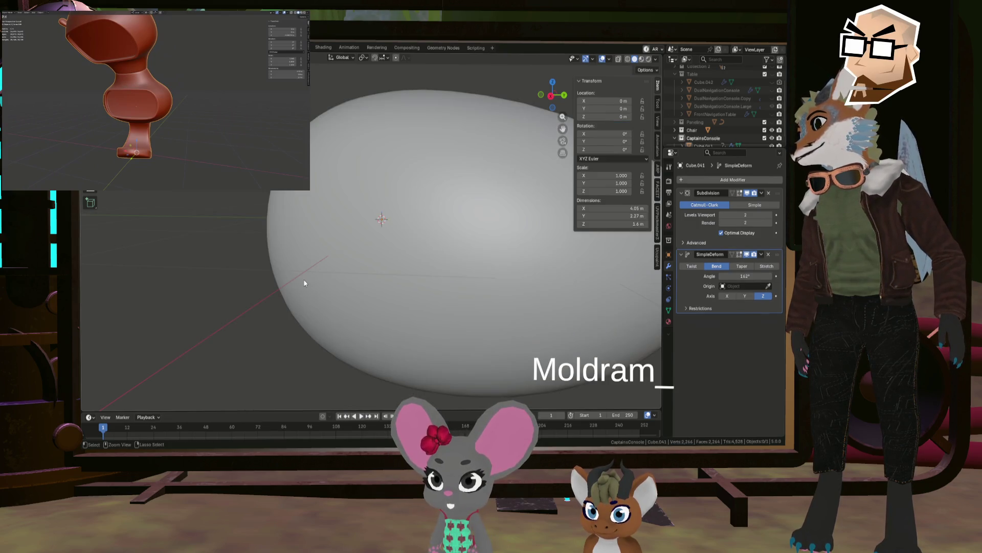
Back in Edit Mode, merge the first two upper-left corner vertex pairs At Center.
scroll(376, 269, "down", 5)
middle_click_drag(434, 268, 413, 262)
key("Tab")
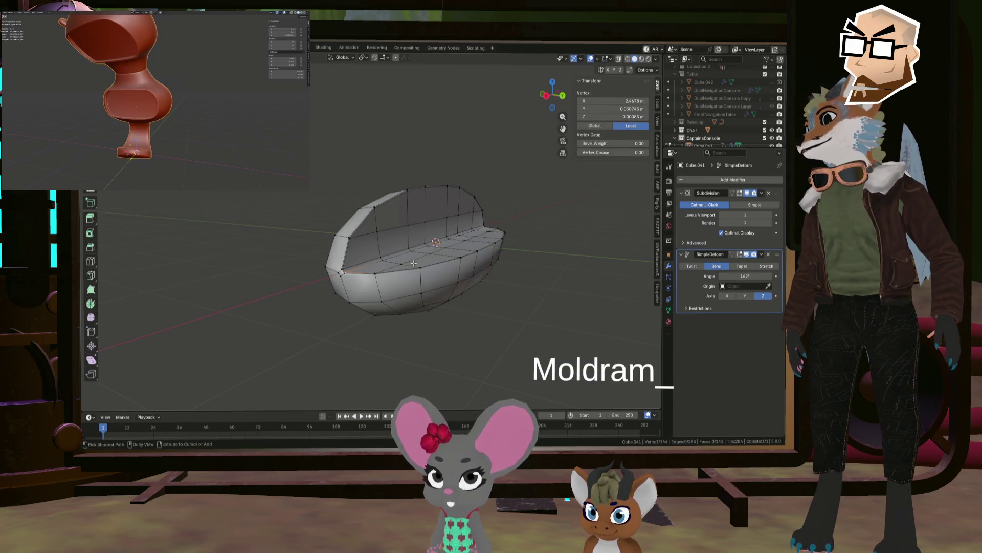
scroll(379, 246, "up", 8)
scroll(364, 243, "down", 2)
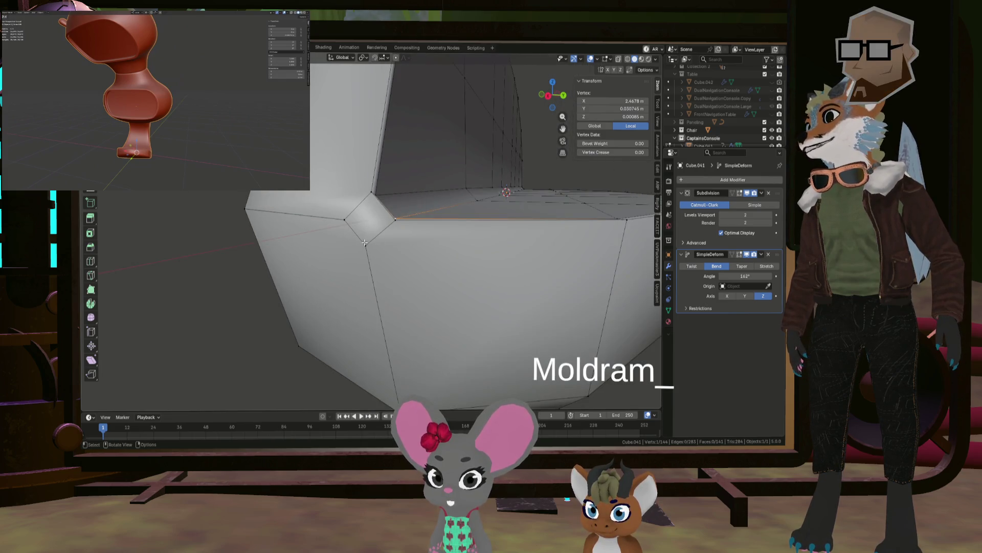
mouse_move(393, 216)
middle_mouse_down()
mouse_move(375, 244)
mouse_move(372, 217)
mouse_move(363, 222)
mouse_move(397, 210)
middle_mouse_up()
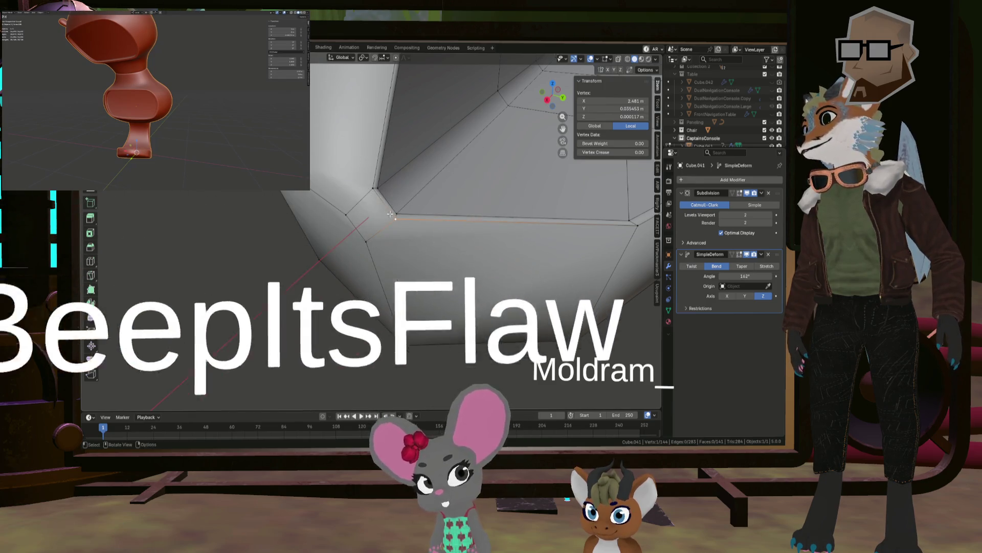
left_click(377, 187, "shift")
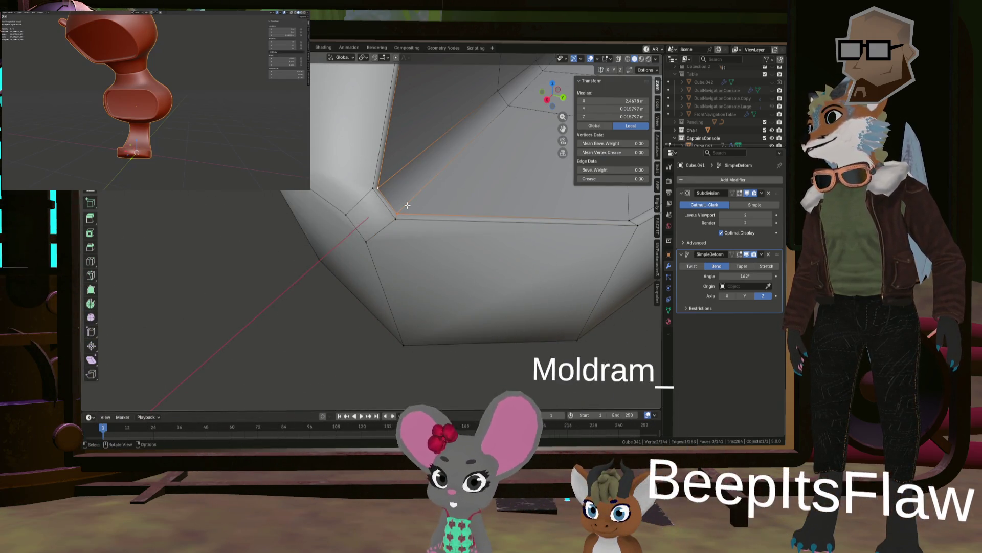
scroll(411, 205, "down", 1)
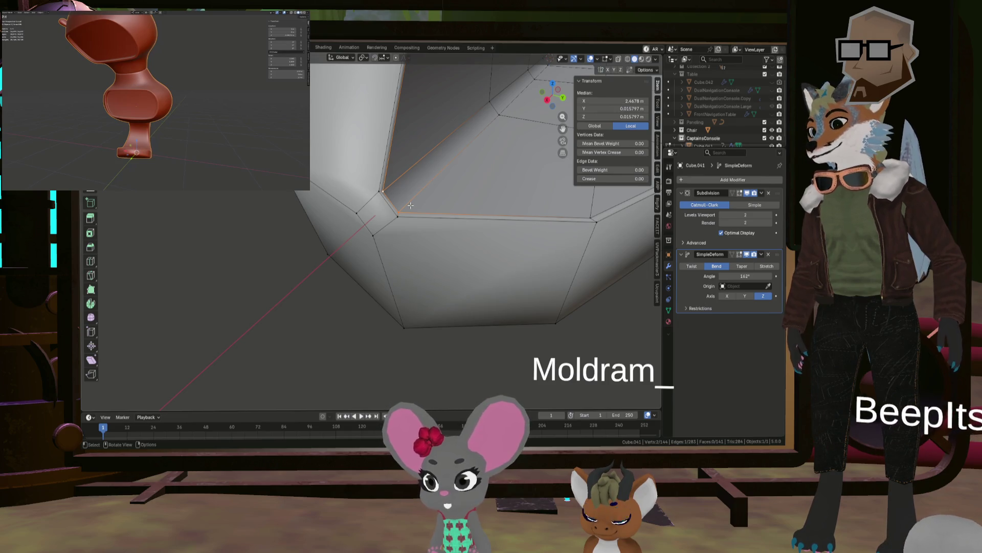
key("m")
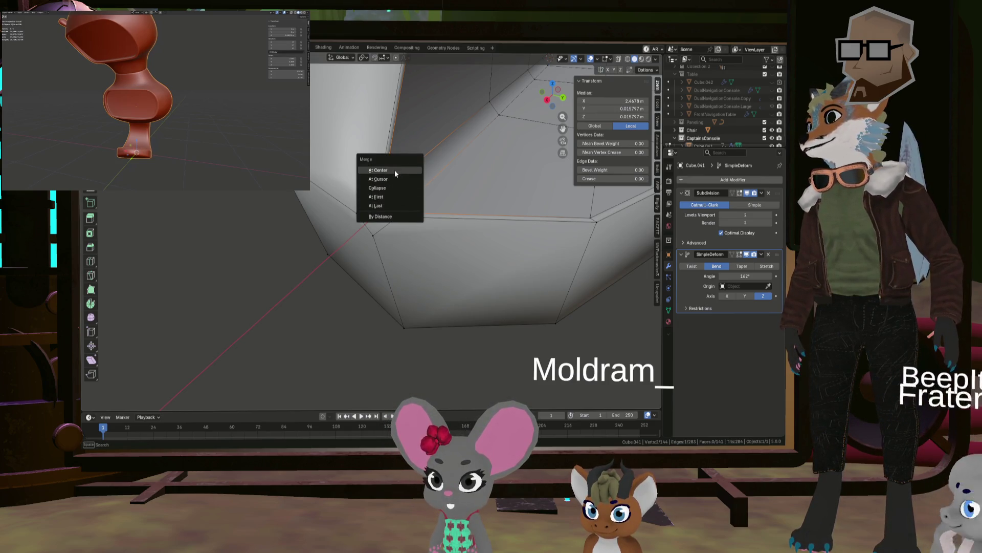
left_click(395, 170)
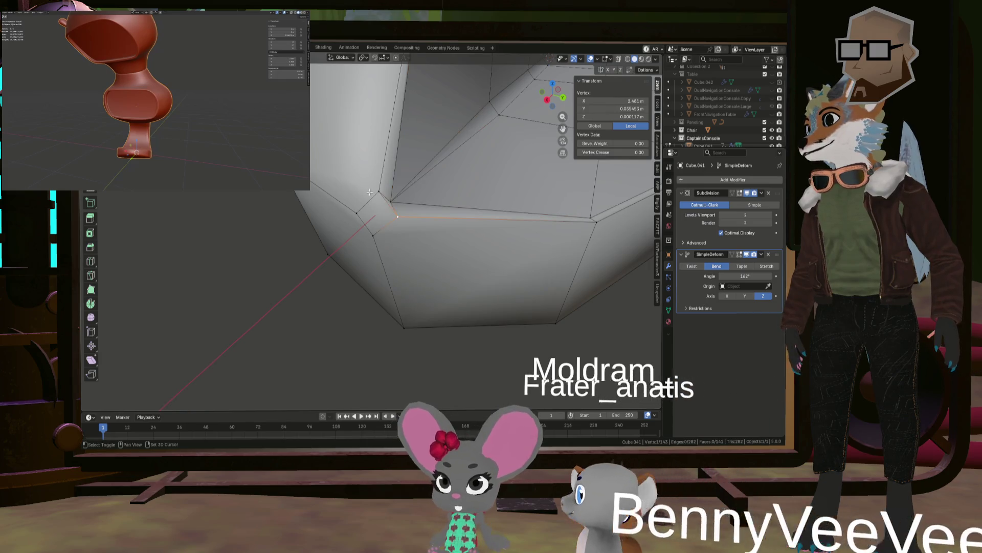
left_click(381, 208, "shift")
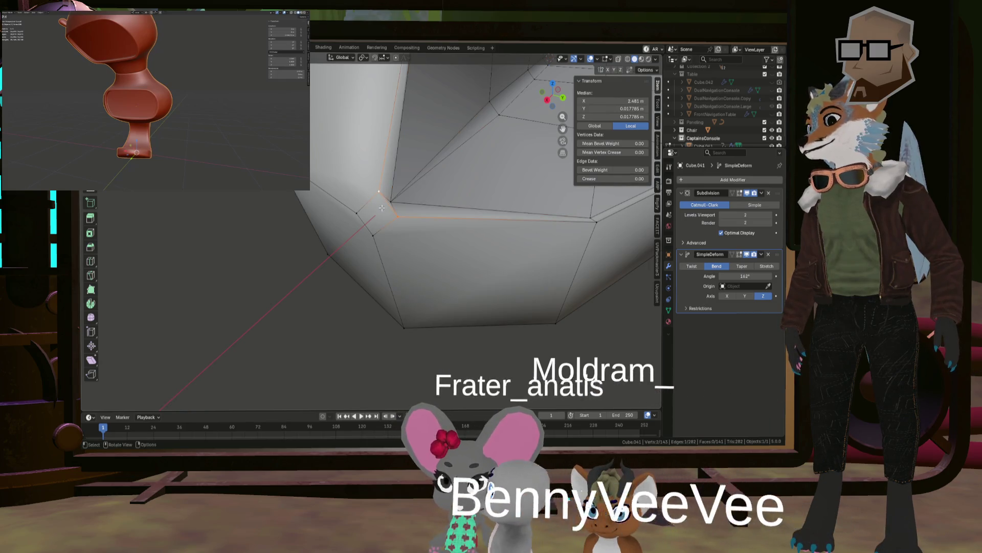
key("m")
left_click(415, 216)
Merge the next two overlapping vertex pairs along the pointed end At Center.
mouse_move(415, 217)
middle_mouse_down()
mouse_move(426, 196)
mouse_move(421, 223)
mouse_move(379, 206)
middle_mouse_up()
left_click(362, 202, "shift")
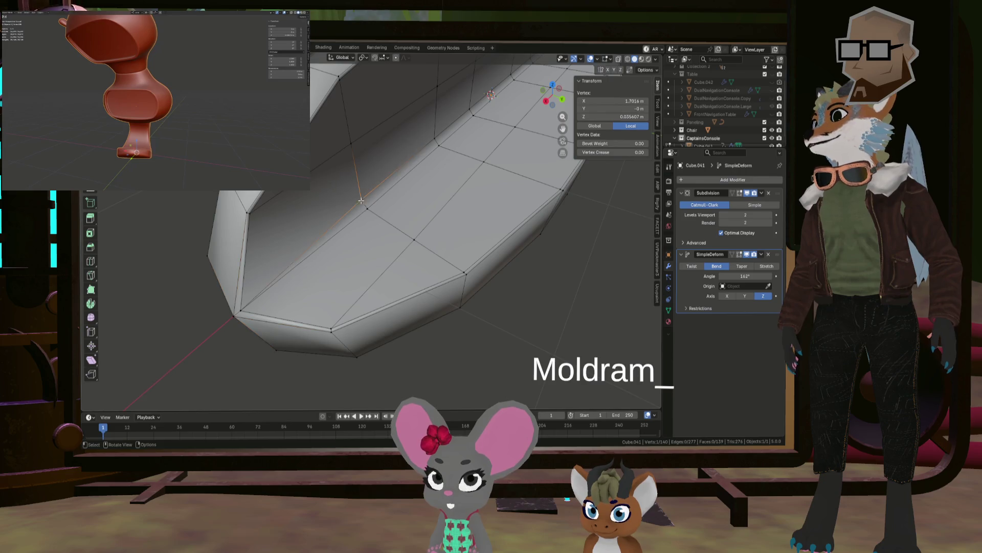
key("m")
left_click(366, 209)
middle_click_drag(367, 209, 357, 225, "shift")
key("m")
left_click(361, 231)
Merge three further adjacent vertex pairs At Center.
scroll(361, 231, "up", 4)
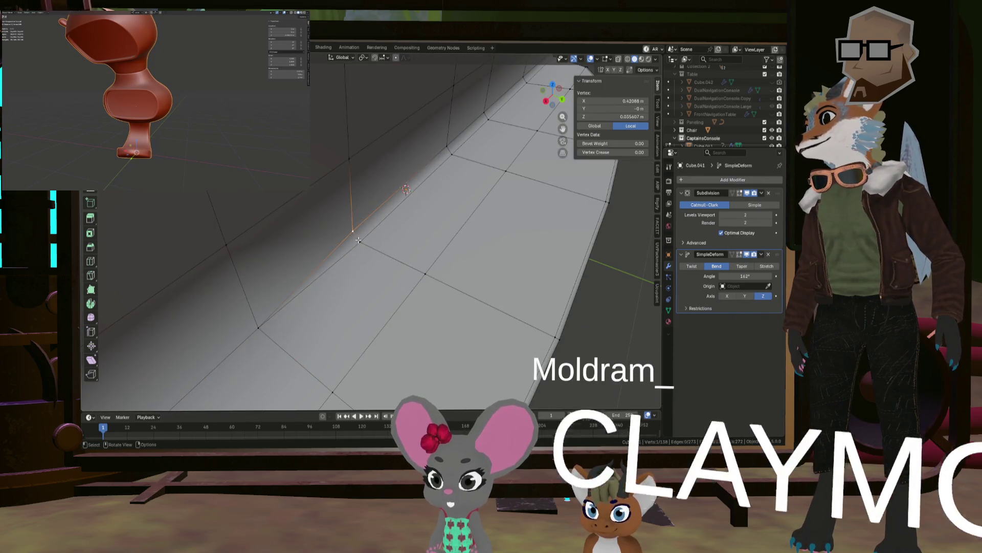
left_click(361, 241, "shift")
left_click(366, 244)
mouse_move(366, 244)
middle_mouse_down()
mouse_move(387, 224)
mouse_move(356, 252)
middle_mouse_up()
key("m")
left_click(387, 225)
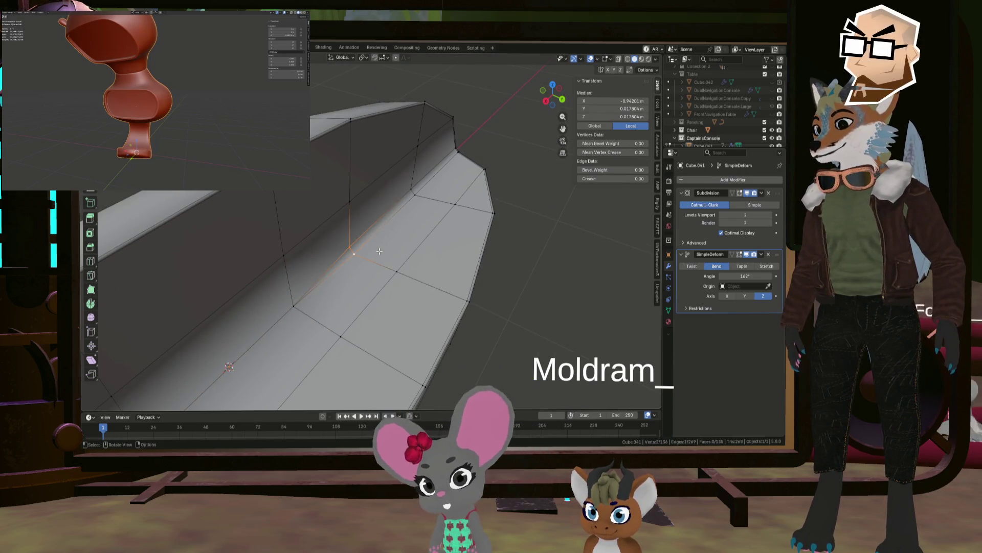
left_click(379, 250)
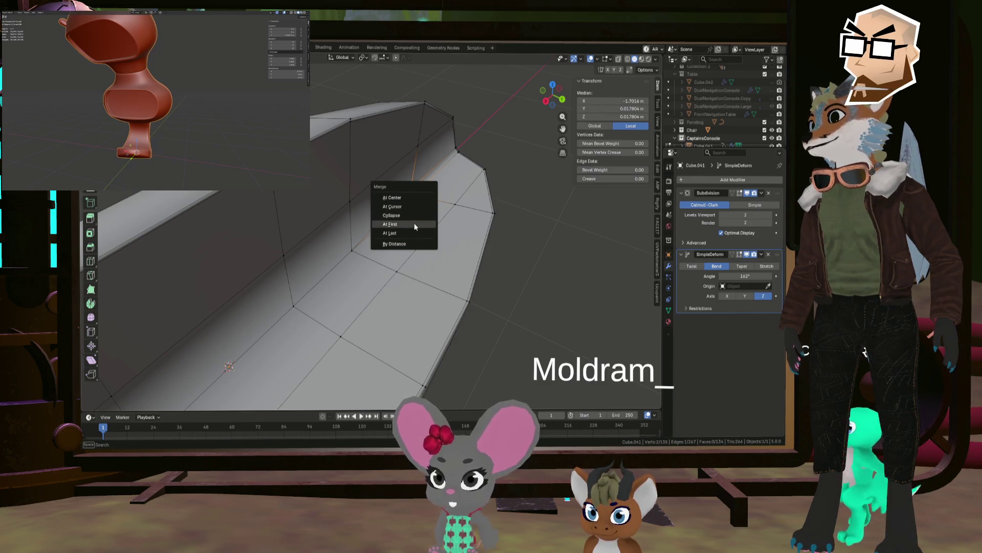
left_click(412, 199)
Merge three corner vertices into one and weld the last pair, leaving 130 vertices.
mouse_move(413, 200)
middle_mouse_down()
mouse_move(461, 187)
mouse_move(450, 204)
middle_mouse_up()
left_click(483, 212, "shift")
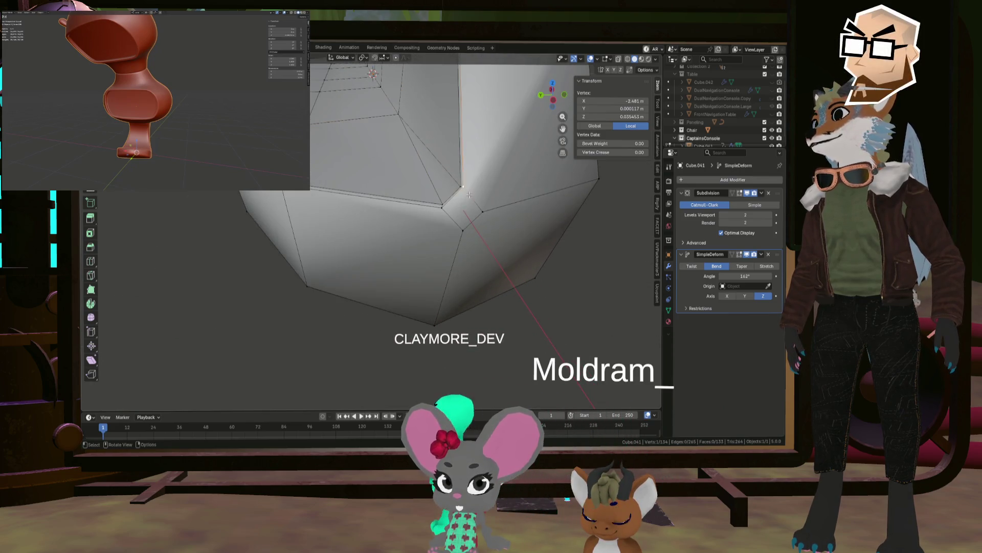
left_click(463, 231, "shift")
key("m")
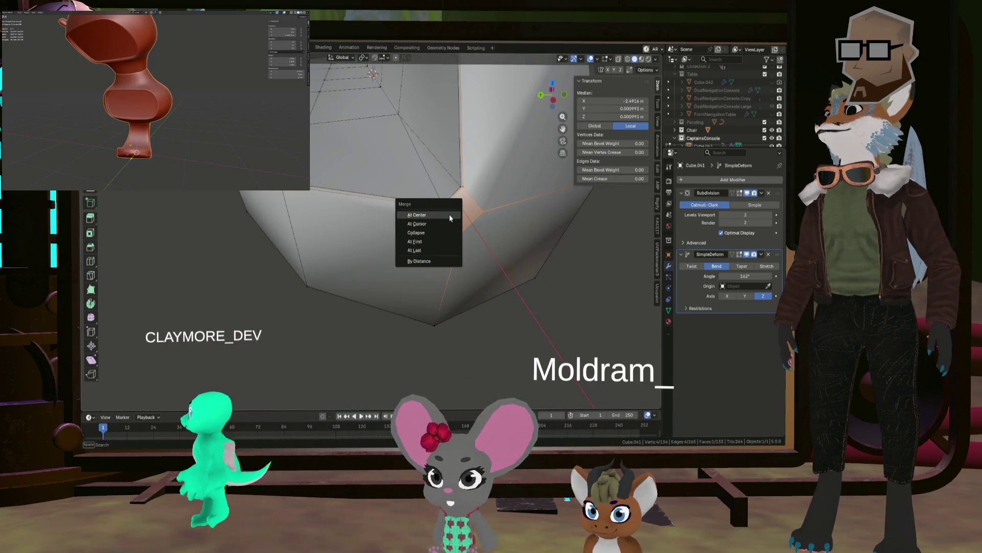
left_click(449, 213)
left_click(456, 191, "shift")
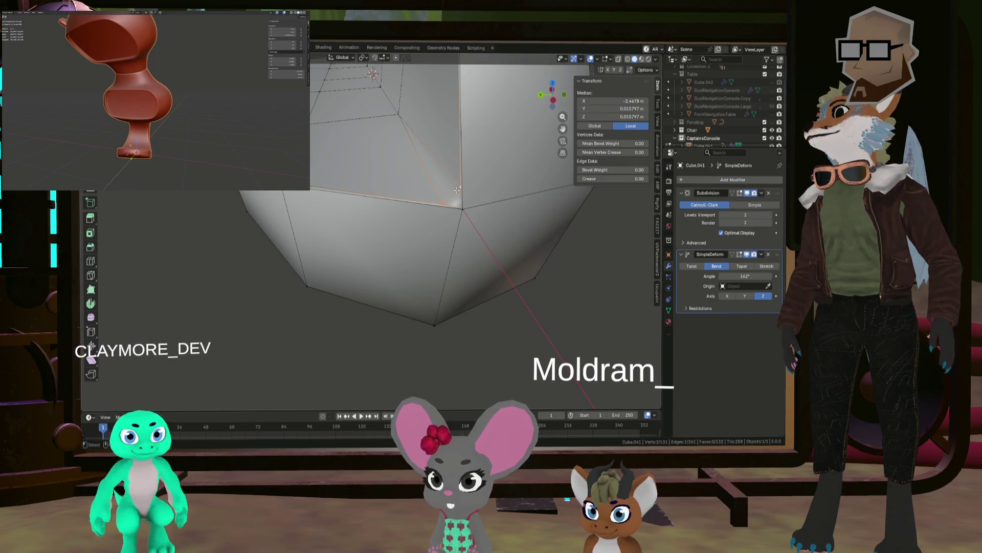
key("m")
left_click(456, 190)
mouse_move(457, 190)
middle_mouse_down()
mouse_move(409, 222)
mouse_move(243, 198)
middle_mouse_up()
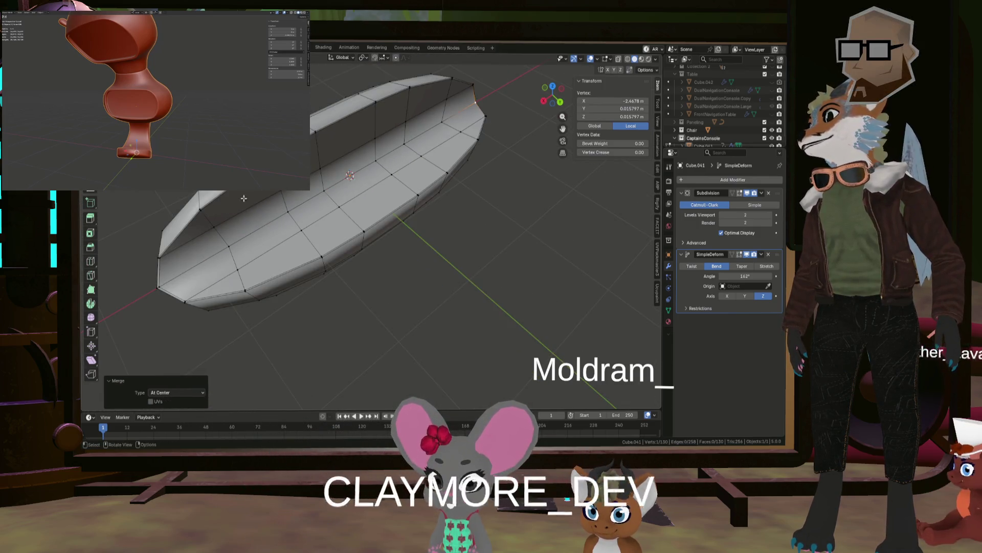
Select the lengthwise edge path to the far end and Mark Sharp via Ctrl+E.
left_click(159, 286, "ctrl")
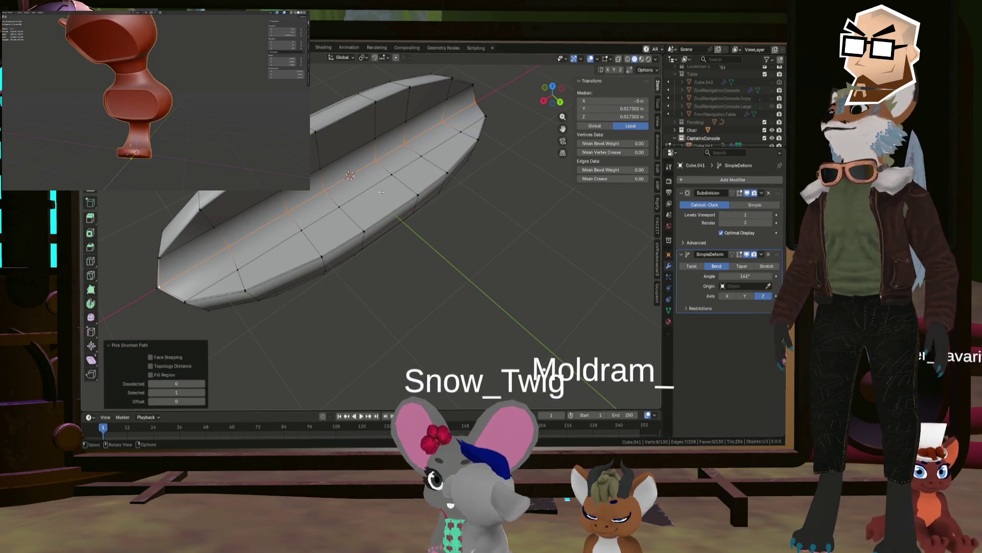
key("alt+e")
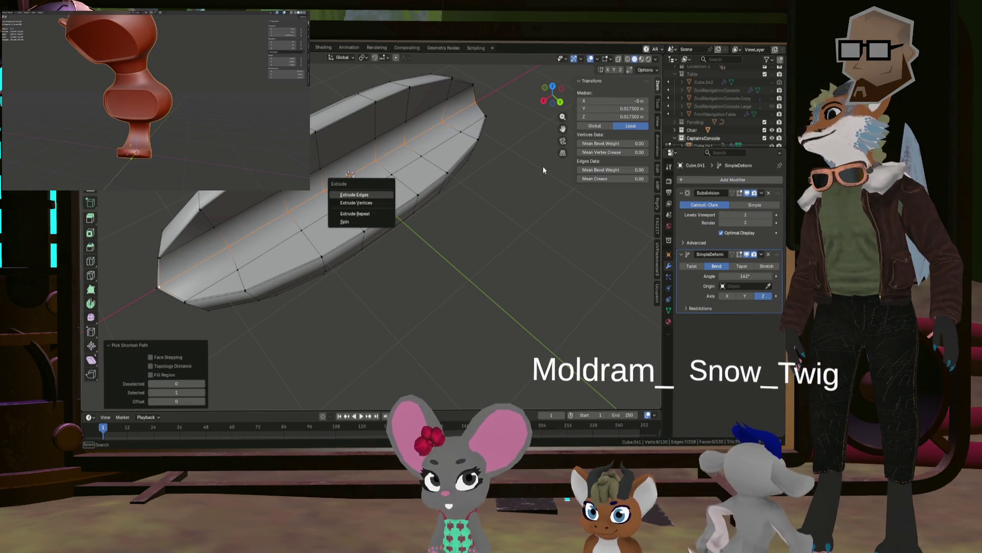
key("Escape")
key("ctrl+e")
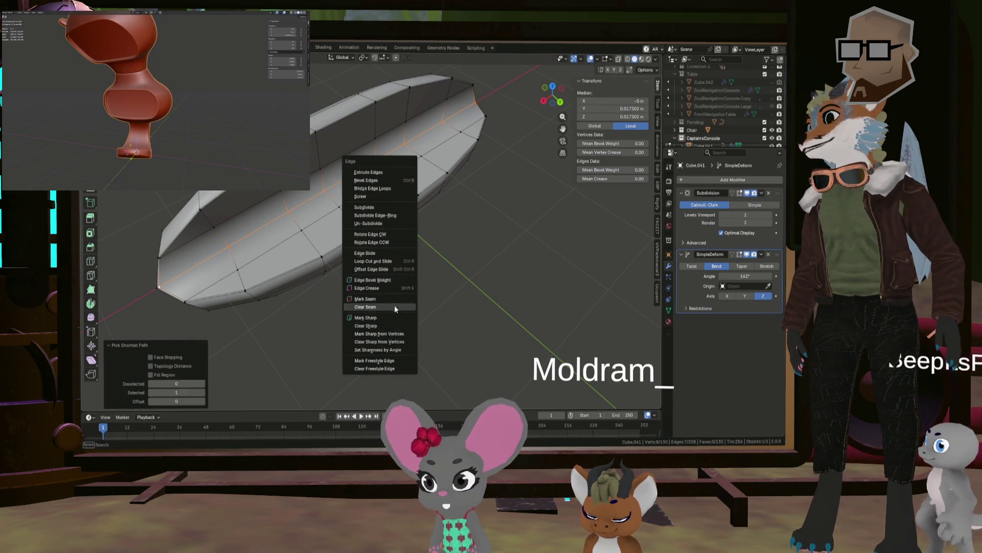
left_click(381, 317)
Preview the smoothed bent cushion in Object Mode and click on the upper rim.
mouse_move(349, 248)
middle_mouse_down()
mouse_move(358, 215)
mouse_move(295, 210)
mouse_move(339, 202)
middle_mouse_up()
key("Tab")
key("Tab")
scroll(339, 203, "up", 3)
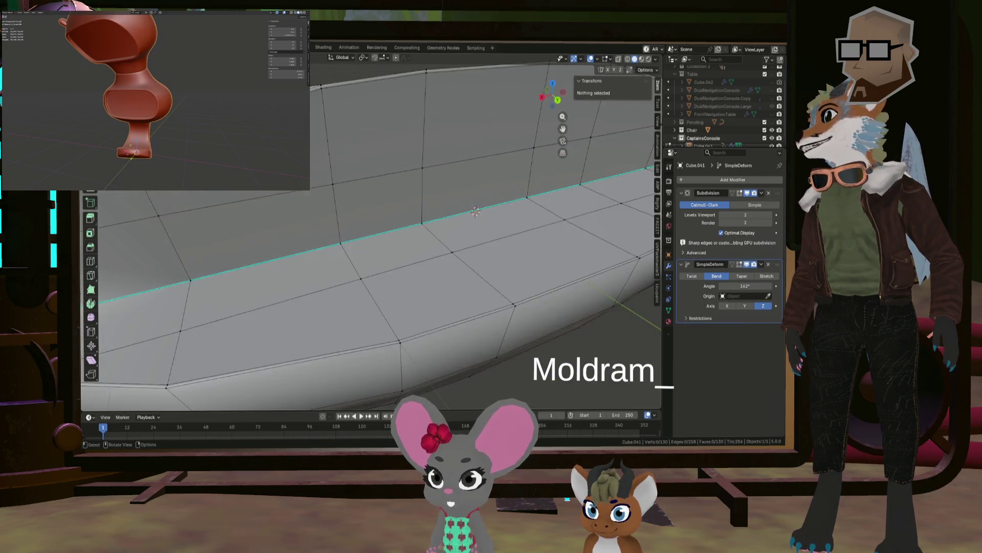
scroll(339, 203, "down", 2)
left_click(201, 191)
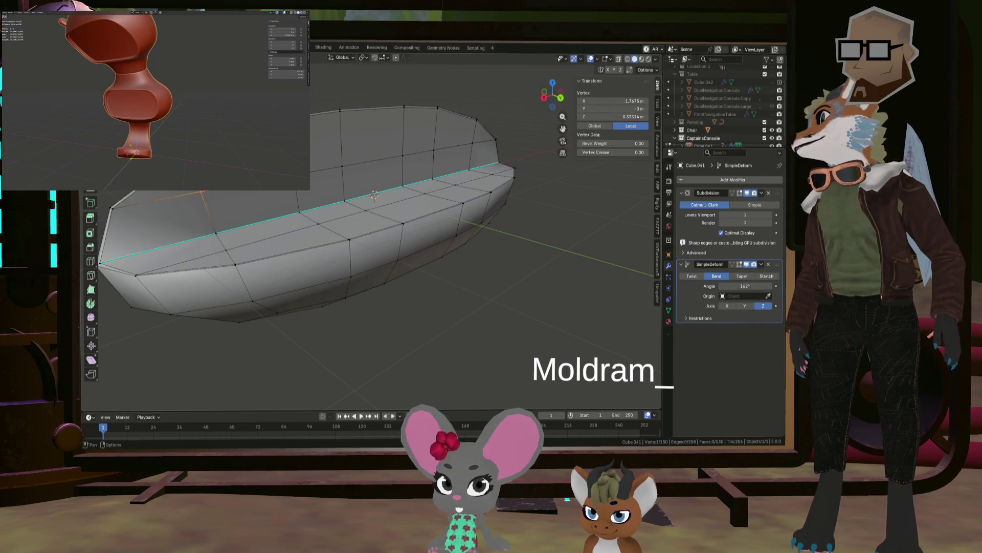
Select the faces along the cushion's upper rim, checking the selection from several angles.
mouse_move(133, 231)
left_mouse_down()
mouse_move(142, 213)
mouse_move(287, 197)
mouse_move(441, 136)
mouse_move(477, 142)
left_mouse_up()
scroll(432, 155, "up", 5)
middle_click_drag(389, 174, 328, 205)
middle_click_drag(106, 214, 439, 183)
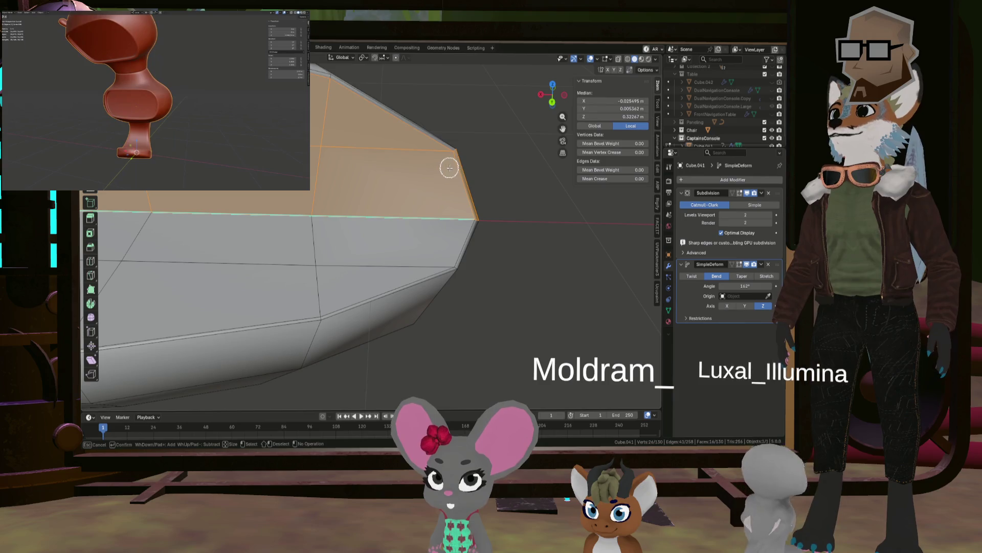
left_click_drag(450, 167, 387, 145)
mouse_move(387, 145)
middle_mouse_down()
mouse_move(351, 162)
mouse_move(320, 123)
mouse_move(170, 230)
middle_mouse_up()
mouse_move(320, 126)
middle_mouse_down()
mouse_move(321, 157)
mouse_move(346, 150)
mouse_move(332, 168)
middle_mouse_up()
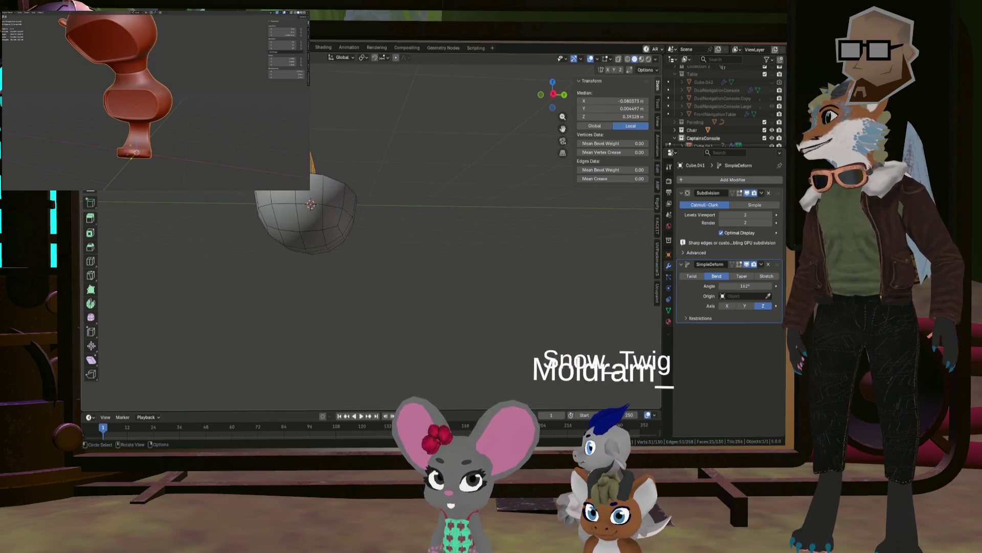
middle_click_drag(332, 168, 343, 176)
key("KP_3")
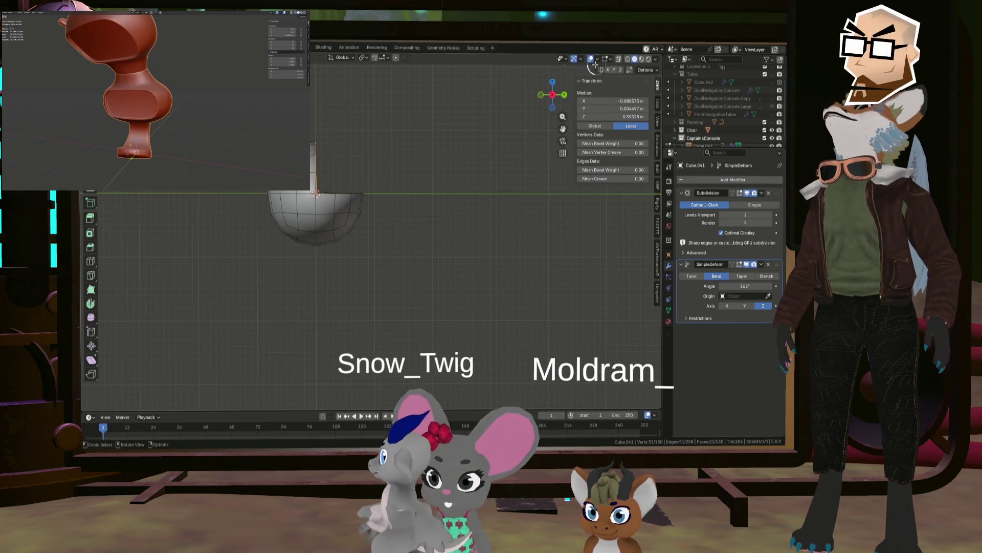
scroll(344, 138, "up", 2)
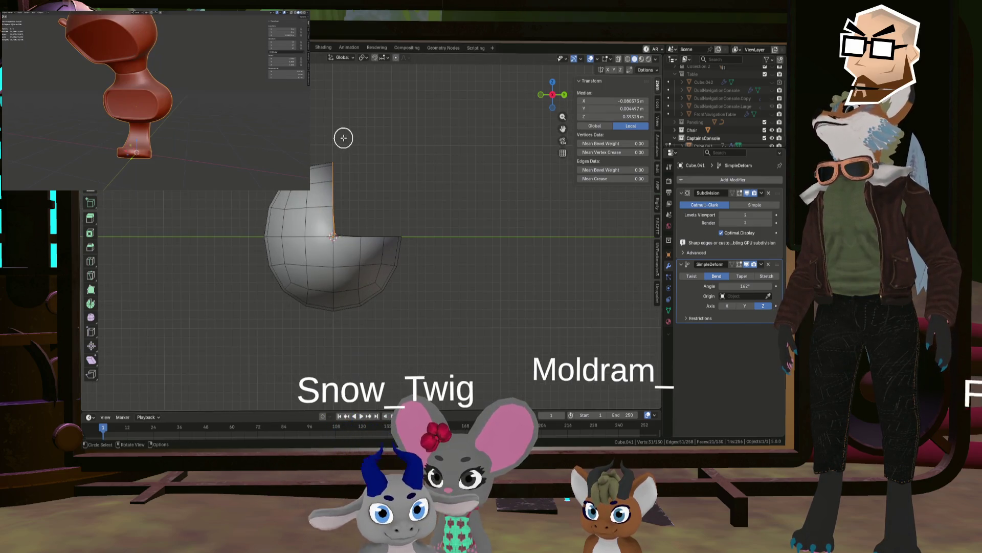
mouse_move(343, 136)
middle_mouse_down()
mouse_move(351, 175)
mouse_move(371, 153)
mouse_move(332, 185)
mouse_move(342, 171)
middle_mouse_up()
scroll(340, 212, "up", 3)
mouse_move(314, 204)
middle_mouse_down()
mouse_move(346, 171)
mouse_move(314, 175)
middle_mouse_up()
scroll(327, 190, "down", 2)
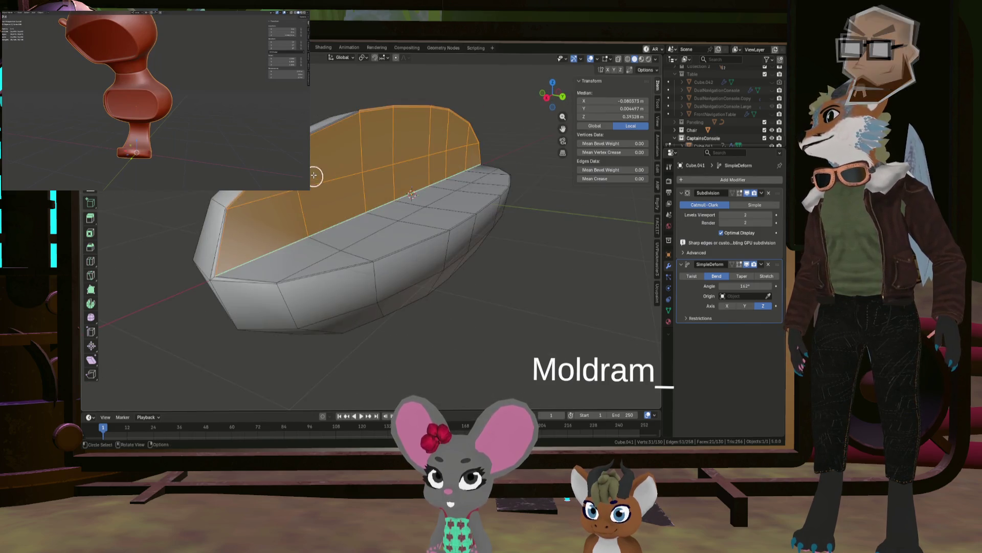
mouse_move(318, 141)
middle_mouse_down()
mouse_move(329, 153)
mouse_move(238, 225)
middle_mouse_up()
left_click_drag(238, 226, 238, 226)
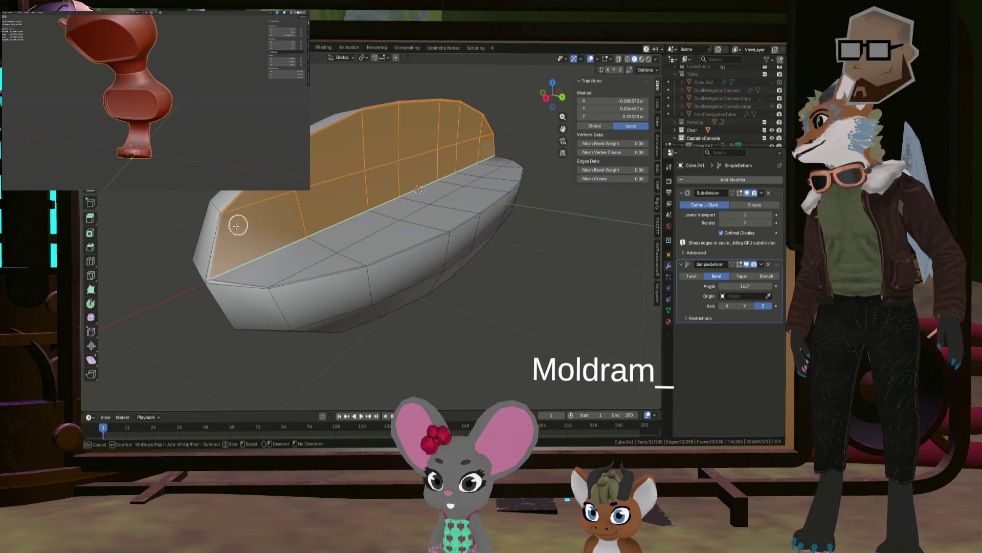
middle_click_drag(227, 228, 314, 210)
Move the selected top faces along global Y, then undo that move.
key("Escape")
key("g")
key("y")
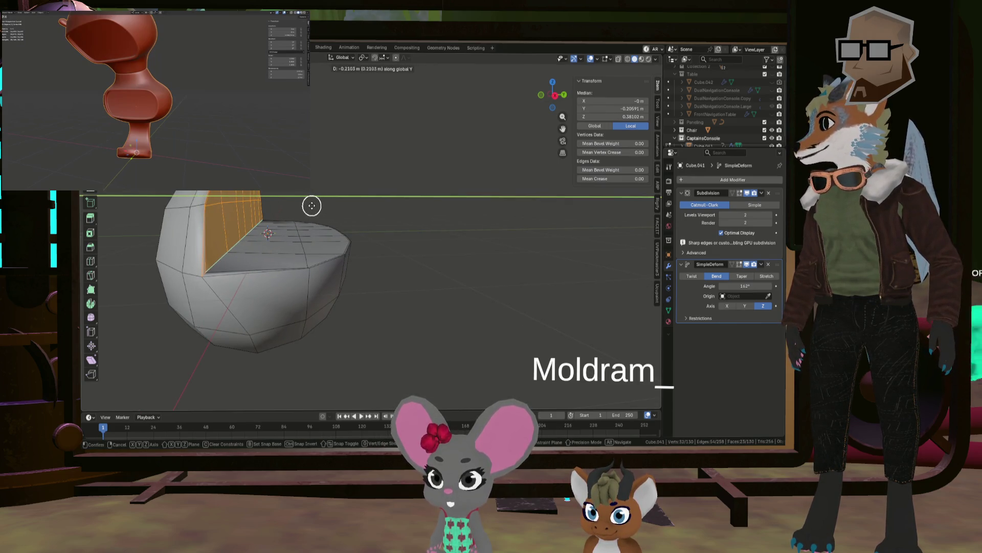
left_click(311, 205)
mouse_move(311, 204)
middle_mouse_down()
mouse_move(309, 193)
mouse_move(313, 201)
mouse_move(287, 213)
mouse_move(287, 224)
mouse_move(316, 199)
mouse_move(274, 210)
middle_mouse_up()
key("ctrl+z")
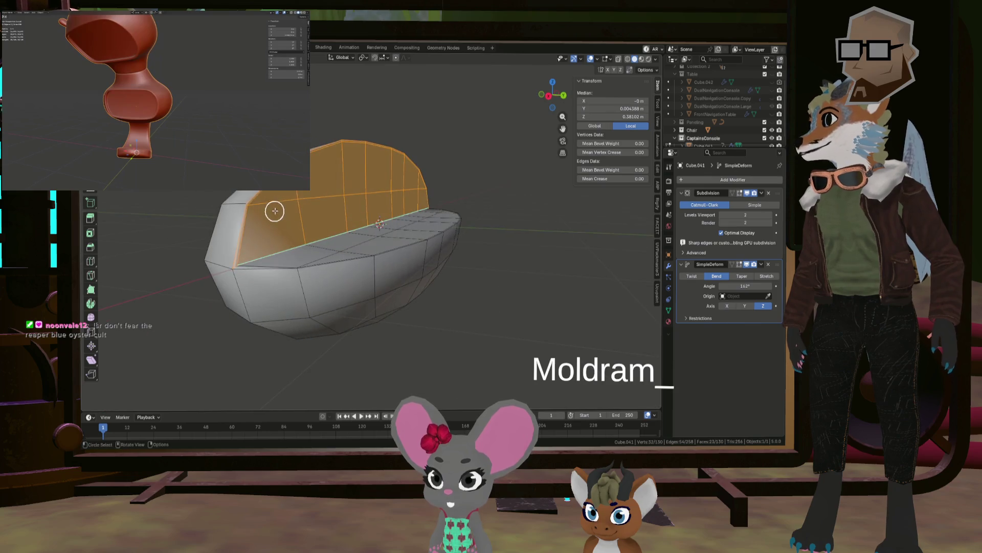
Reselect the cushion's top faces, including the single triangular face at the tip.
left_click(327, 168)
left_click(288, 193, "shift")
mouse_move(304, 183)
left_mouse_down()
mouse_move(279, 197)
mouse_move(372, 174)
left_mouse_up()
middle_click_drag(426, 178, 404, 182)
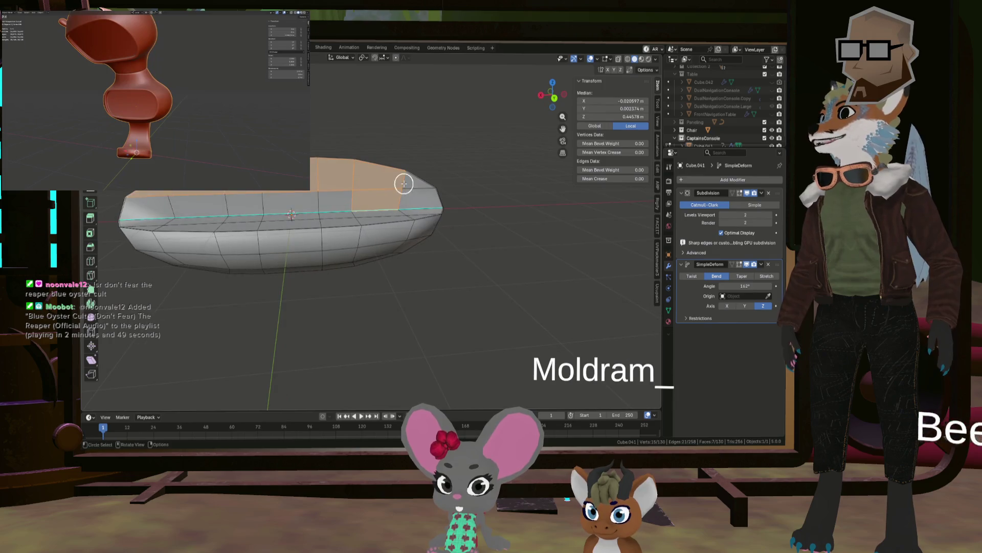
scroll(404, 183, "up", 3)
left_click(401, 194)
left_click(411, 176)
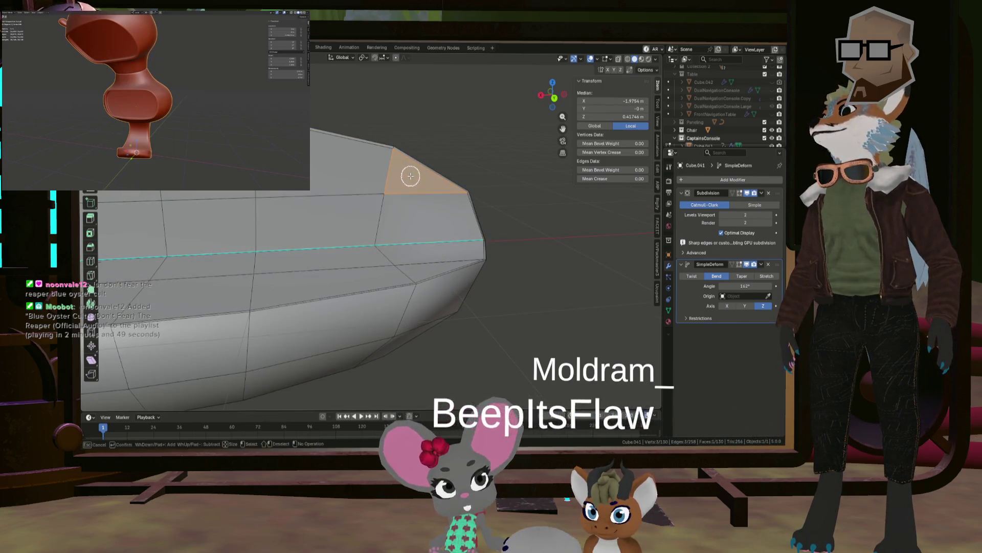
mouse_move(413, 173)
left_mouse_down()
mouse_move(347, 147)
mouse_move(245, 169)
left_mouse_up()
key("Escape")
scroll(312, 239, "down", 4)
scroll(312, 239, "up", 2)
key("c")
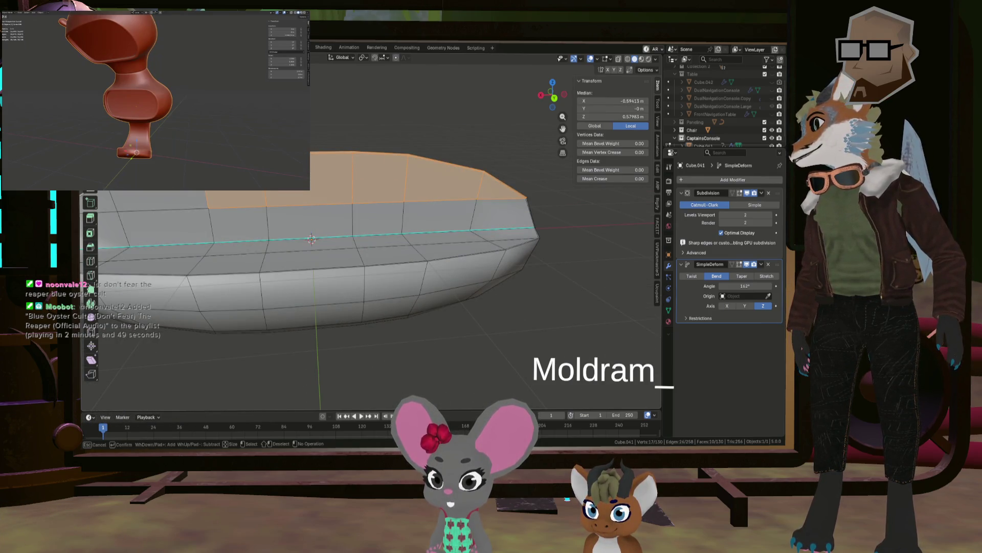
mouse_move(312, 239)
middle_mouse_down()
mouse_move(340, 191)
mouse_move(288, 219)
middle_mouse_up()
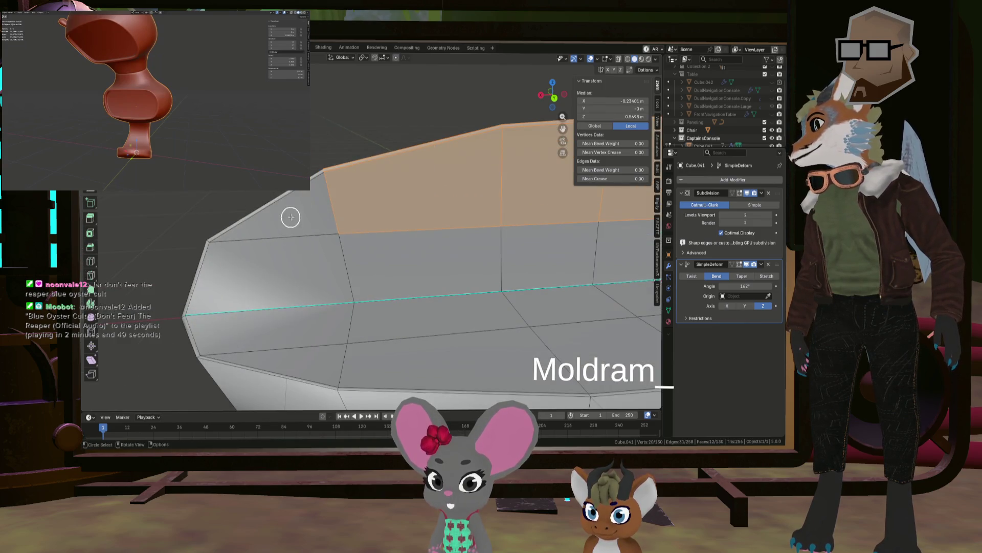
key("Escape")
scroll(384, 210, "down", 5)
mouse_move(384, 210)
middle_mouse_down()
mouse_move(329, 182)
mouse_move(365, 188)
mouse_move(330, 198)
middle_mouse_up()
Shift the selected top faces about -0.093 m along global Y.
left_click(353, 190)
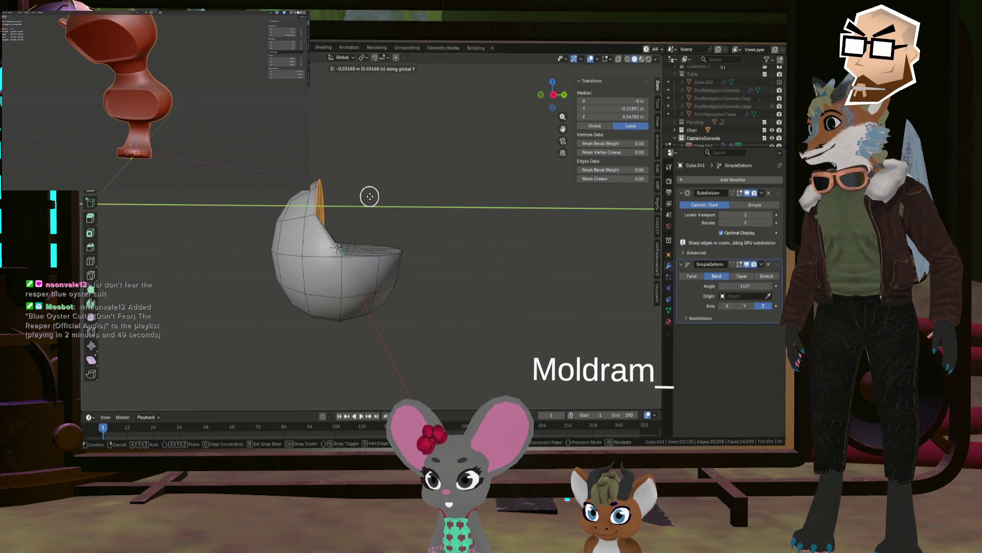
left_click(369, 197)
mouse_move(369, 196)
middle_mouse_down()
mouse_move(303, 209)
mouse_move(433, 215)
middle_mouse_up()
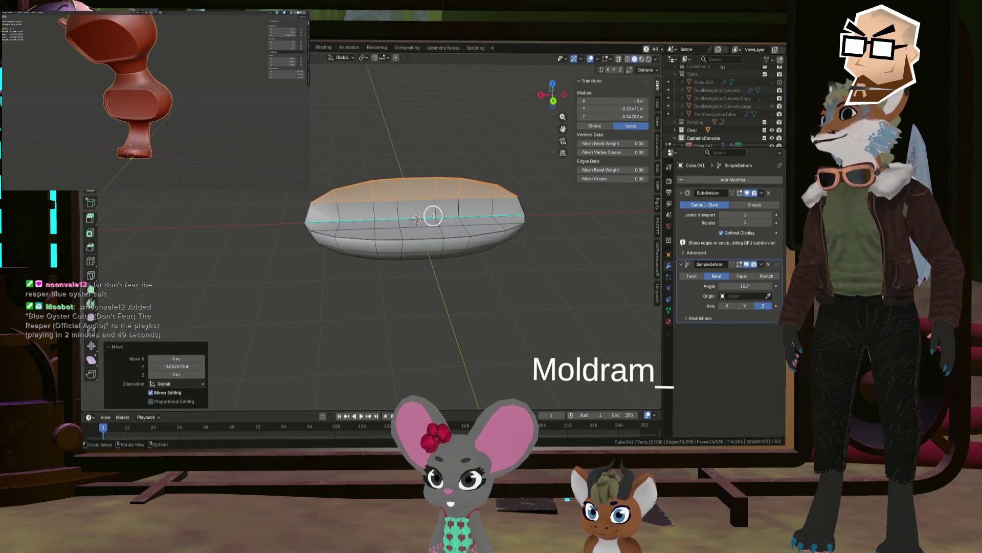
Show the bend in Edit Mode, trial-squash the whole cushion's height, then undo it.
left_click(739, 267)
mouse_move(492, 194)
middle_mouse_down()
mouse_move(435, 191)
mouse_move(473, 184)
mouse_move(427, 188)
mouse_move(487, 200)
mouse_move(465, 215)
mouse_move(491, 194)
mouse_move(423, 193)
middle_mouse_up()
scroll(465, 199, "up", 5)
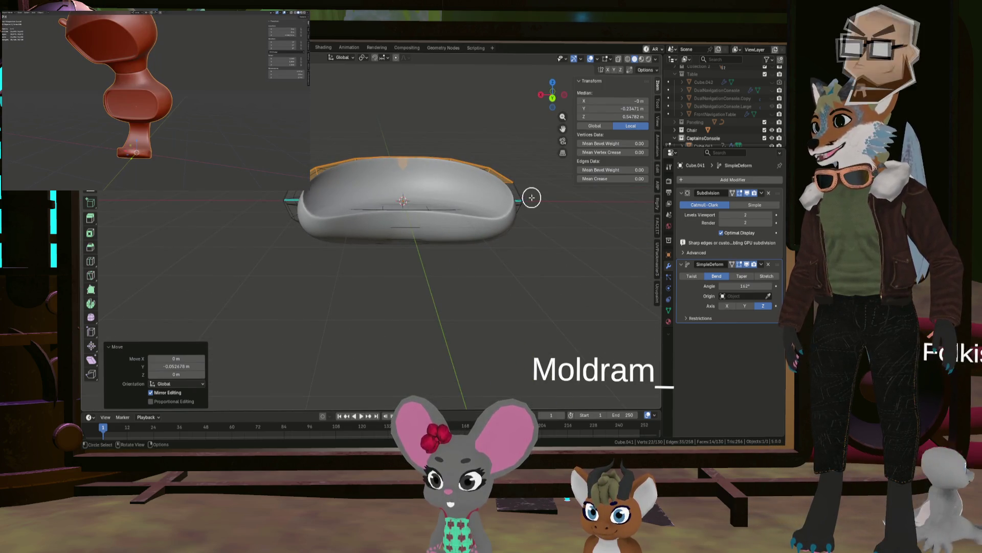
key("a")
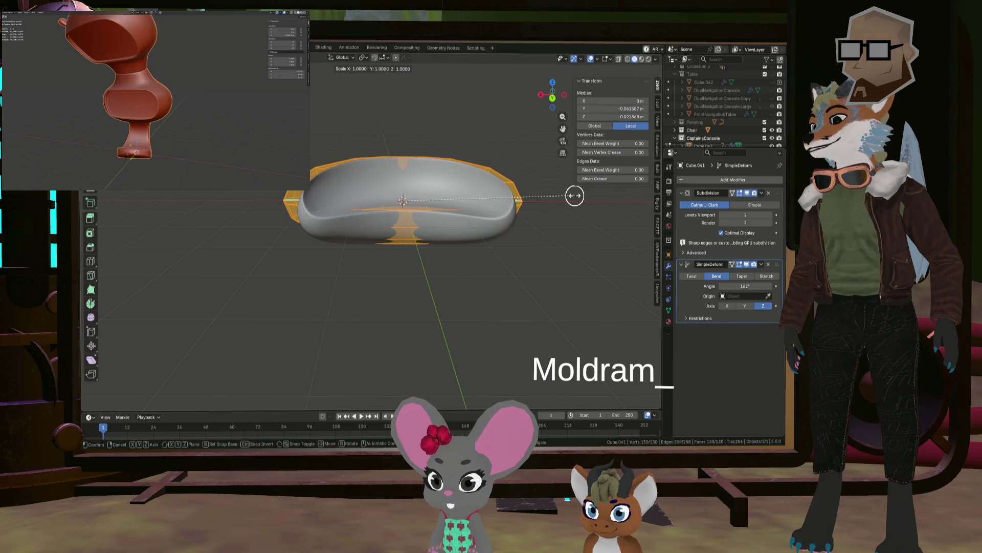
left_click(547, 193)
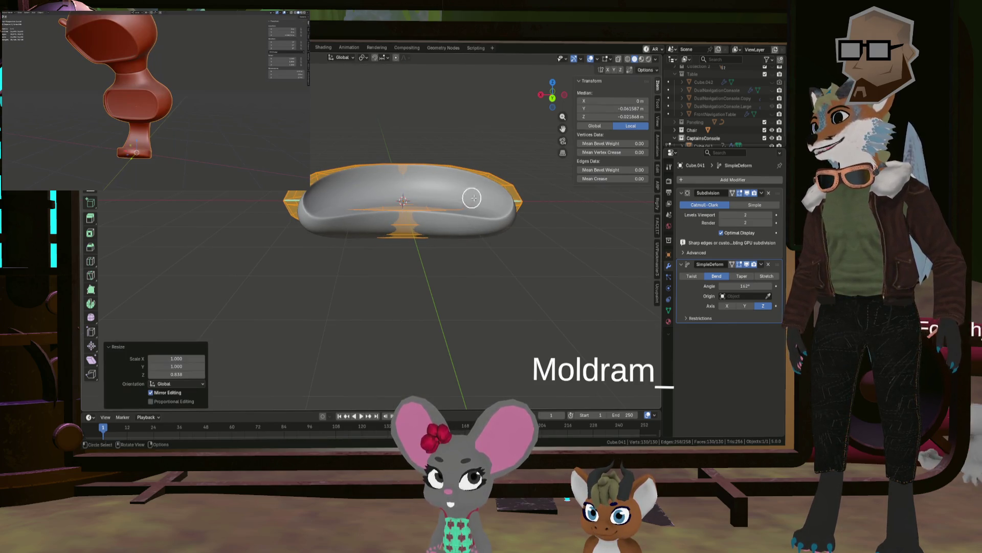
mouse_move(500, 183)
middle_mouse_down()
mouse_move(522, 210)
mouse_move(551, 213)
mouse_move(505, 206)
middle_mouse_up()
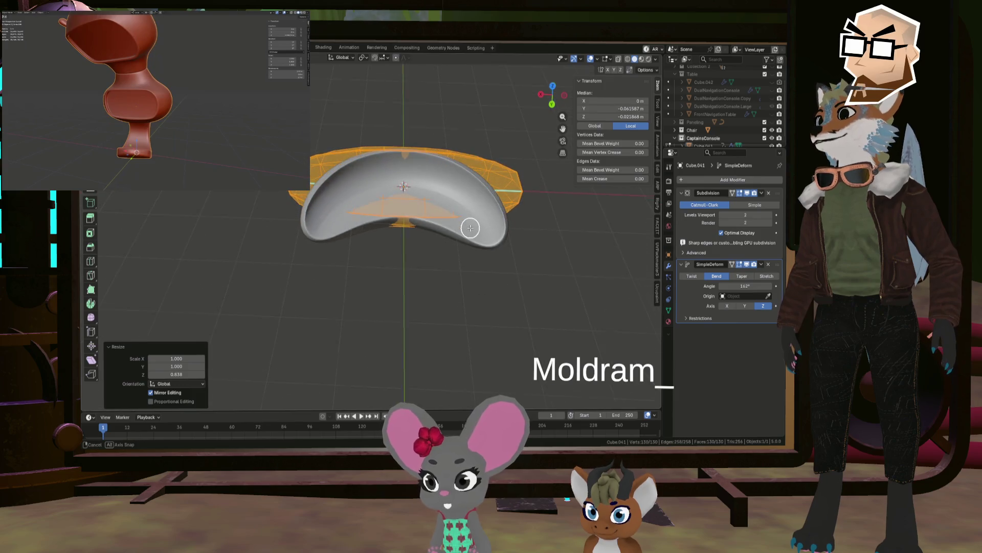
middle_click_drag(471, 228, 498, 213)
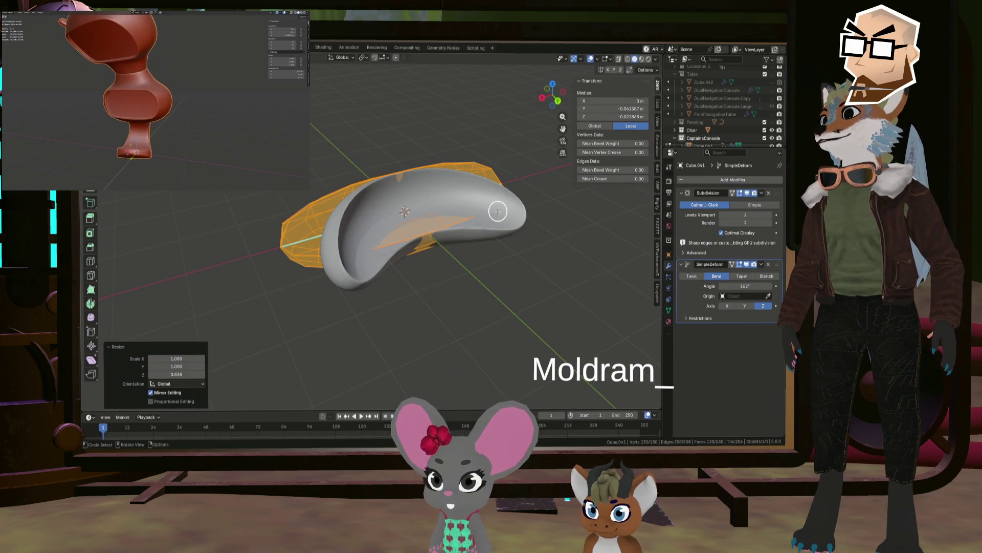
key("ctrl+z")
Turn off SimpleDeform and Subdivision edit-mode display so the plain cage is edited.
scroll(455, 204, "up", 5)
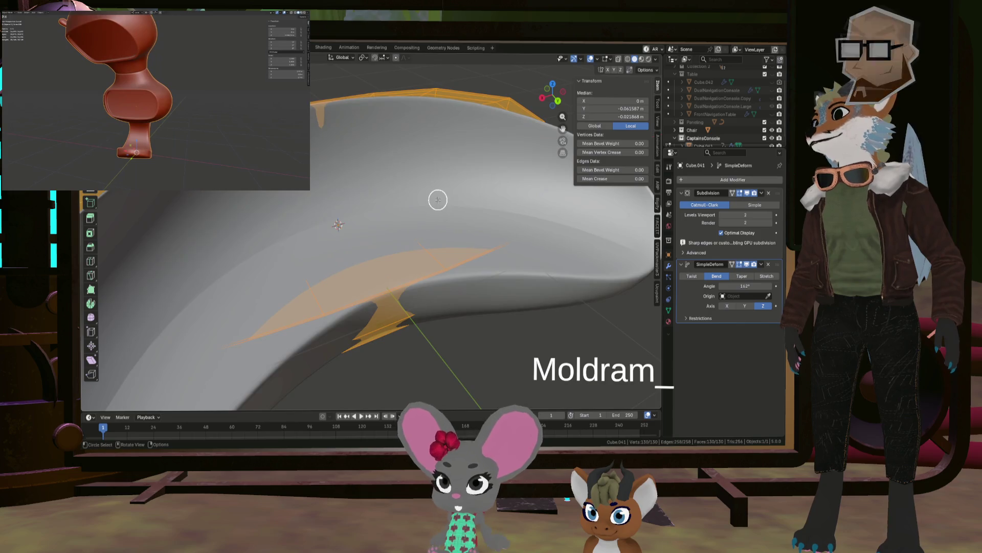
scroll(439, 199, "down", 4)
left_click(739, 265)
left_click(740, 193)
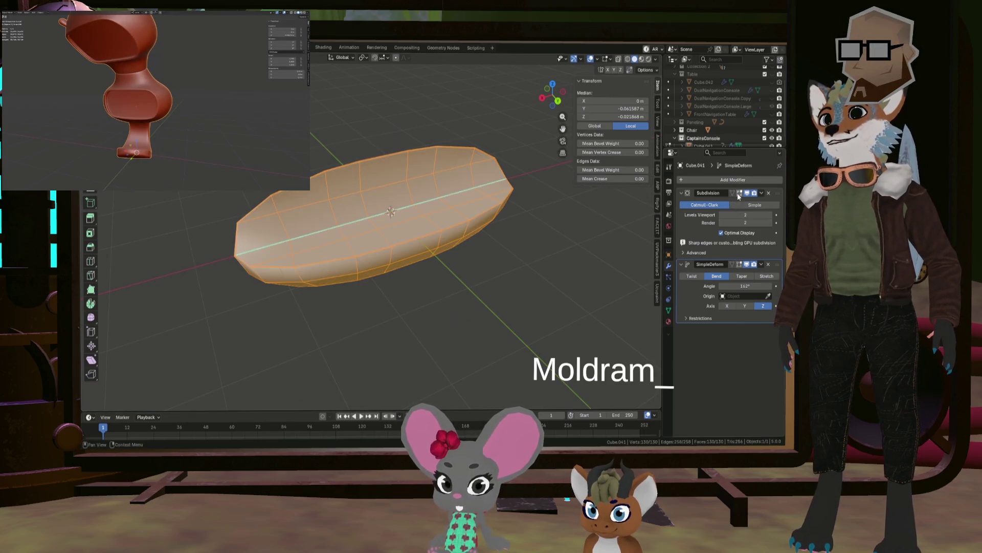
scroll(402, 182, "up", 2)
scroll(407, 202, "up", 3)
left_click(415, 206)
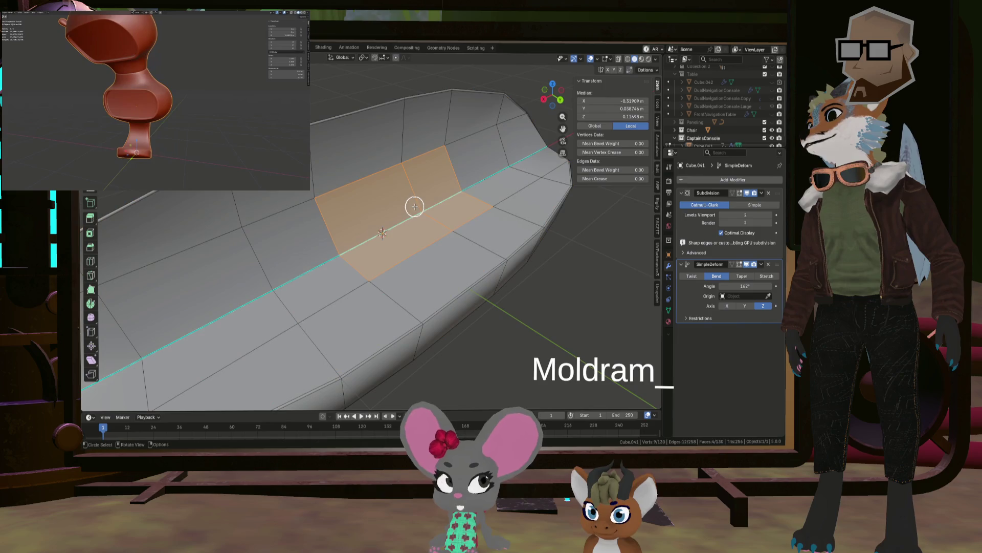
Pick the shortest edge path around the cushion's middle and Mark Sharp on it.
left_click(551, 147)
scroll(447, 194, "down", 5)
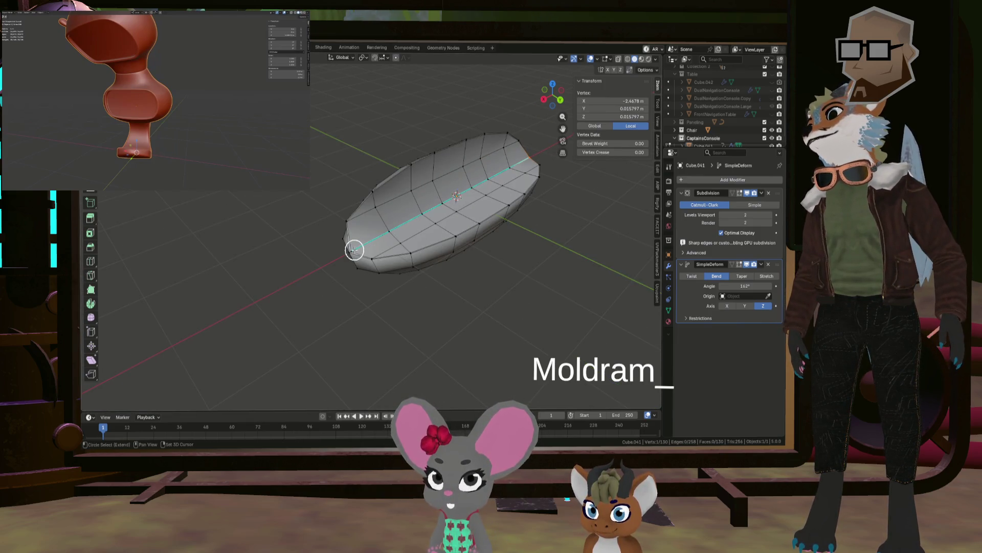
scroll(370, 251, "up", 2)
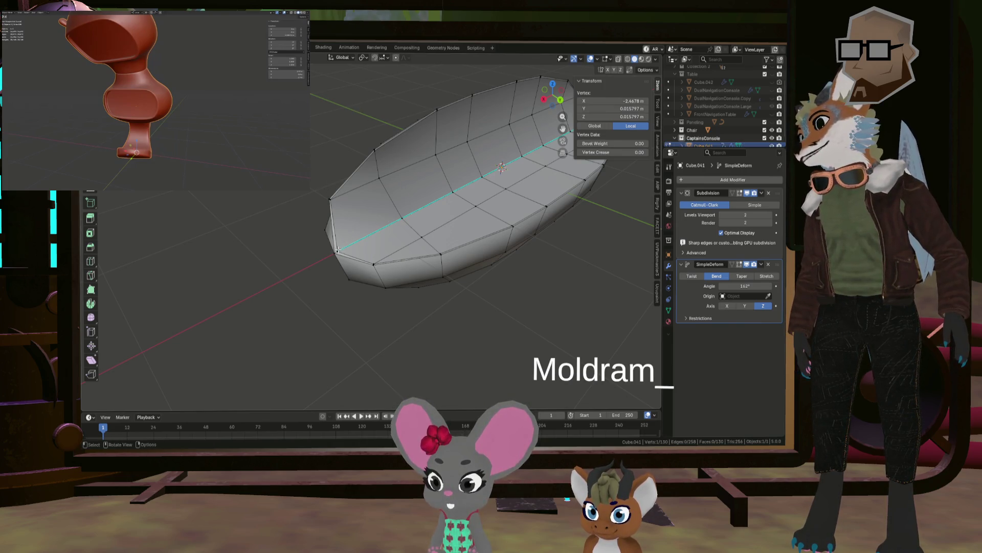
mouse_move(383, 230)
middle_mouse_down("shift")
mouse_move(239, 247)
mouse_move(461, 154)
middle_mouse_up("shift")
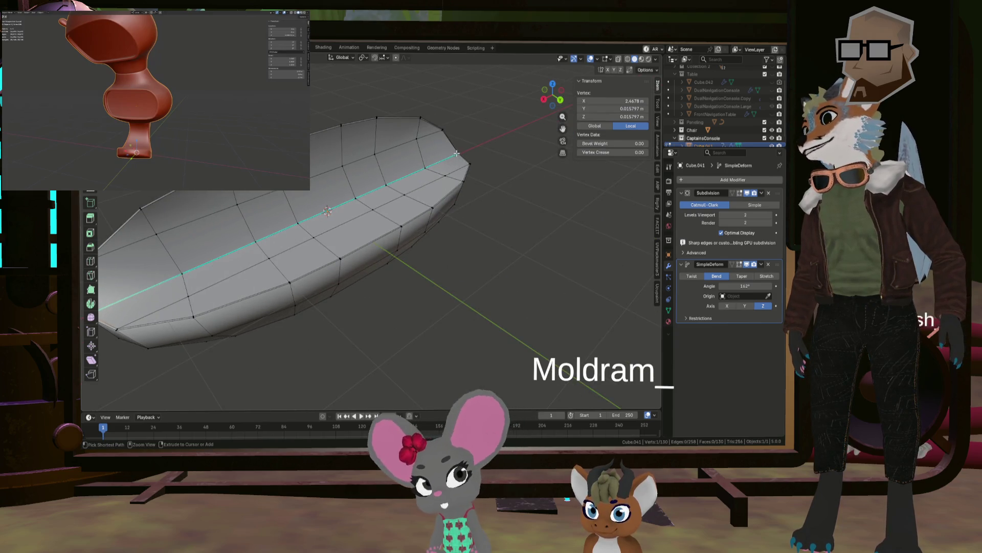
left_click(456, 153, "ctrl")
scroll(385, 193, "up", 4)
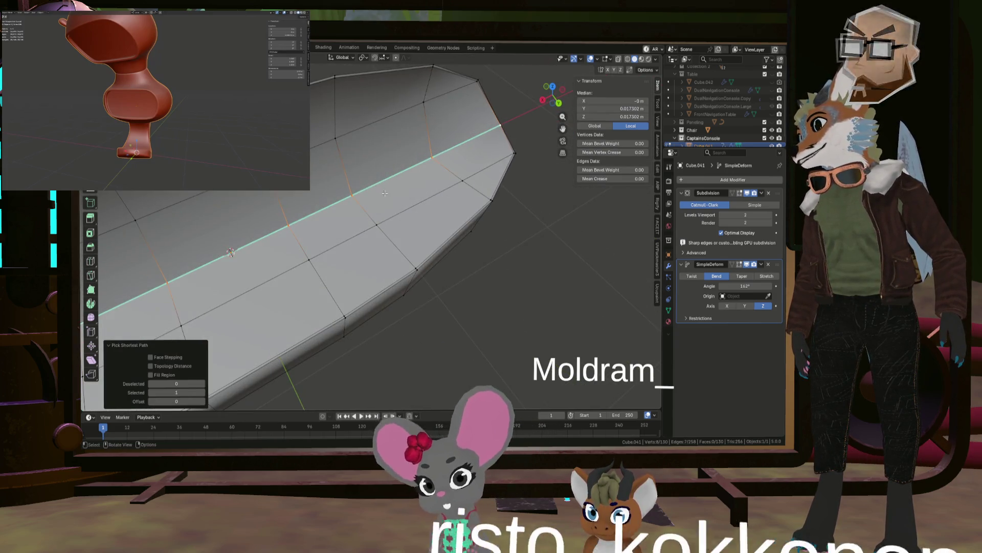
middle_click_drag(384, 193, 399, 184)
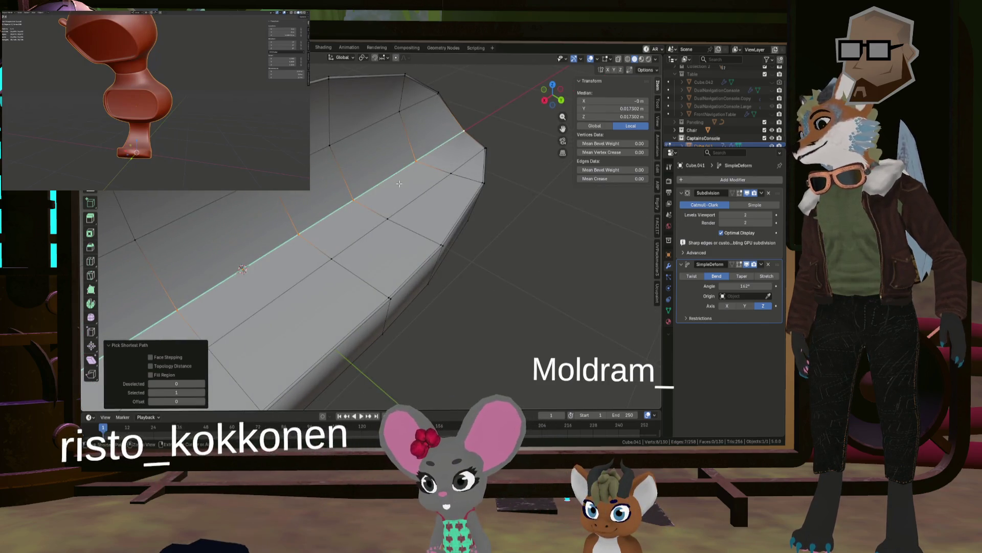
right_click(399, 183)
left_click(377, 212)
middle_click_drag(392, 218, 643, 142, "shift")
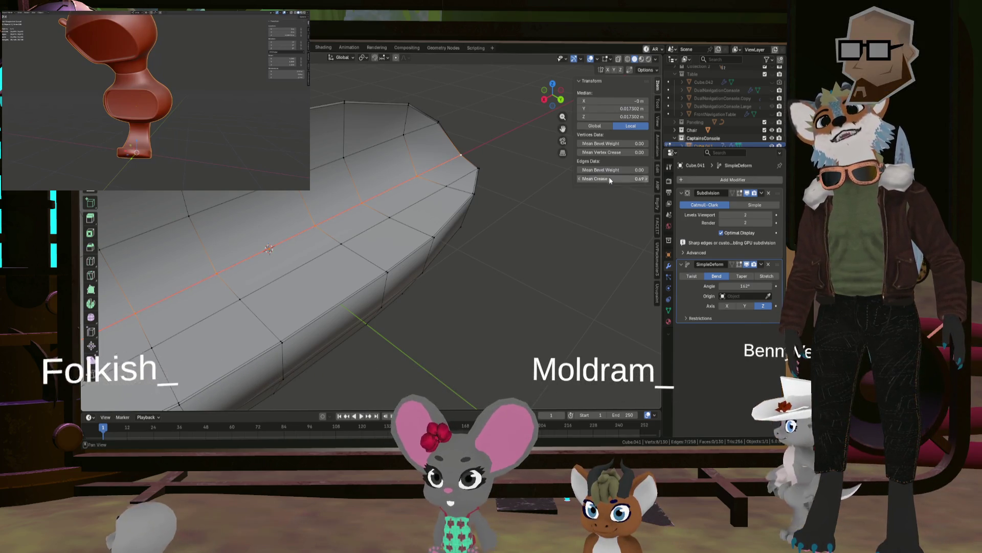
Set the middle edges' Mean Crease to 0.90, then check the bent cushion in Object Mode.
left_click(598, 153)
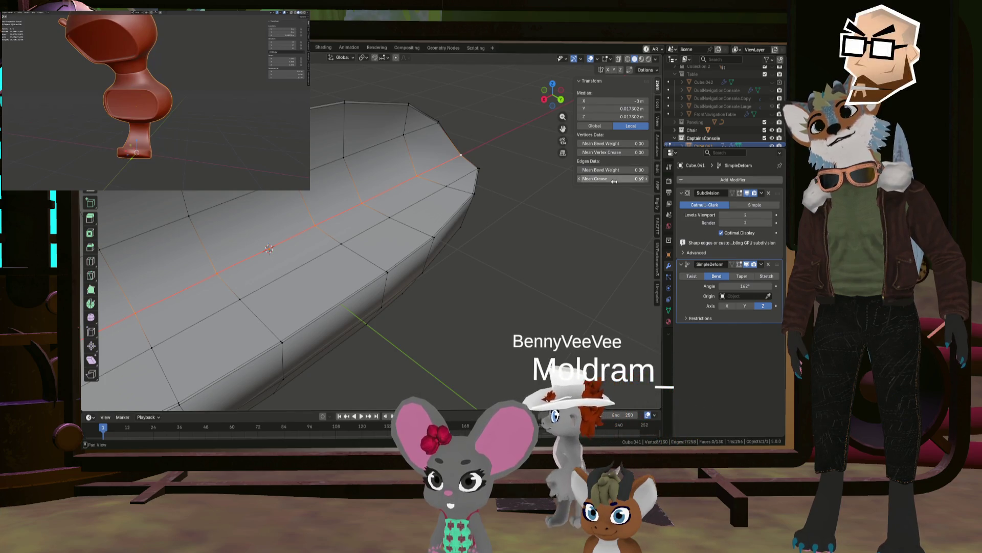
left_click_drag(614, 181, 640, 179)
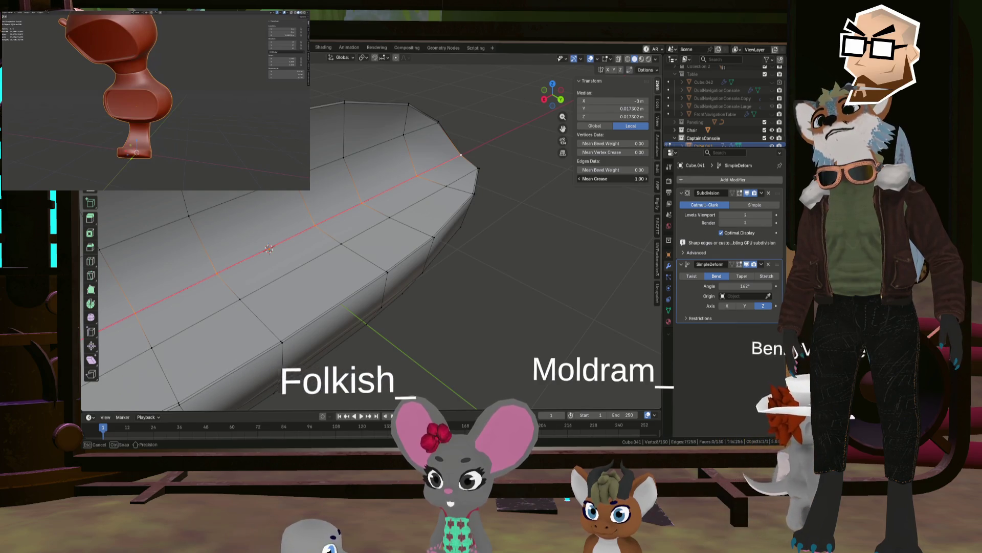
scroll(530, 179, "down", 5)
middle_click_drag(530, 179, 427, 182)
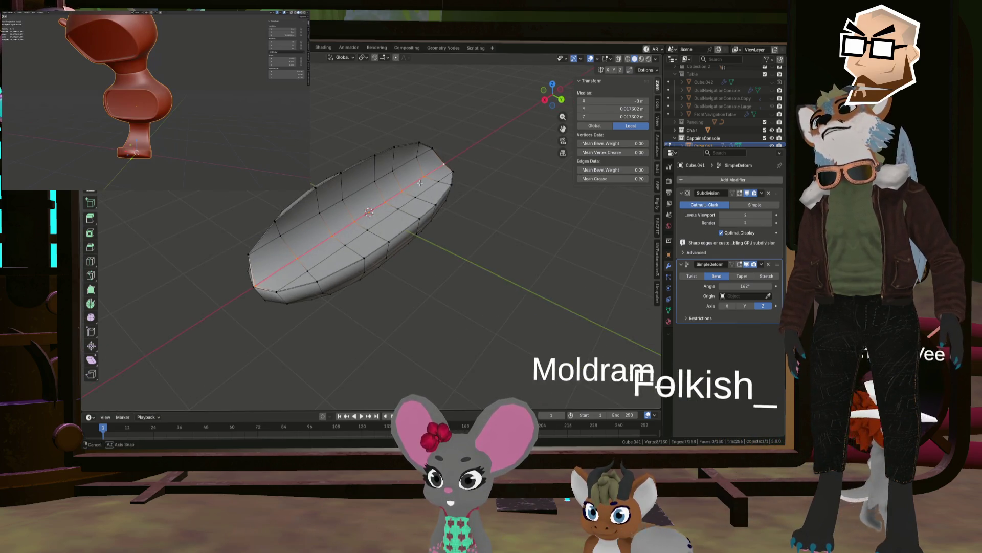
key("Tab")
key("Tab")
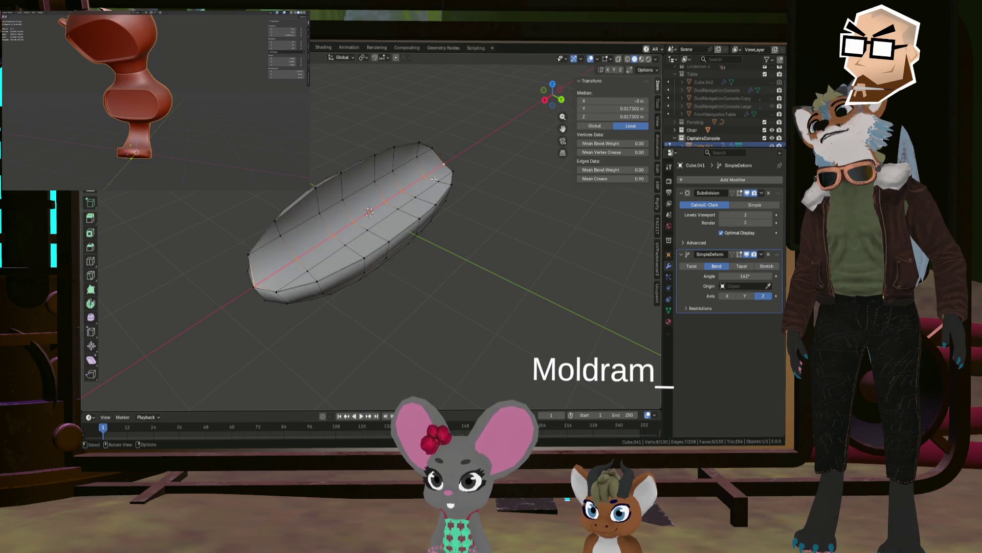
key("KP_Decimal")
key("Tab")
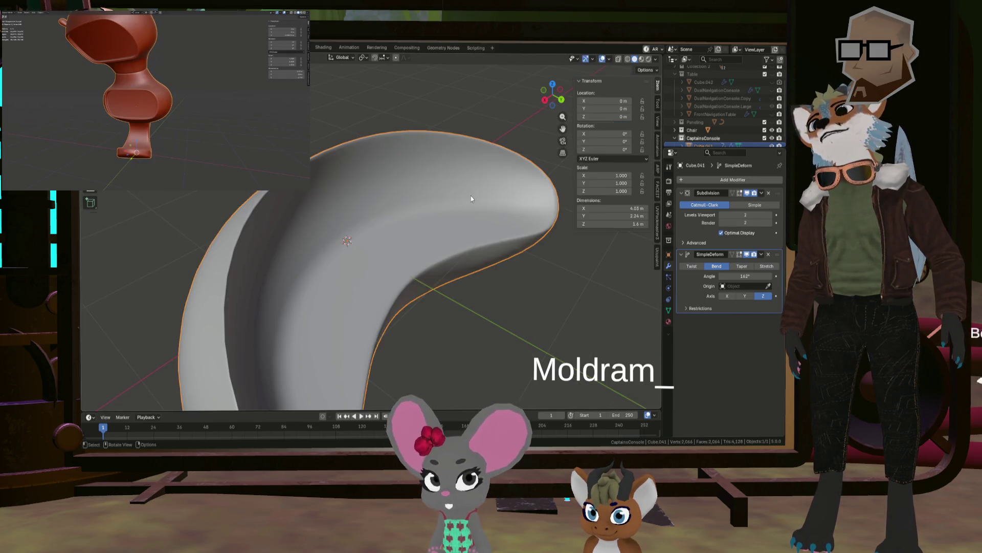
key("Tab")
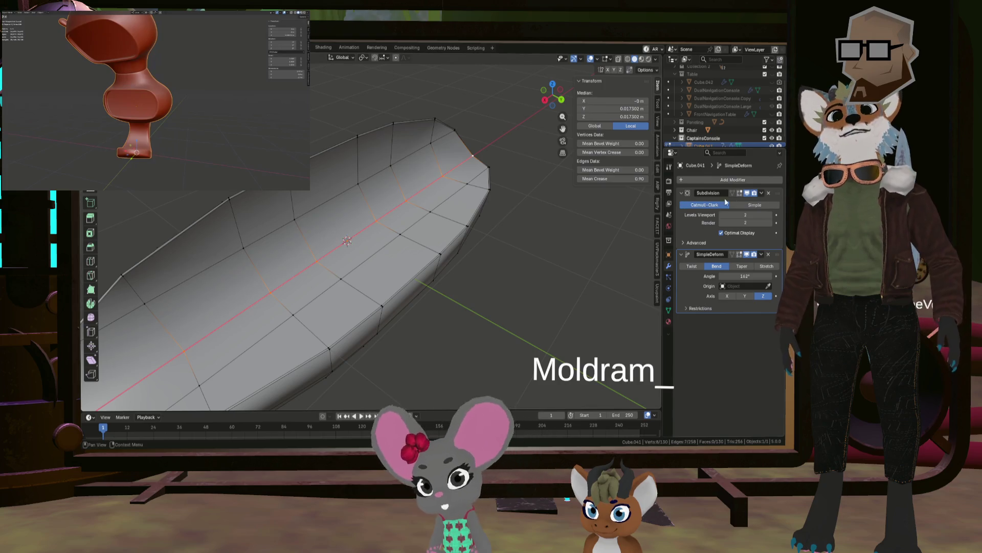
Enable Edit Mode and On Cage display for the Subdivision and SimpleDeform modifiers.
left_click(741, 194)
left_click(735, 195)
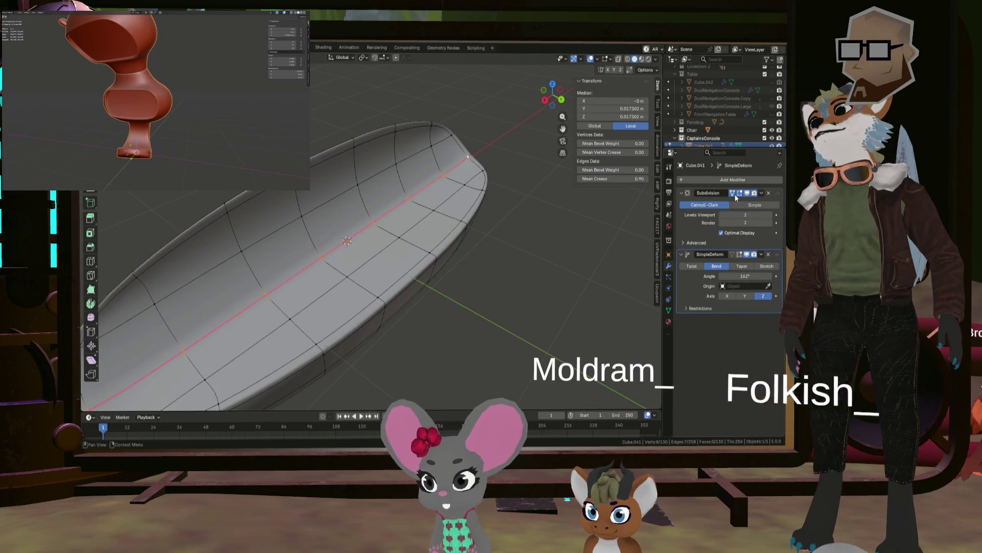
left_click(739, 254)
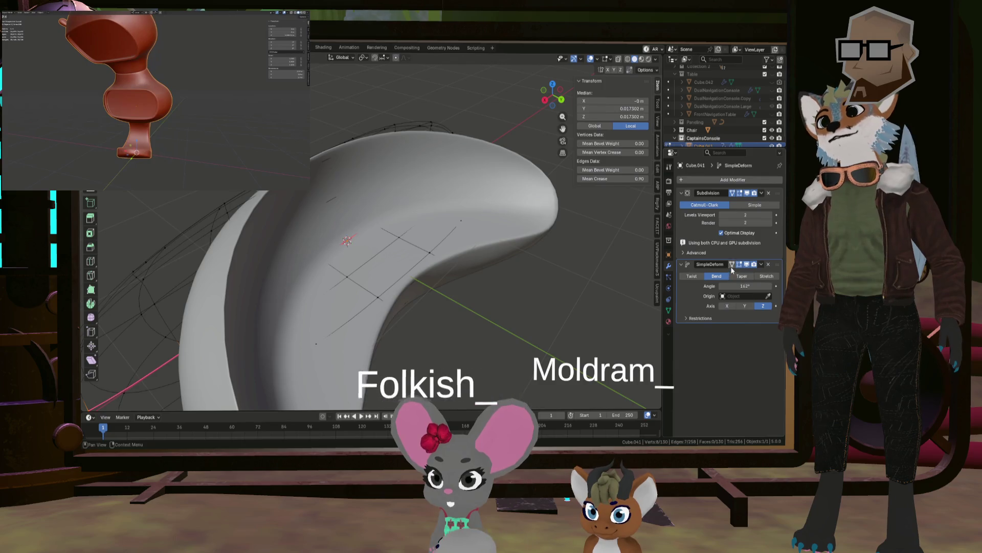
left_click(732, 264)
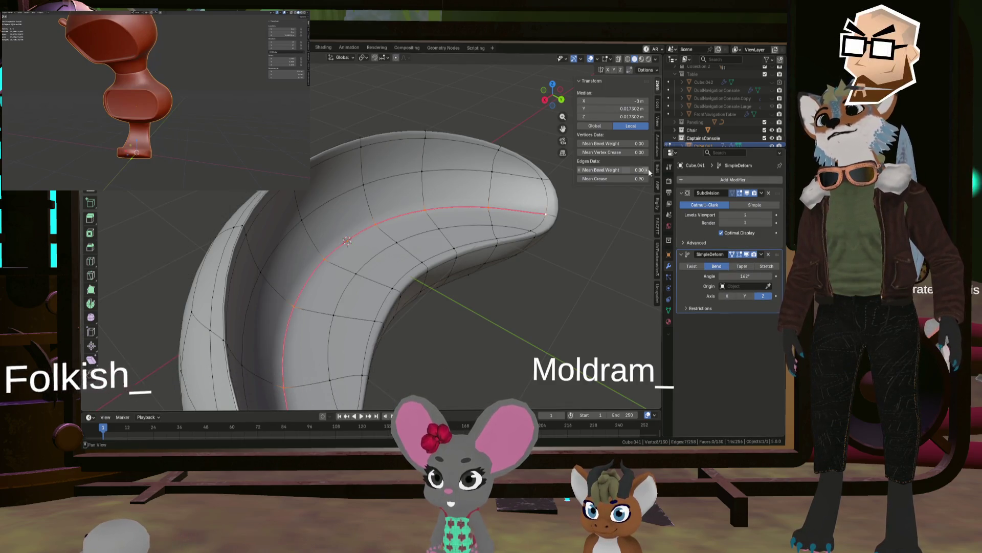
Adjust the middle edge loop's Mean Crease, settling on 1.00.
left_click_drag(613, 179, 594, 179)
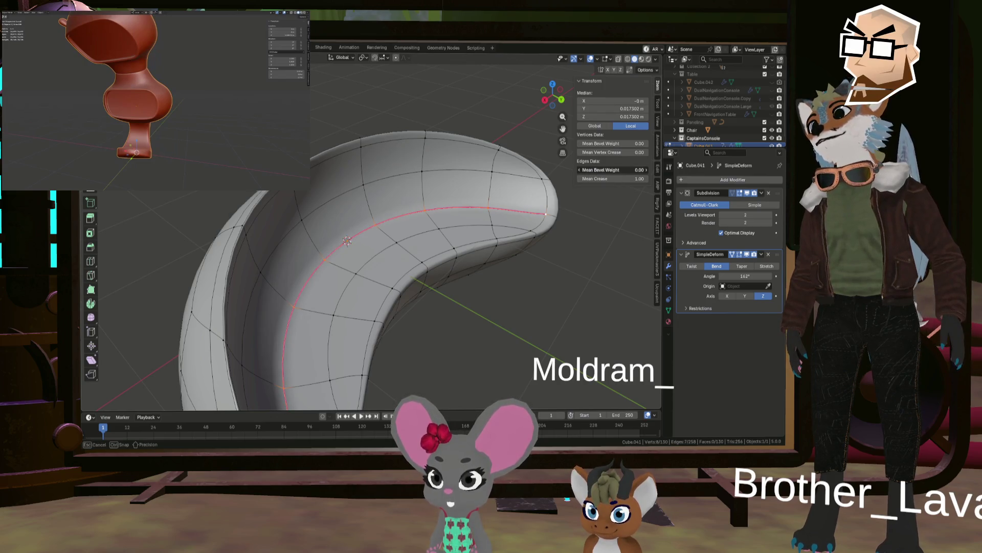
left_click_drag(620, 178, 612, 178)
middle_click_drag(507, 256, 517, 248)
middle_click_drag(473, 223, 403, 223)
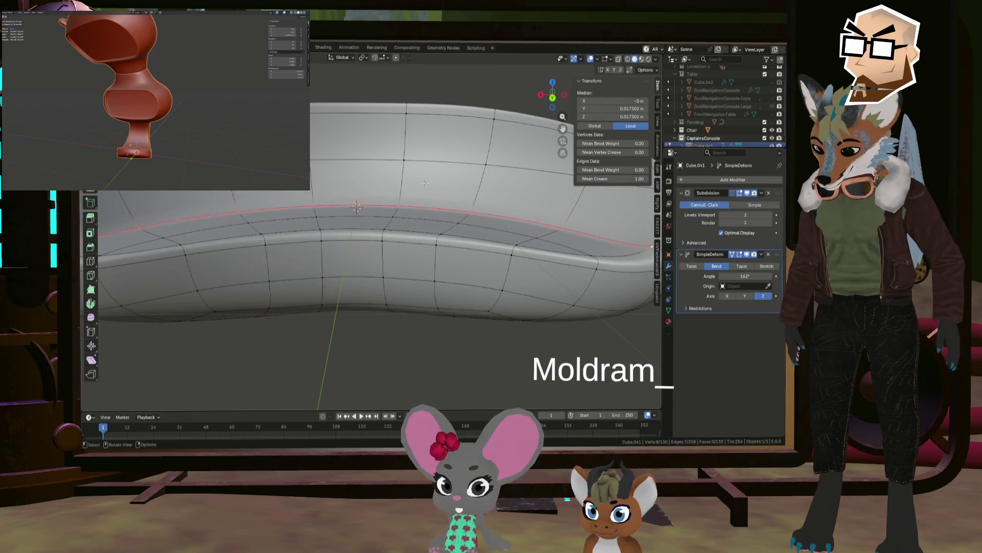
scroll(376, 219, "down", 5)
Select the whole mesh, squash its height along Z to about 0.8, and view it close up.
key("a")
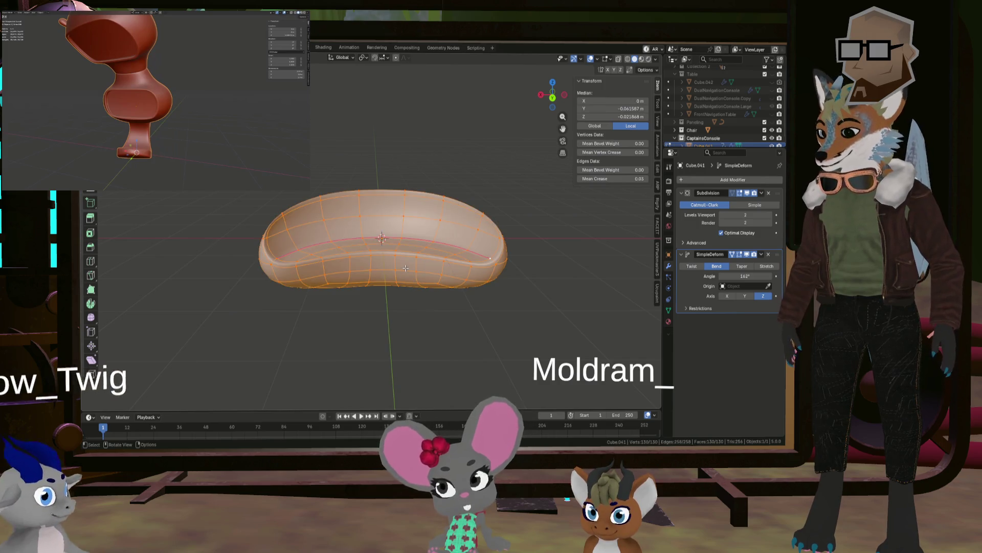
key("g")
key("Escape")
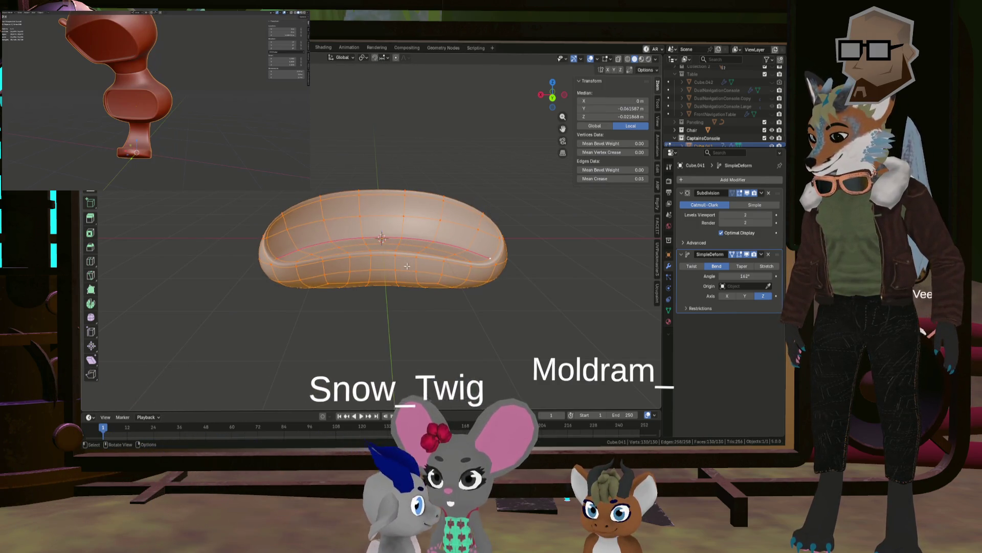
key("z")
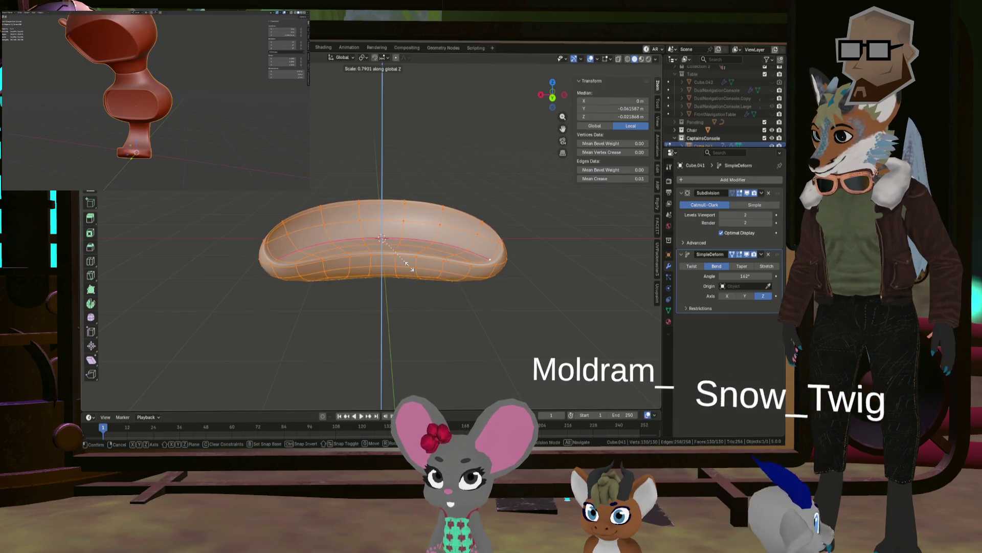
left_click(399, 272)
mouse_move(399, 271)
middle_mouse_down()
mouse_move(459, 264)
mouse_move(311, 262)
middle_mouse_up()
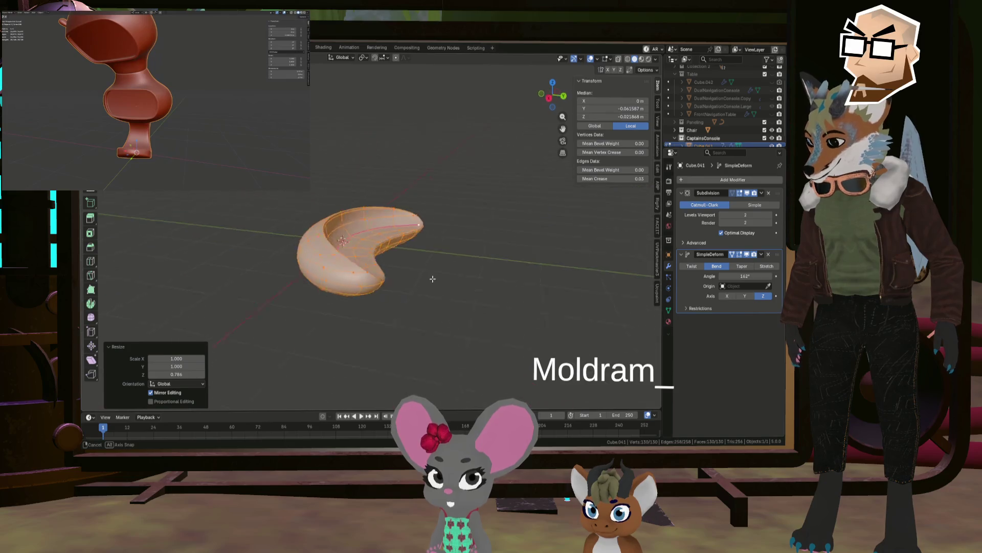
mouse_move(428, 284)
middle_mouse_down()
mouse_move(336, 272)
mouse_move(350, 247)
mouse_move(284, 200)
mouse_move(345, 220)
mouse_move(348, 271)
middle_mouse_up()
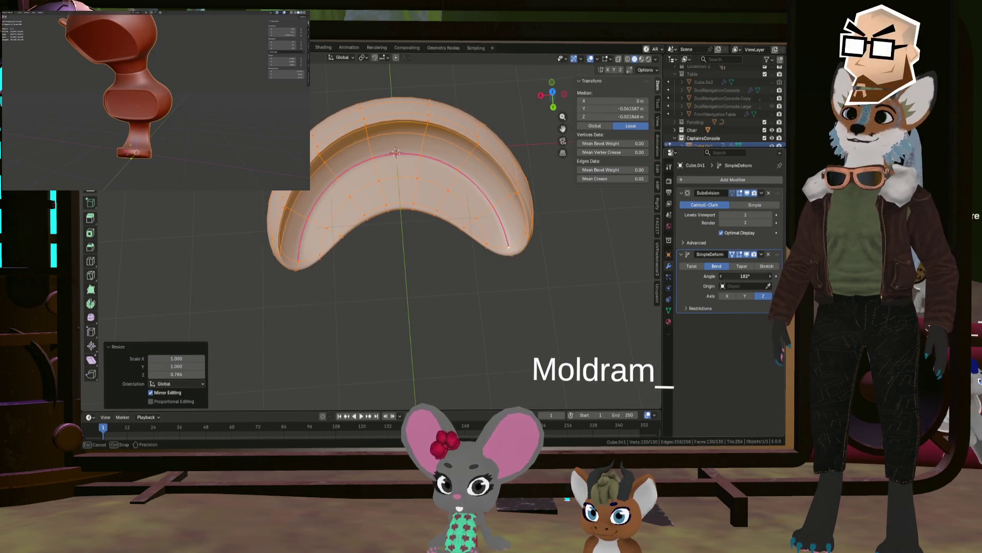
Move the bent cushion mesh straight up along Z.
middle_click_drag(537, 298, 417, 216)
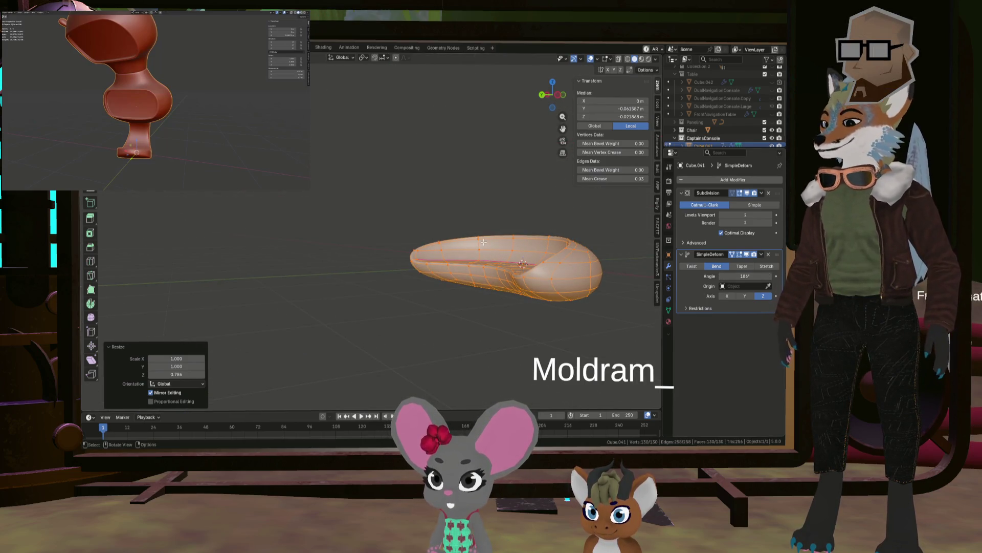
key("z")
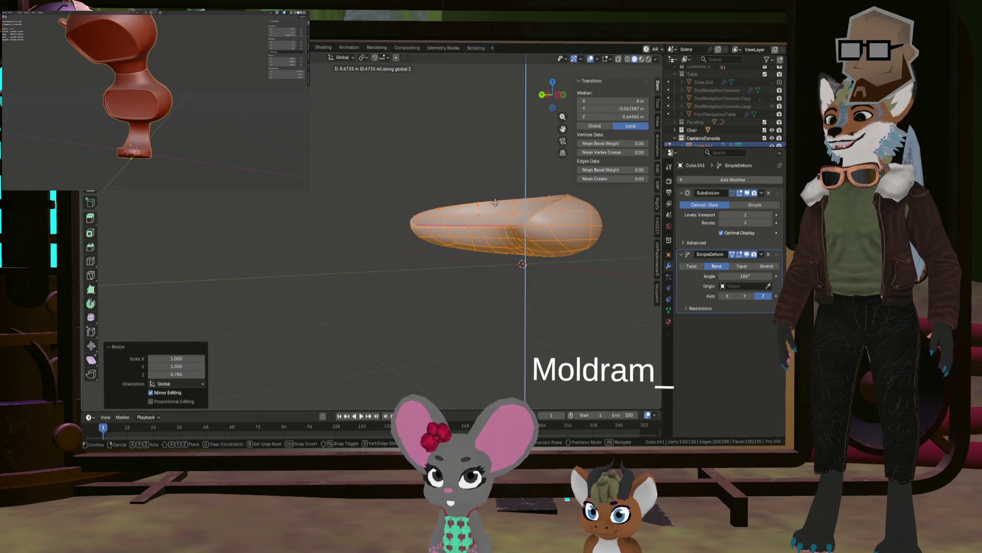
mouse_move(504, 198)
middle_mouse_down()
mouse_move(419, 271)
mouse_move(486, 259)
mouse_move(418, 258)
mouse_move(507, 263)
mouse_move(445, 276)
middle_mouse_up()
Select two faces on the mesh's underside and extrude them along their normal.
left_click(432, 255)
scroll(415, 246, "up", 4)
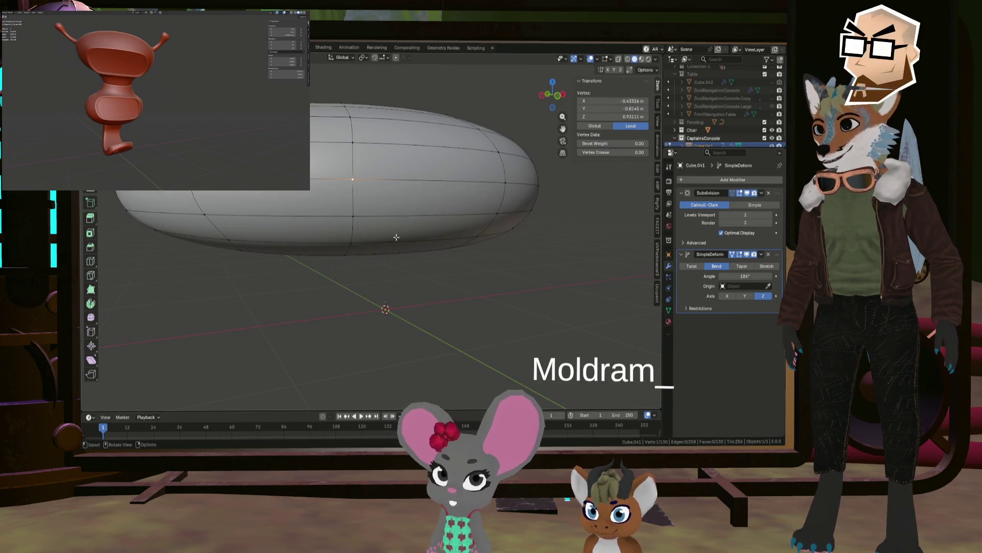
mouse_move(435, 246)
middle_mouse_down()
mouse_move(463, 236)
mouse_move(447, 238)
mouse_move(463, 246)
mouse_move(455, 251)
middle_mouse_up()
scroll(441, 236, "down", 3)
left_click(441, 234)
left_click(469, 242, "shift")
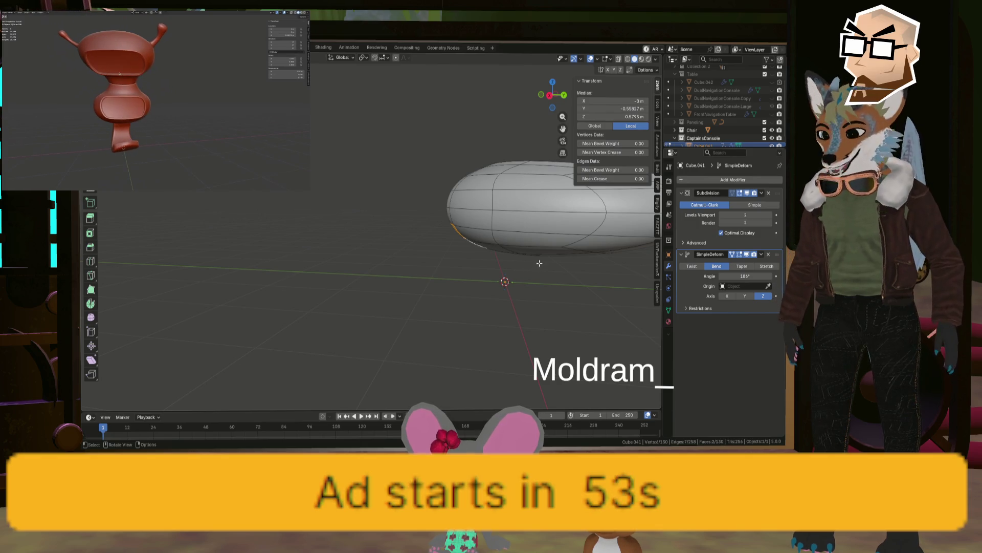
key("e")
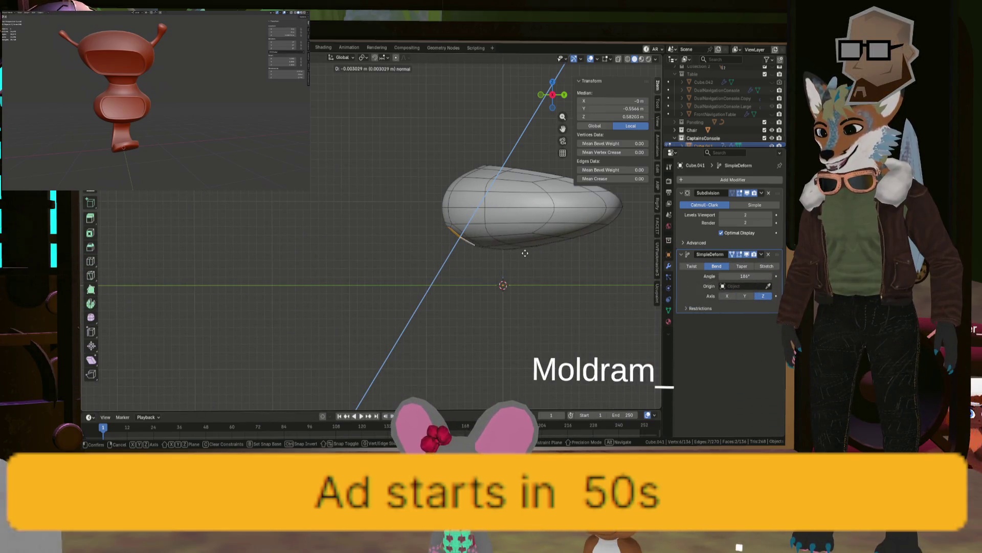
Extrude the stem twice more, tilting the end face 15.7° and enlarging it slightly.
left_click(525, 253)
key("e")
left_click(522, 258)
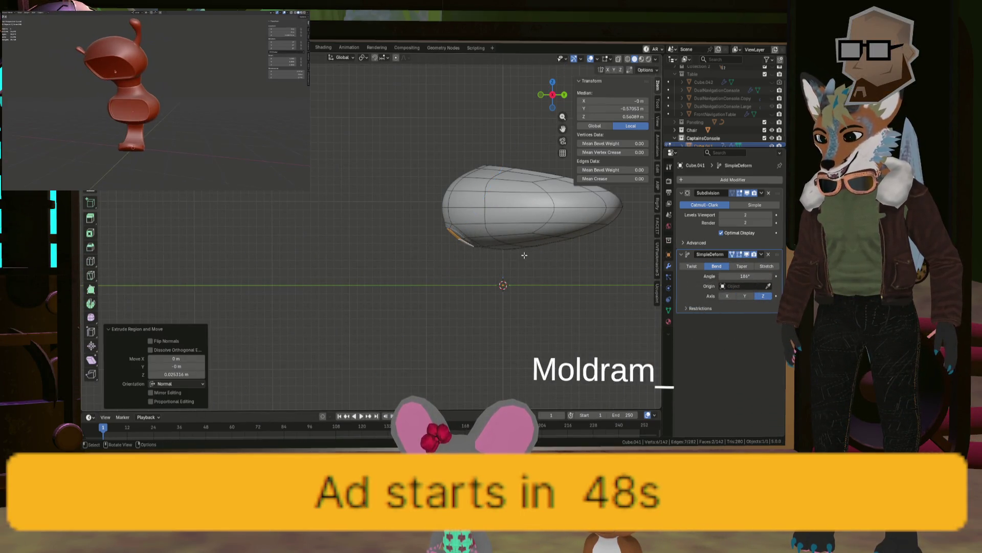
key("e")
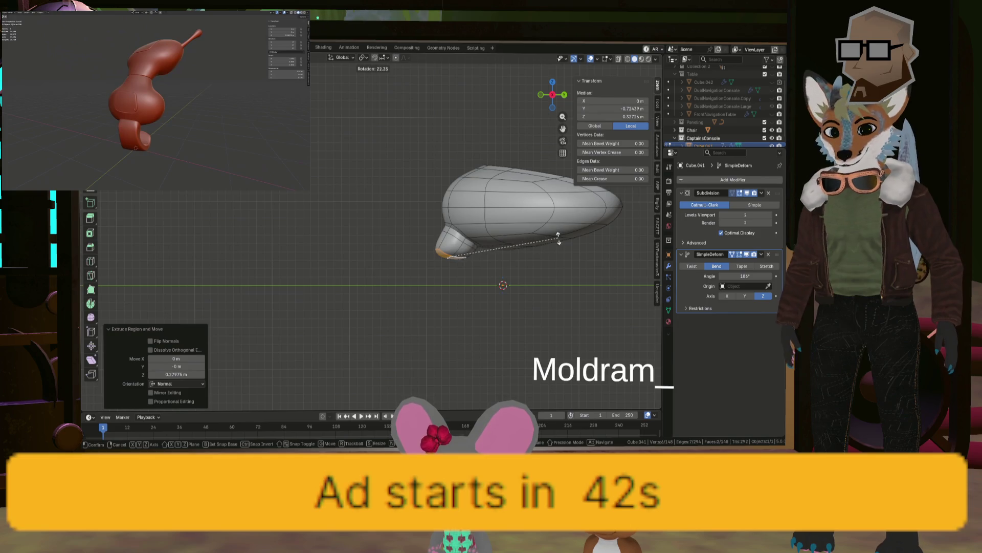
left_click(563, 254)
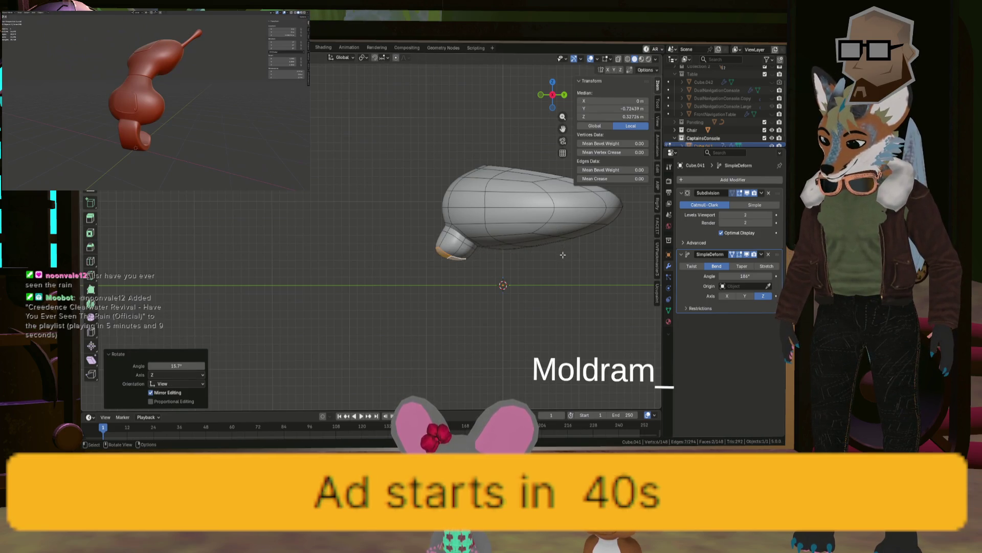
left_click(582, 254)
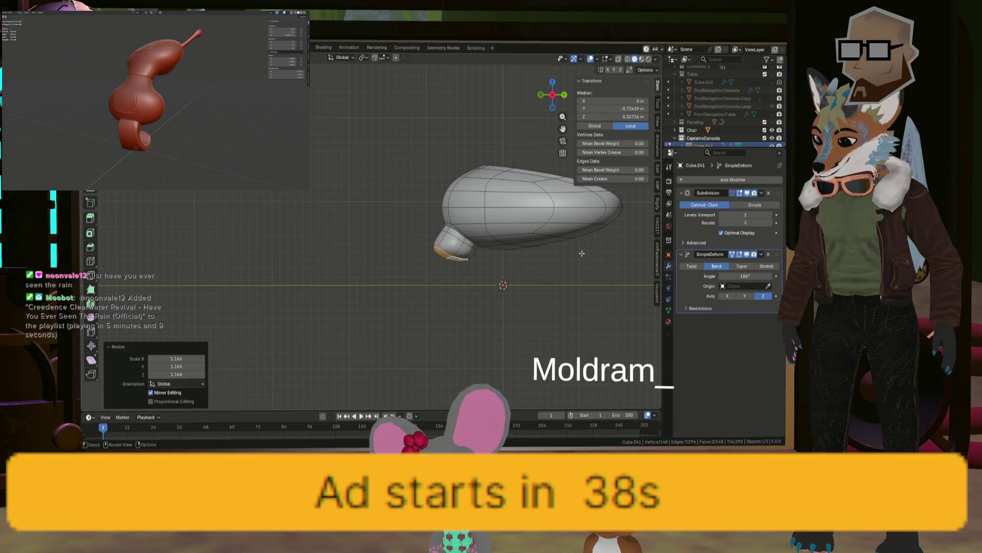
Extrude the end face downward, reposition it, rotate it 20.7° and flatten it with LoopTools.
key("g")
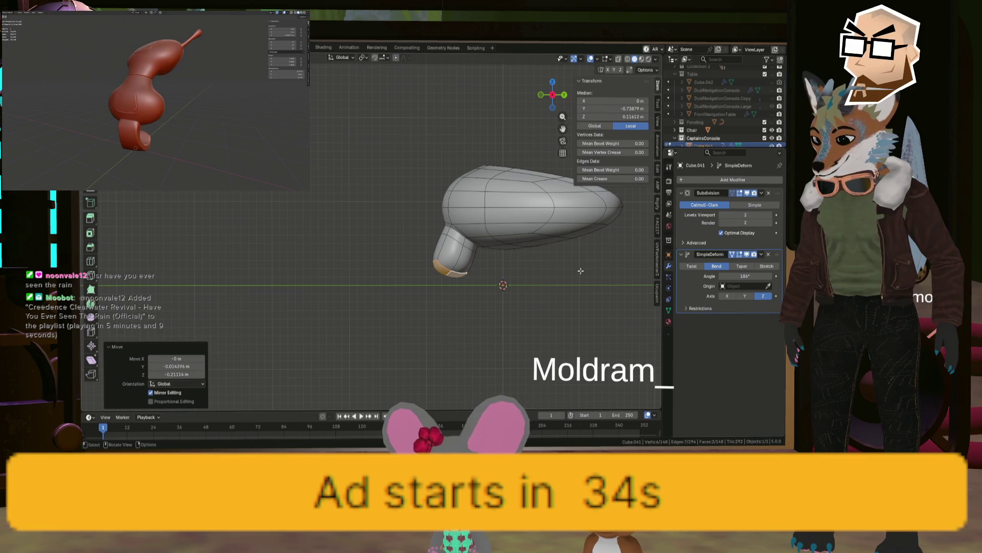
key("ctrl+z")
key("e")
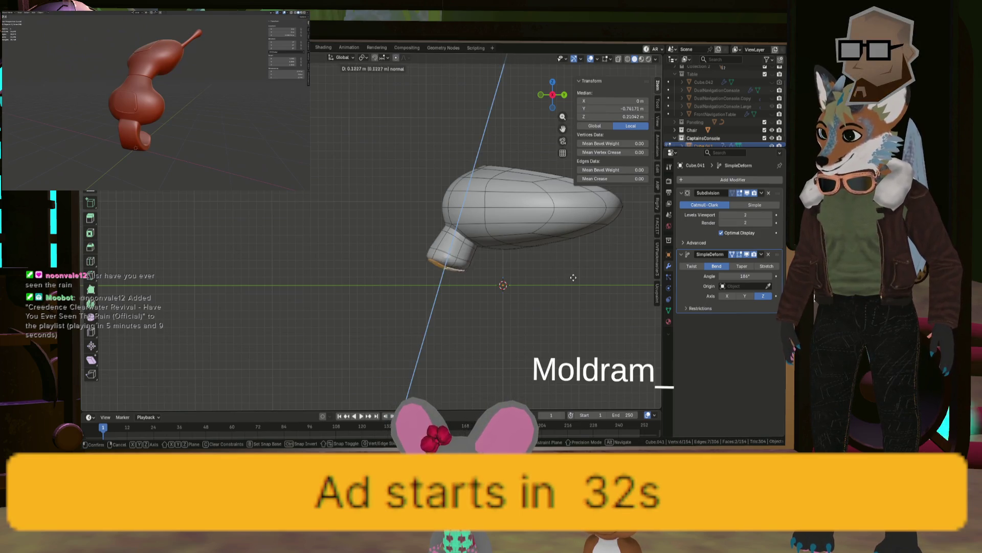
left_click(575, 287)
key("g")
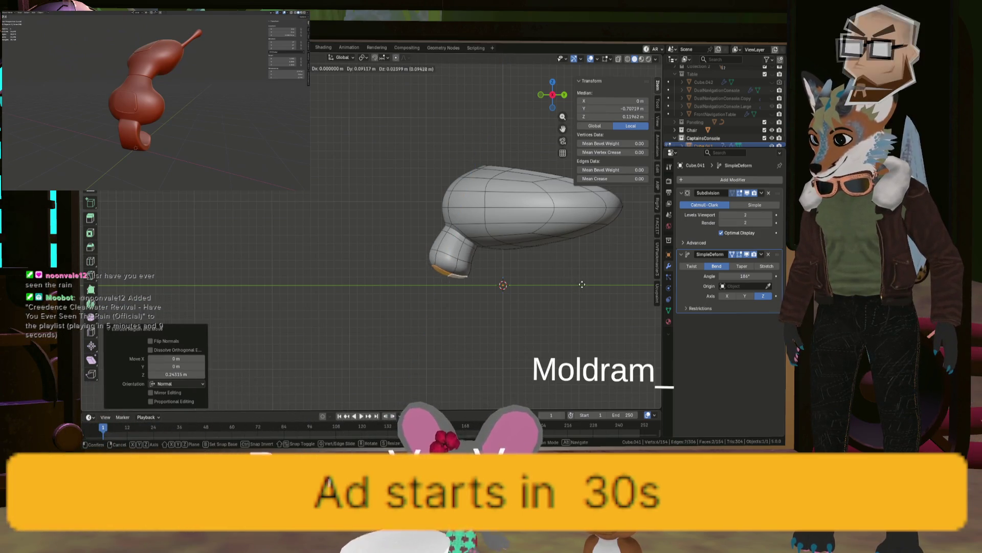
left_click(587, 277)
key("r")
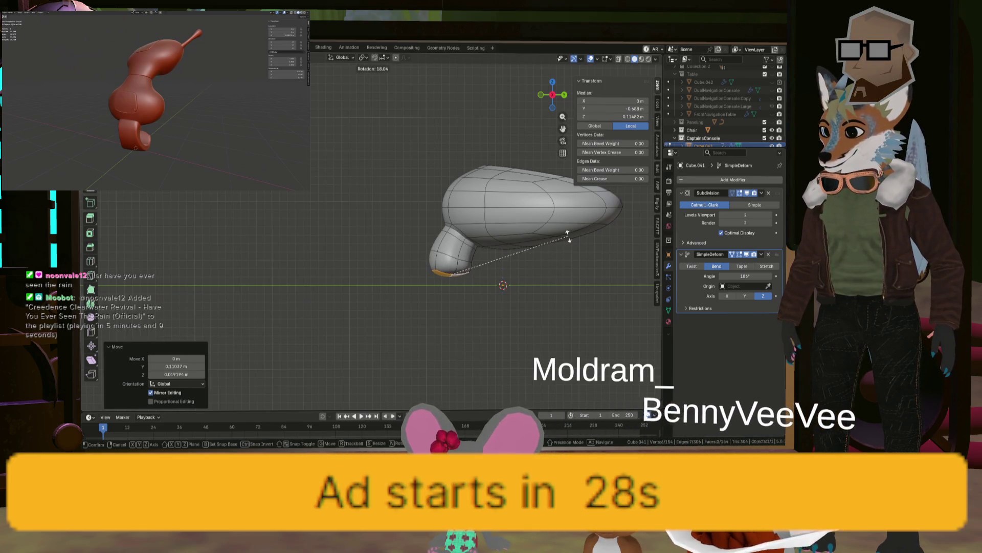
left_click(544, 239)
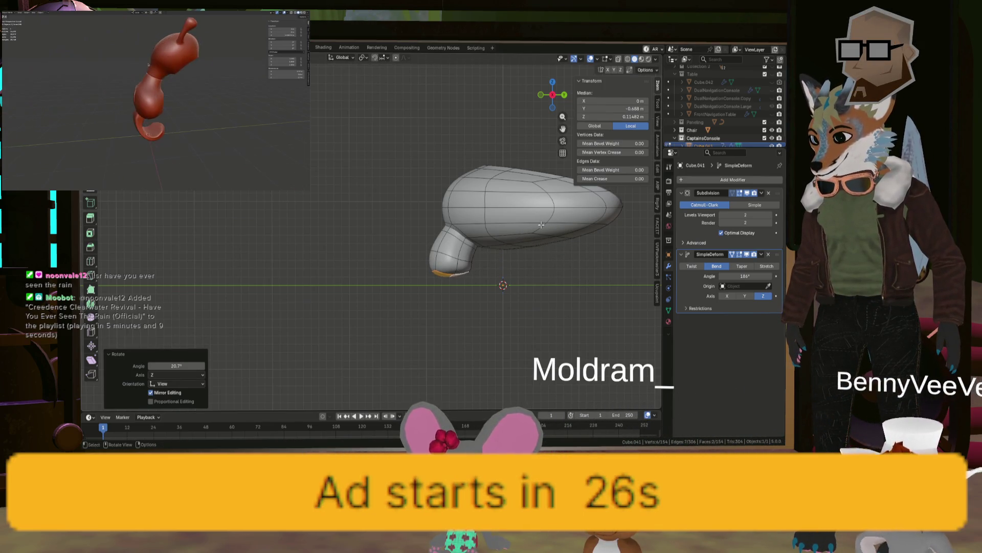
right_click(543, 247)
mouse_move(543, 241)
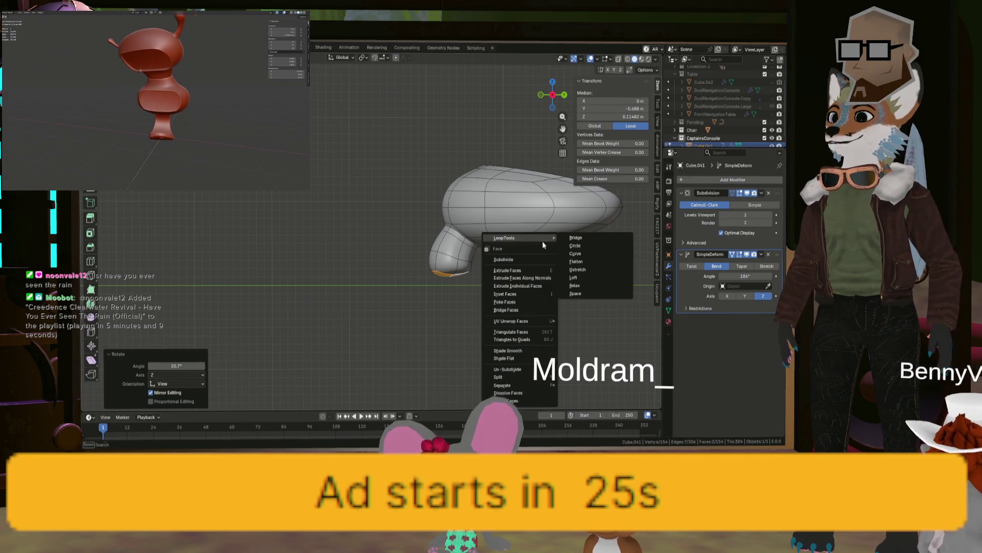
left_click(588, 261)
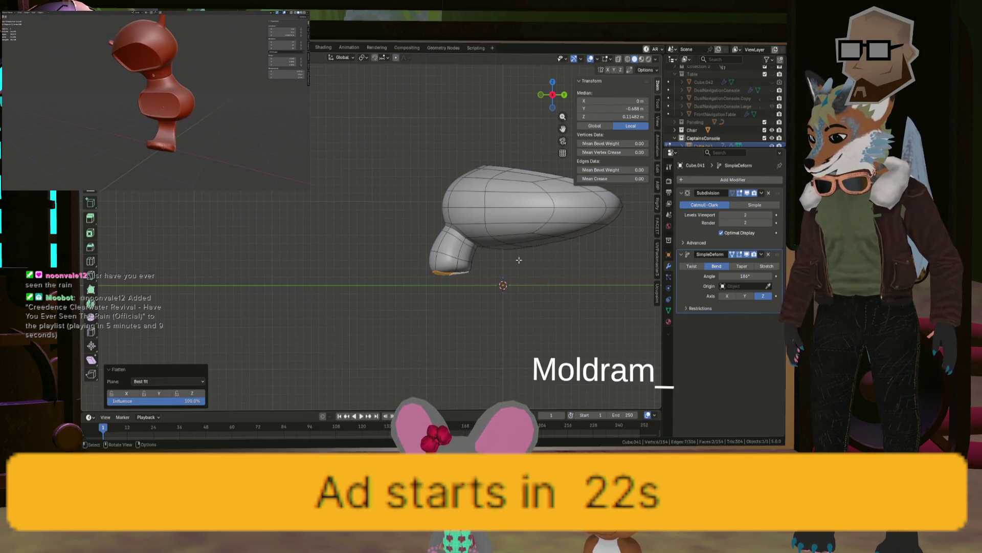
Lower the bottom face, scale it out into a wide base, and delete the bottom cap.
key("g")
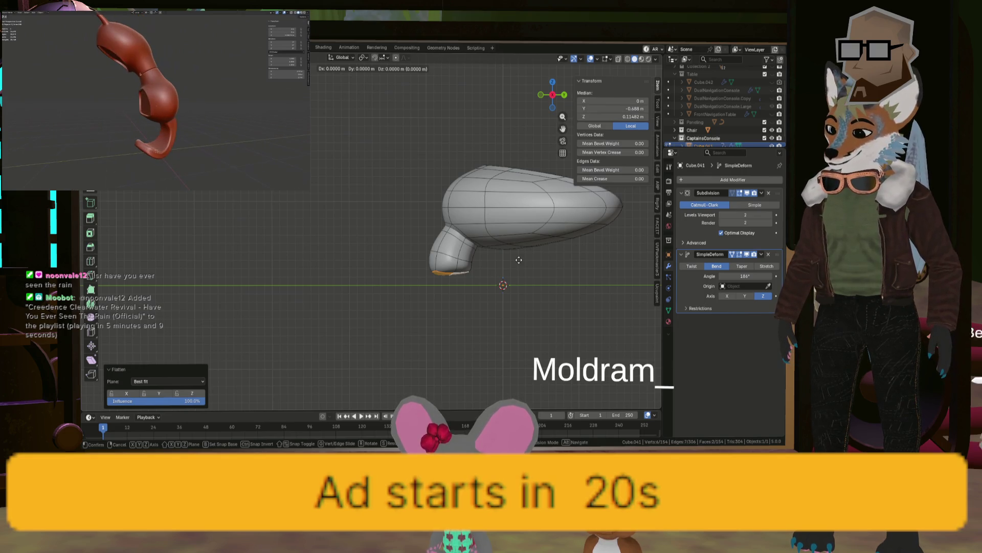
key("z")
left_click(521, 274)
middle_click_drag(520, 274, 532, 277)
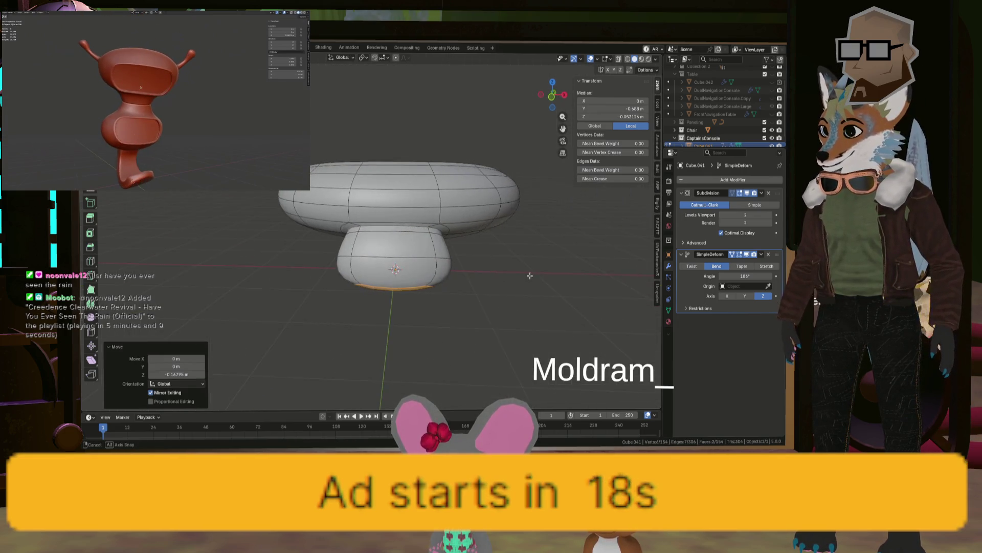
key("s")
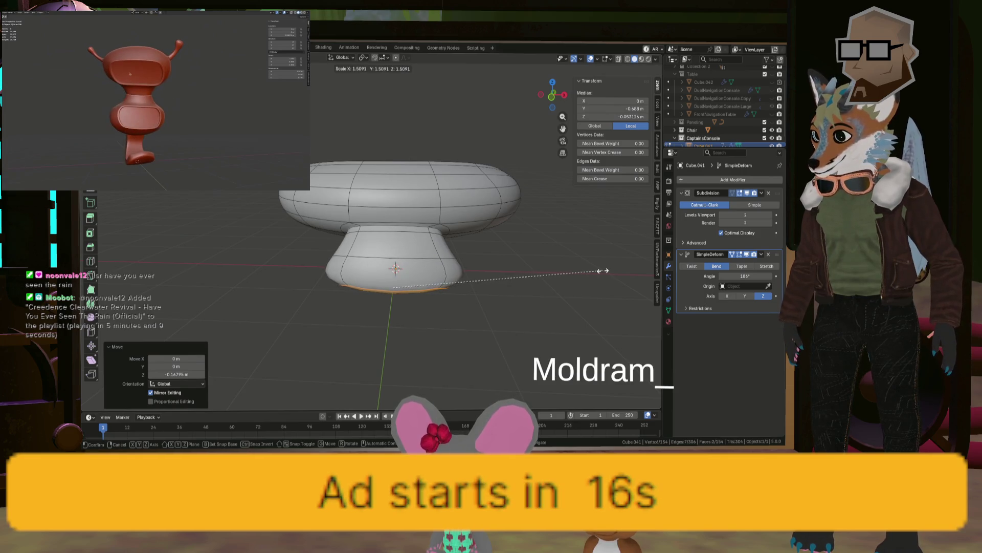
mouse_move(603, 271)
middle_mouse_down()
mouse_move(390, 251)
mouse_move(407, 251)
middle_mouse_up()
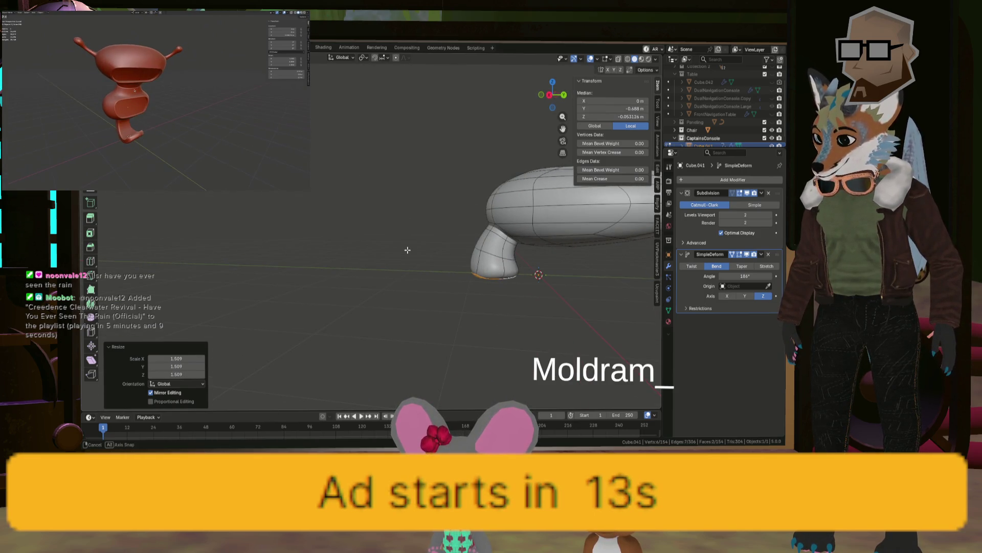
right_click(475, 273)
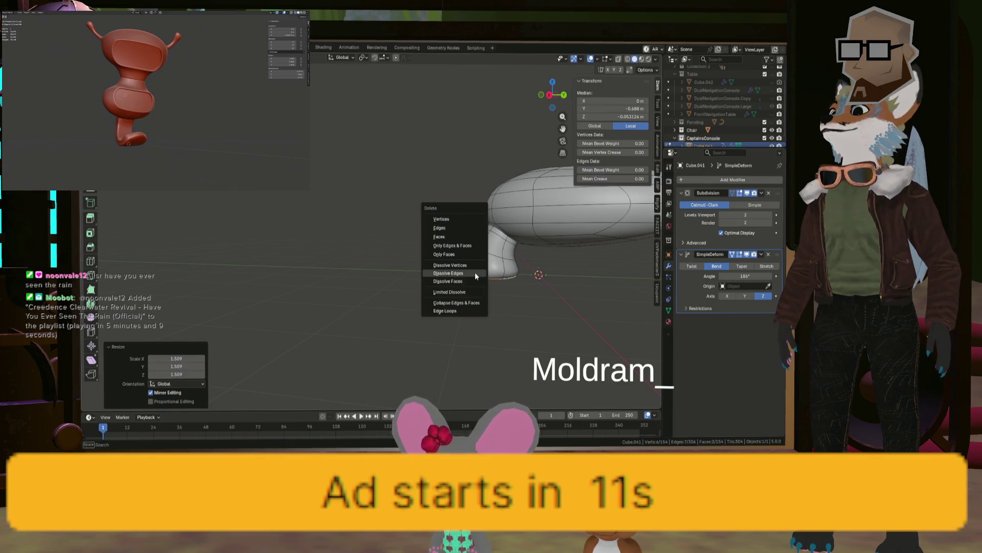
left_click(451, 245)
mouse_move(451, 244)
middle_mouse_down()
mouse_move(561, 269)
mouse_move(493, 277)
middle_mouse_up()
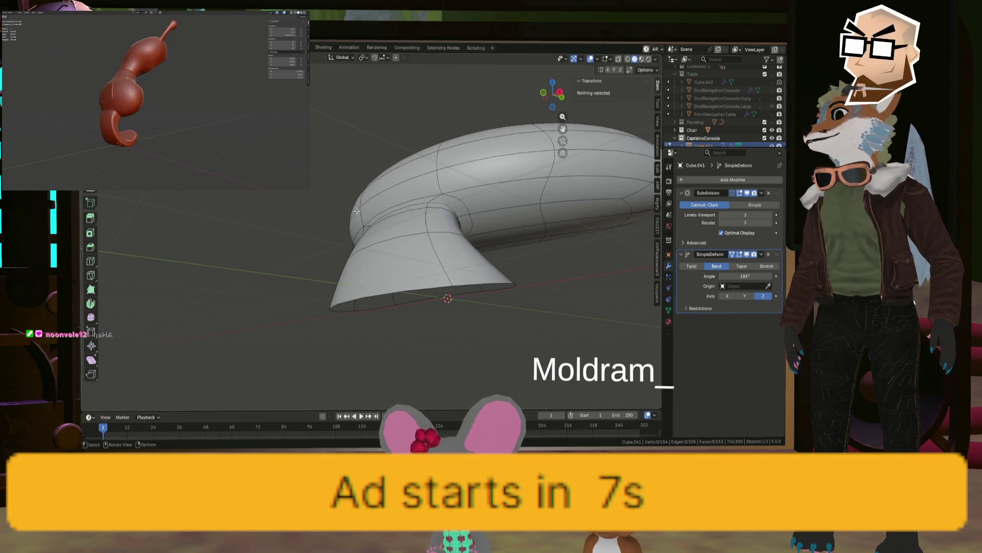
Flatten the bottom rim loop to zero height, lower it slightly, and return to Object Mode.
left_click(481, 290, "alt")
middle_click_drag(481, 290, 565, 269)
key("z")
key("0")
key("Return")
key("g")
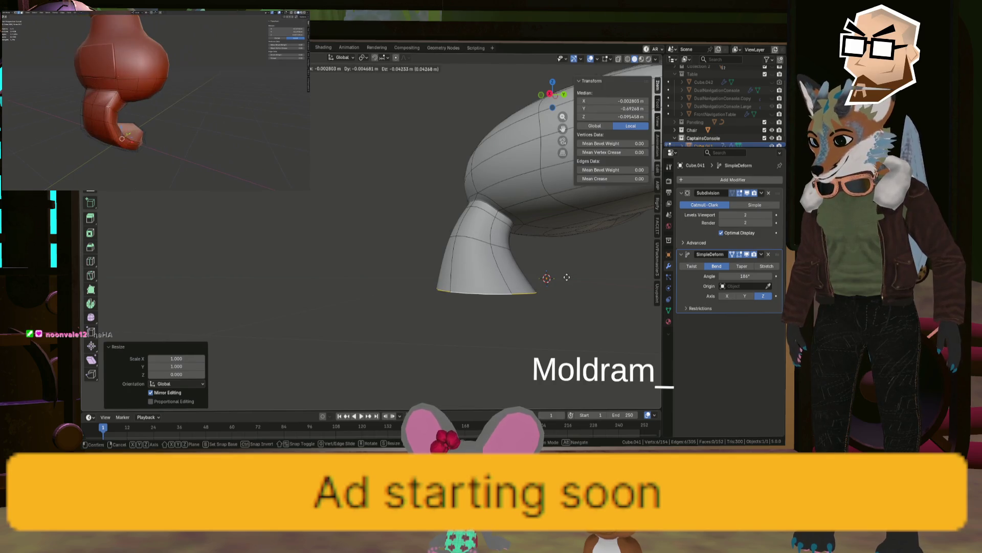
key("z")
key("Return")
mouse_move(566, 276)
middle_mouse_down()
mouse_move(470, 292)
mouse_move(445, 274)
mouse_move(377, 269)
mouse_move(528, 291)
mouse_move(389, 289)
mouse_move(333, 238)
mouse_move(487, 242)
middle_mouse_up()
key("Tab")
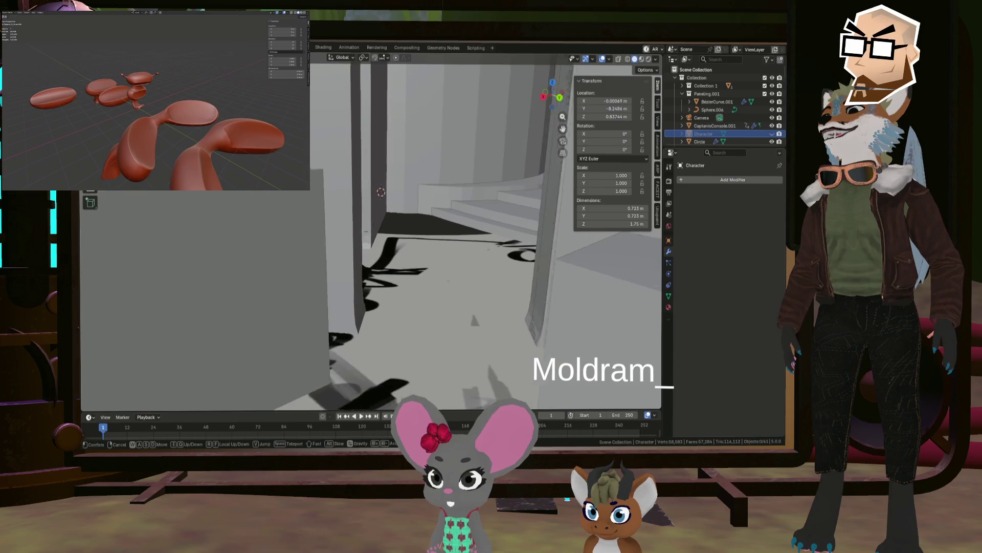
Walk past the railing, ENGINE ROOM marking and grey box to the shelving beside the wall.
key("s")
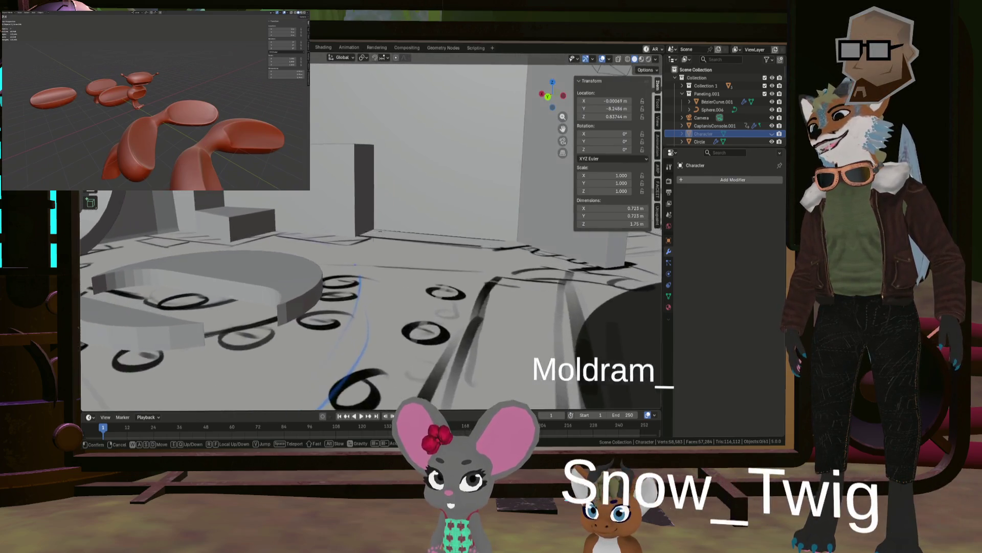
key("w")
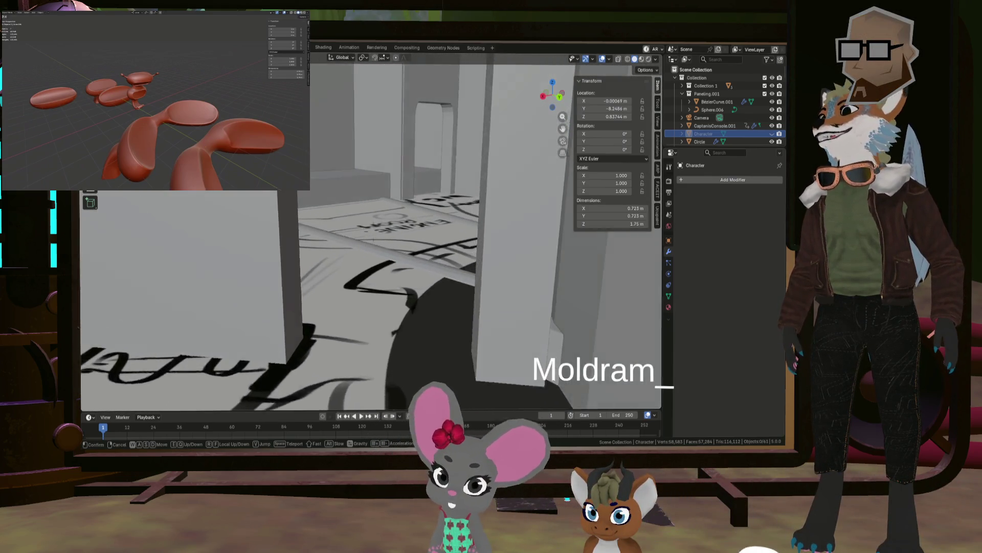
key("s")
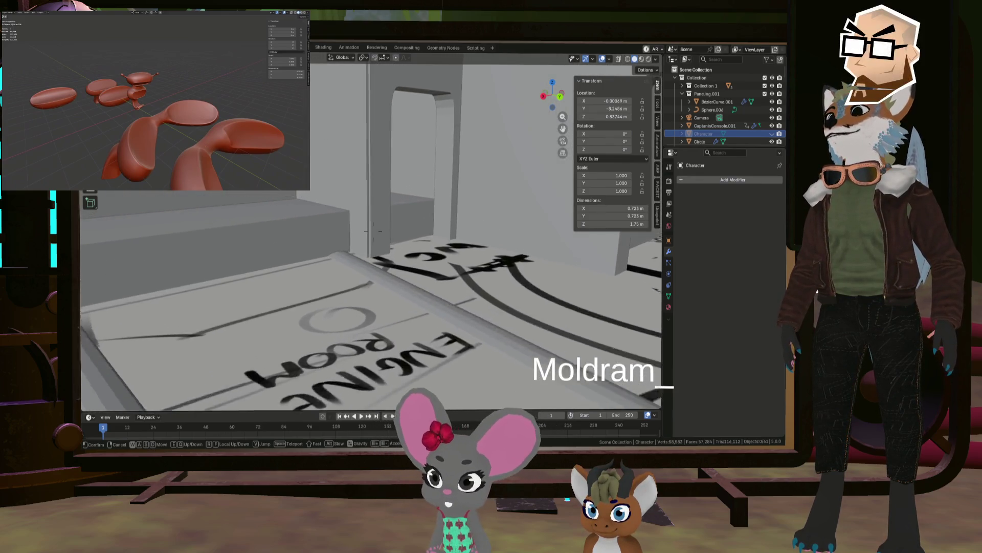
key("w")
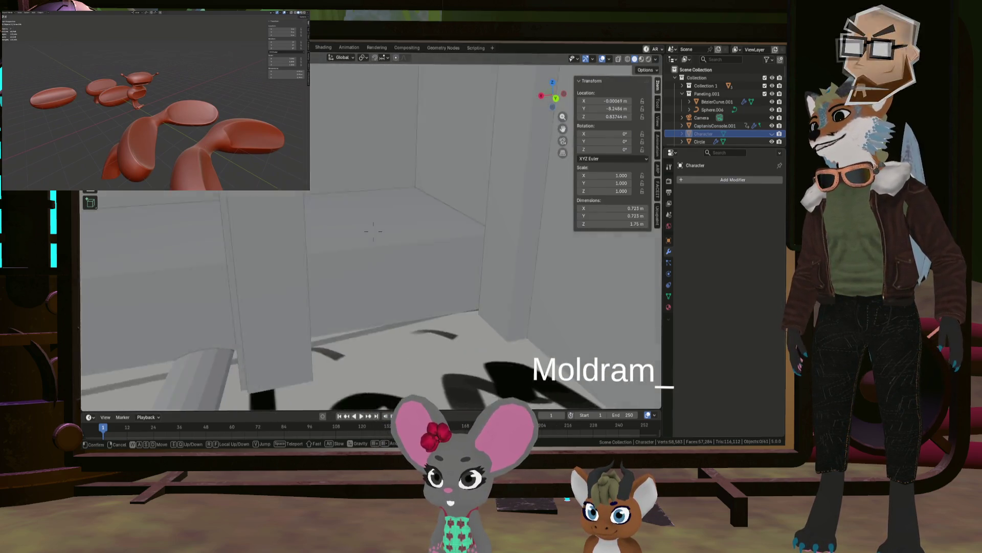
key("w")
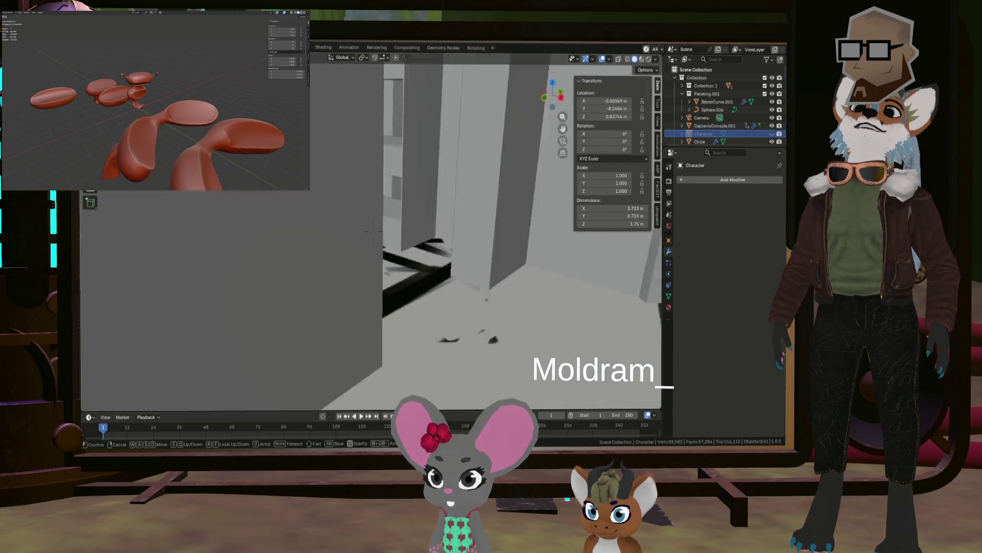
key("w")
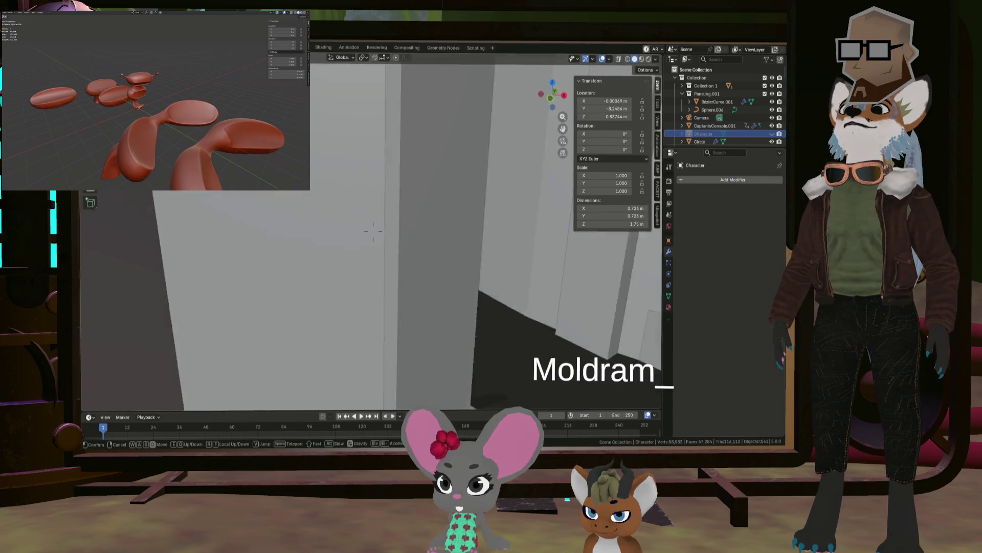
key("w")
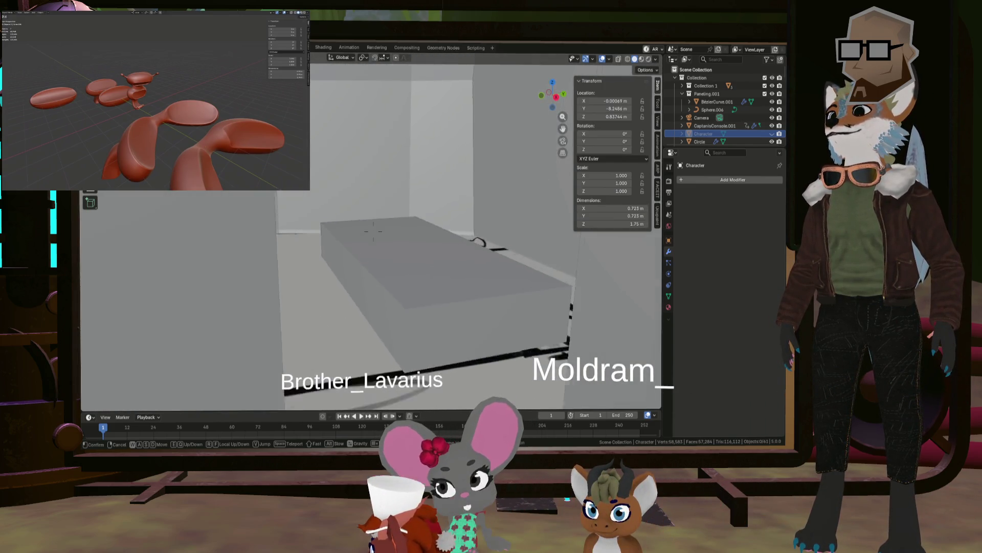
key("w")
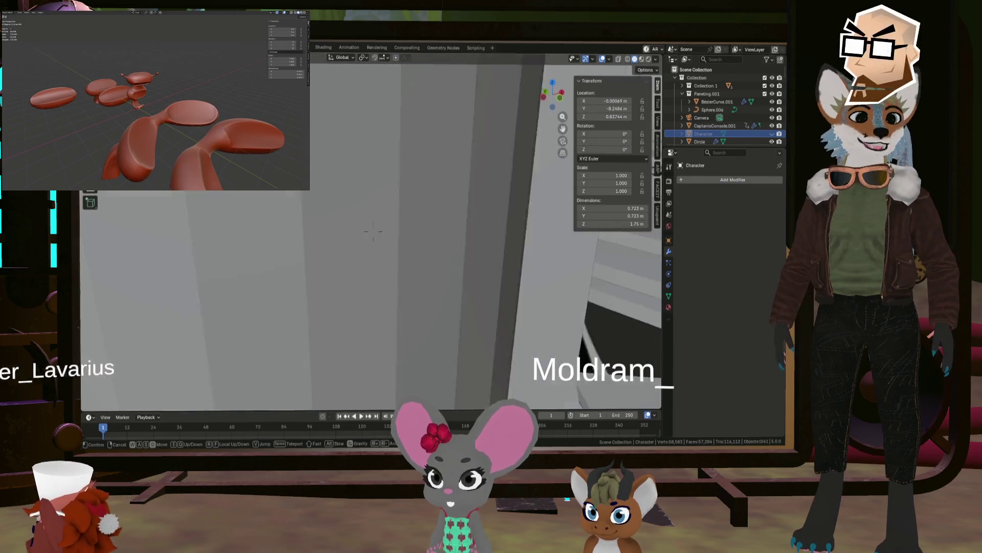
key("d")
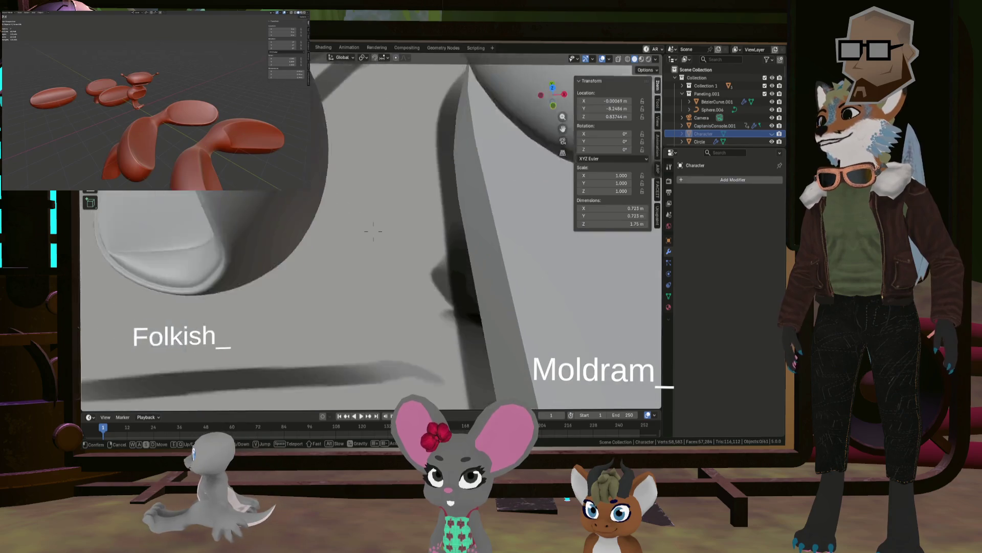
Walk toward the curved couch, exit Walk Navigation, and orbit to a close tilted view.
key("w")
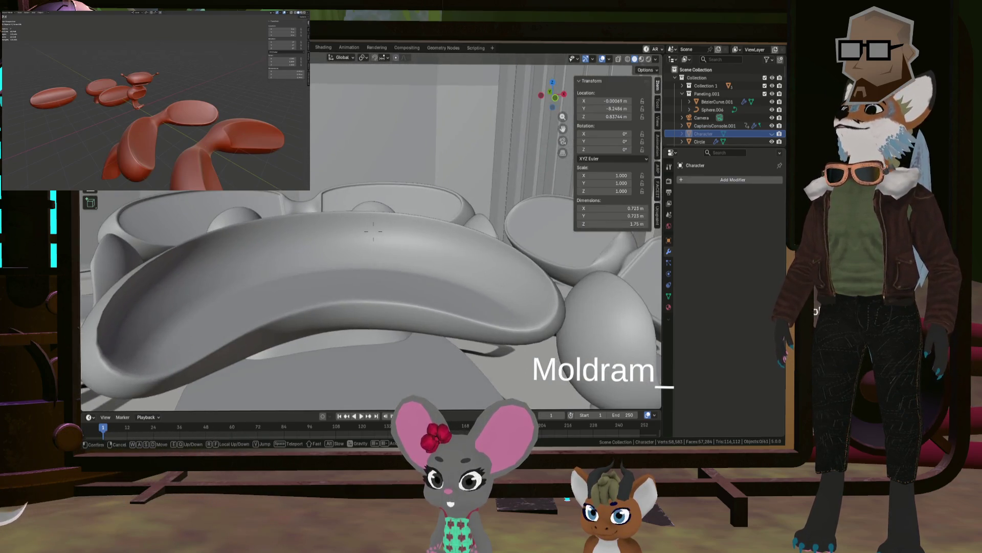
key("Escape")
mouse_move(488, 339)
middle_mouse_down()
mouse_move(588, 336)
mouse_move(436, 306)
middle_mouse_up()
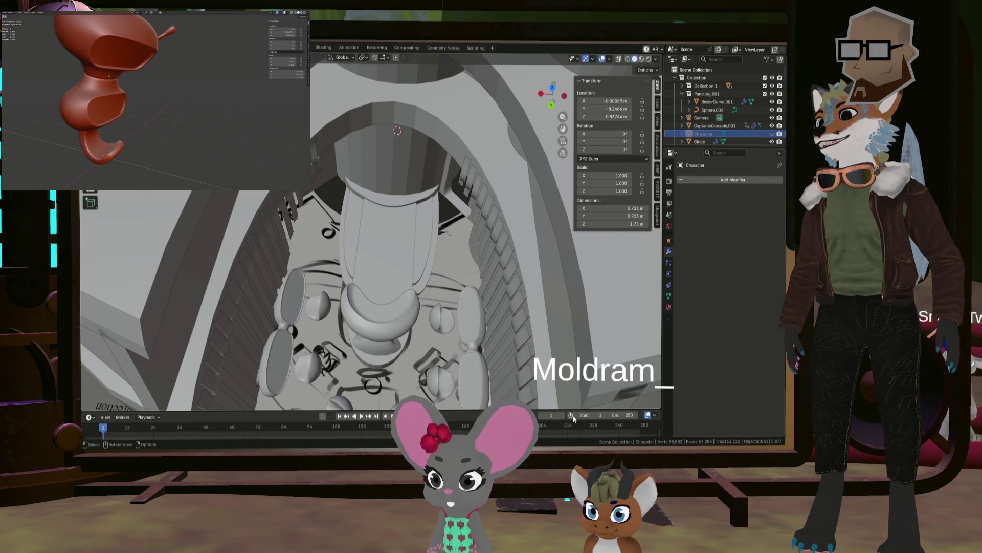
left_click_drag(400, 257, 402, 255)
mouse_move(402, 254)
middle_mouse_down()
mouse_move(412, 263)
mouse_move(422, 186)
mouse_move(387, 223)
middle_mouse_up()
key("ctrl+z")
left_click_drag(399, 236, 401, 238)
middle_click_drag(403, 236, 420, 204)
left_click(451, 153)
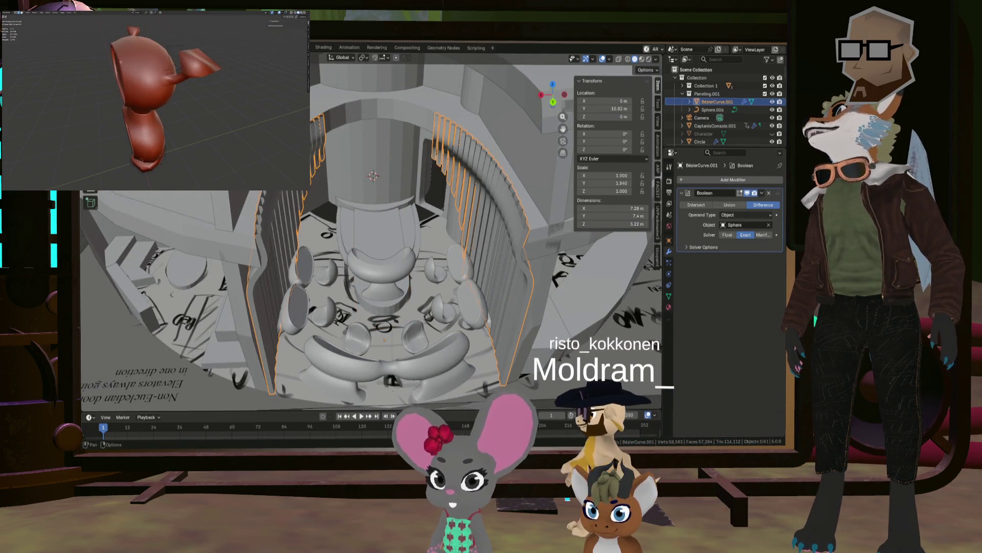
left_click(97, 47)
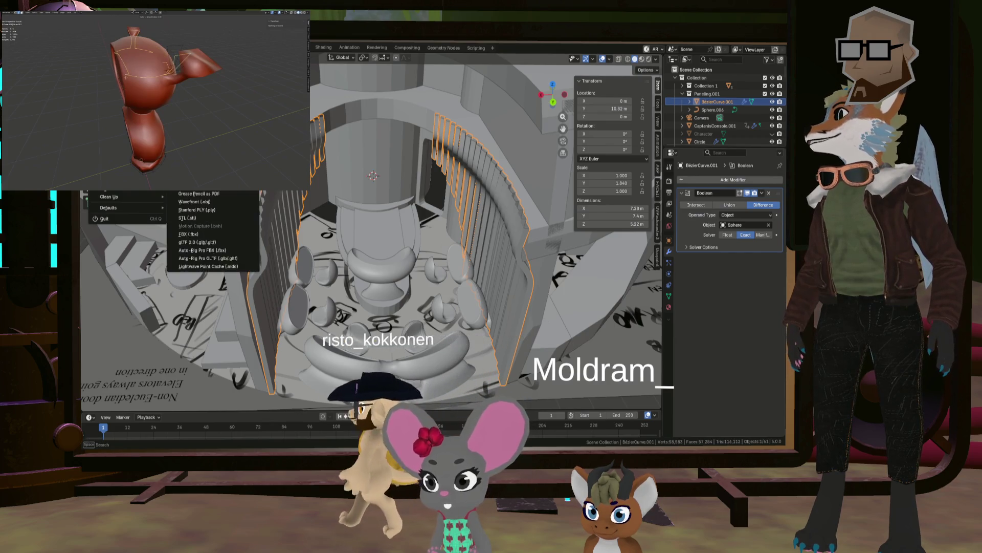
key("Escape")
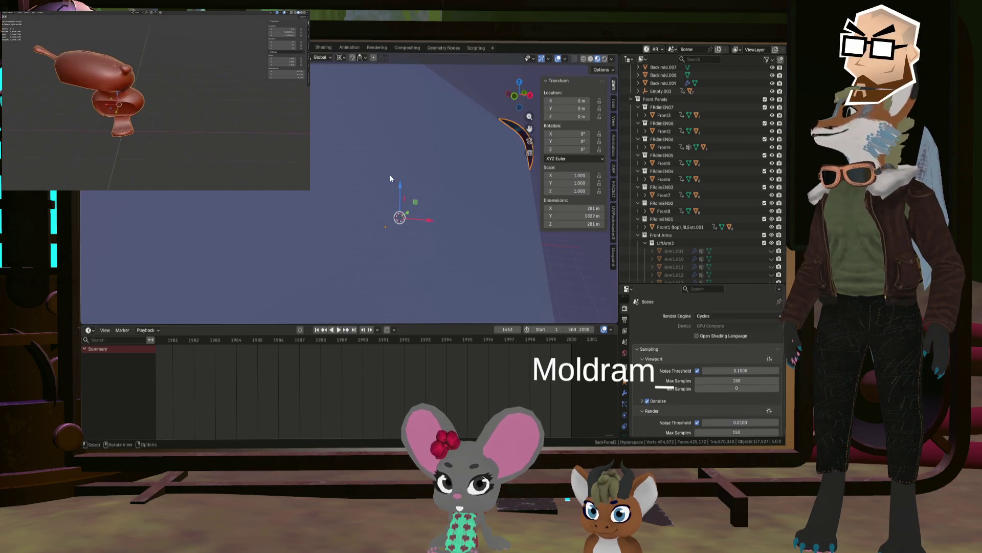
Zoom and orbit through the spaceship interior, then back out to its teal rings.
scroll(413, 185, "up", 5)
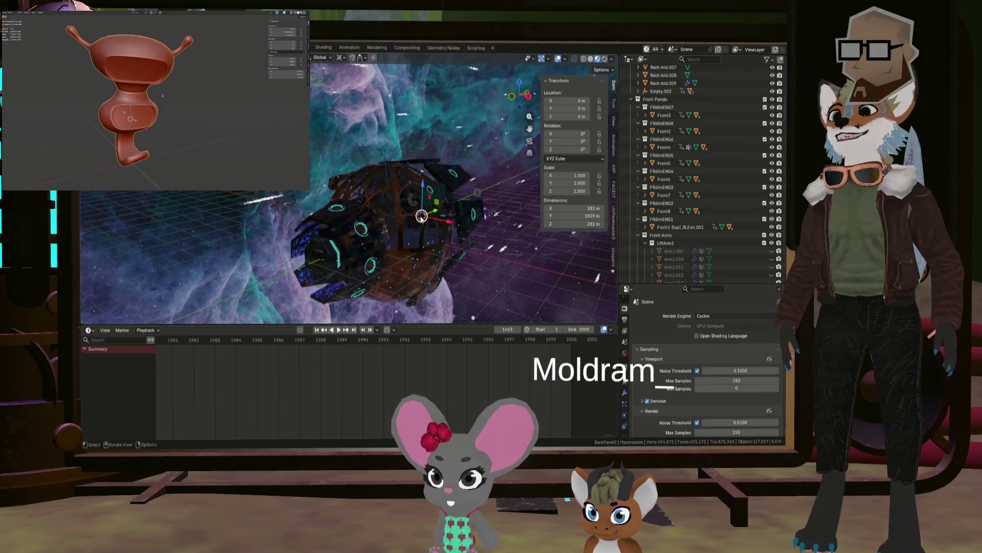
mouse_move(407, 226)
middle_mouse_down()
mouse_move(397, 239)
mouse_move(392, 226)
mouse_move(305, 224)
middle_mouse_up()
scroll(300, 223, "up", 5)
scroll(353, 224, "up", 3)
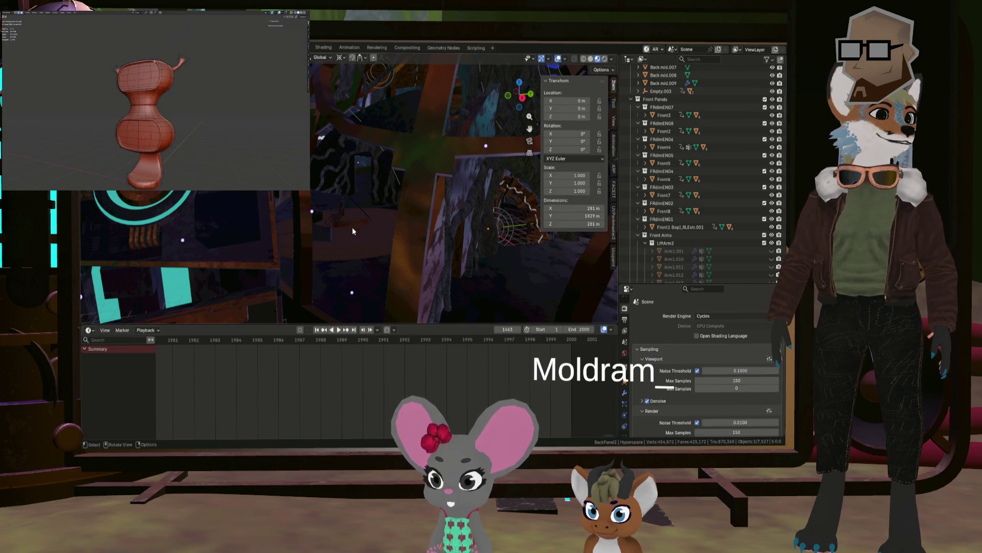
scroll(352, 223, "up", 5)
mouse_move(321, 191)
middle_mouse_down()
mouse_move(338, 208)
mouse_move(300, 234)
mouse_move(372, 204)
mouse_move(379, 174)
mouse_move(373, 206)
mouse_move(379, 189)
mouse_move(392, 232)
mouse_move(406, 222)
mouse_move(404, 243)
mouse_move(413, 184)
mouse_move(443, 231)
mouse_move(516, 165)
mouse_move(498, 155)
mouse_move(371, 213)
mouse_move(263, 201)
mouse_move(453, 212)
mouse_move(421, 201)
mouse_move(420, 212)
mouse_move(449, 235)
mouse_move(430, 169)
mouse_move(424, 376)
middle_mouse_up()
scroll(441, 235, "down", 5)
mouse_move(419, 274)
middle_mouse_down()
mouse_move(422, 255)
mouse_move(332, 207)
mouse_move(366, 241)
mouse_move(328, 255)
mouse_move(314, 214)
mouse_move(352, 216)
mouse_move(320, 218)
mouse_move(359, 225)
mouse_move(373, 239)
mouse_move(368, 256)
mouse_move(247, 247)
mouse_move(218, 225)
mouse_move(335, 203)
middle_mouse_up()
Select the teal ring 2Torus.008 and play the scene animation.
left_click(328, 255)
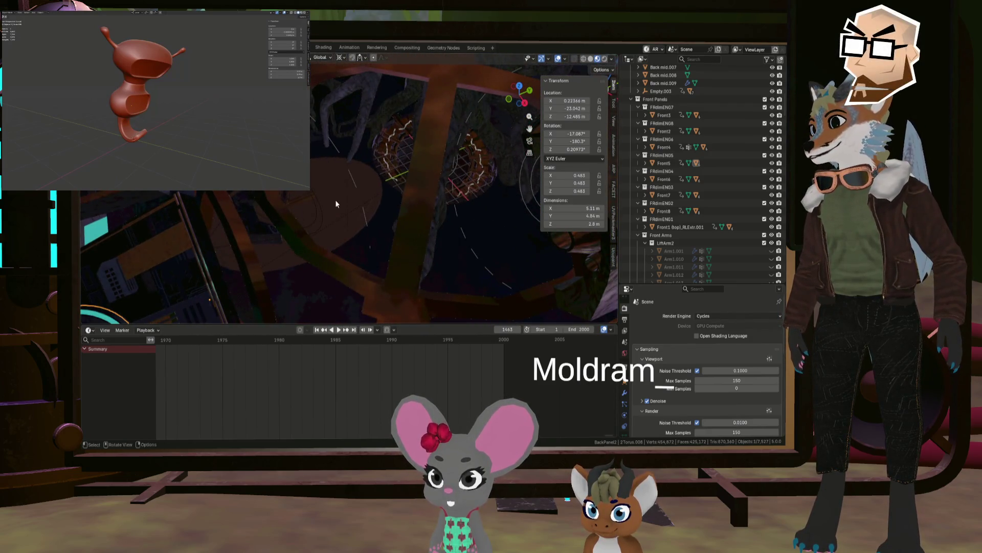
scroll(284, 232, "down", 8)
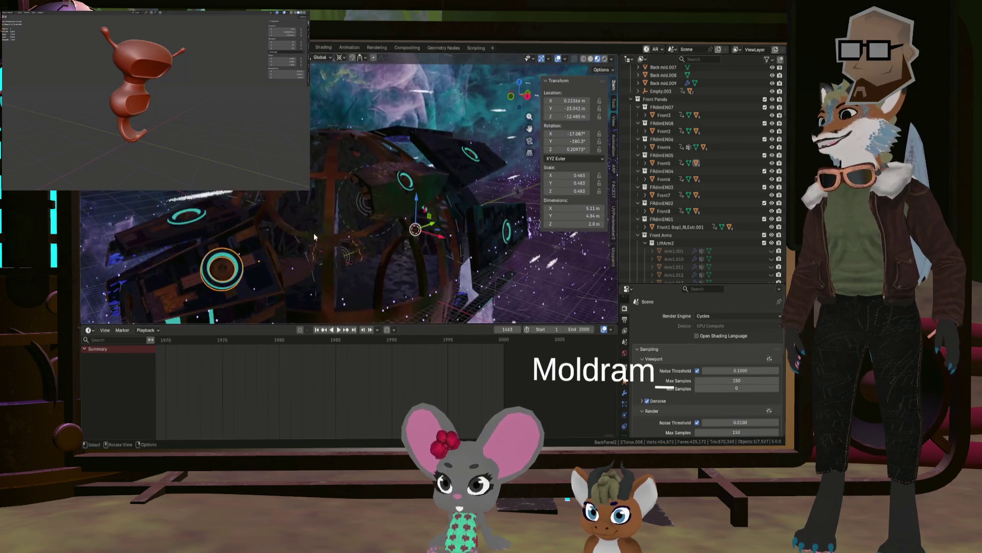
left_click(339, 330)
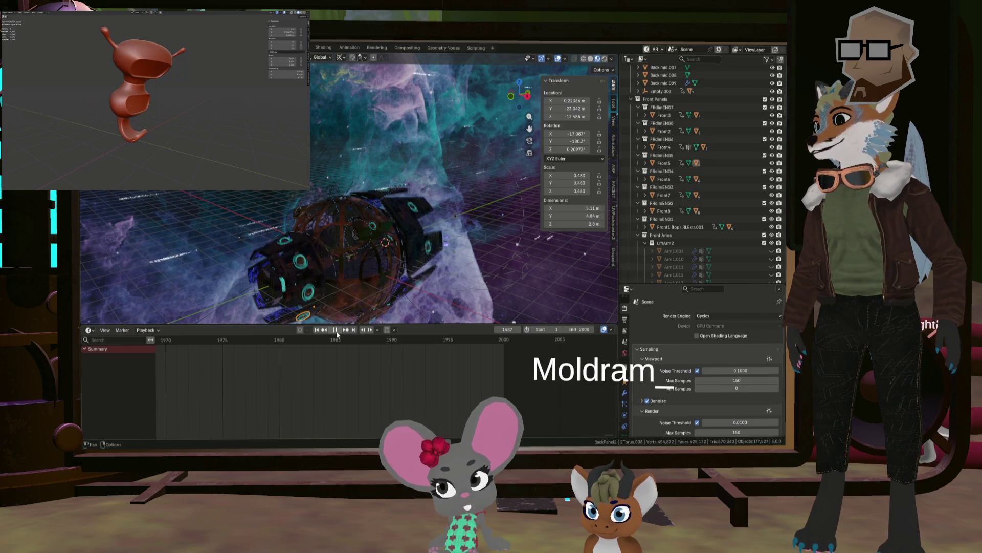
scroll(327, 254, "up", 5)
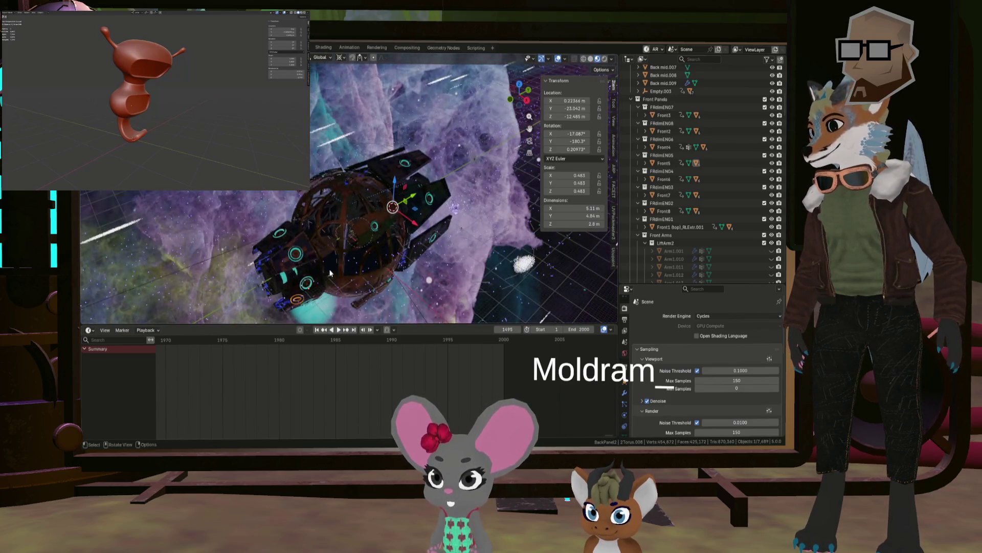
mouse_move(327, 254)
middle_mouse_down()
mouse_move(318, 228)
mouse_move(282, 226)
mouse_move(286, 237)
mouse_move(319, 235)
mouse_move(217, 206)
mouse_move(444, 239)
mouse_move(330, 207)
mouse_move(372, 182)
mouse_move(366, 225)
mouse_move(346, 220)
mouse_move(352, 233)
mouse_move(415, 235)
mouse_move(331, 198)
mouse_move(426, 281)
mouse_move(364, 277)
mouse_move(377, 229)
mouse_move(366, 202)
mouse_move(371, 225)
middle_mouse_up()
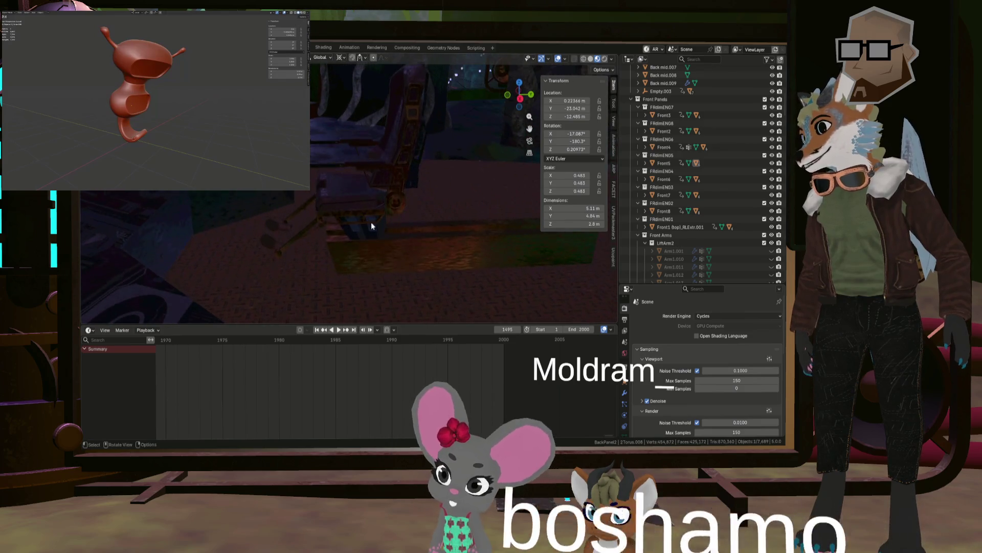
Select the floor panel under the chair and add the Chair base to the selection.
left_click(376, 252)
left_click(367, 228, "shift")
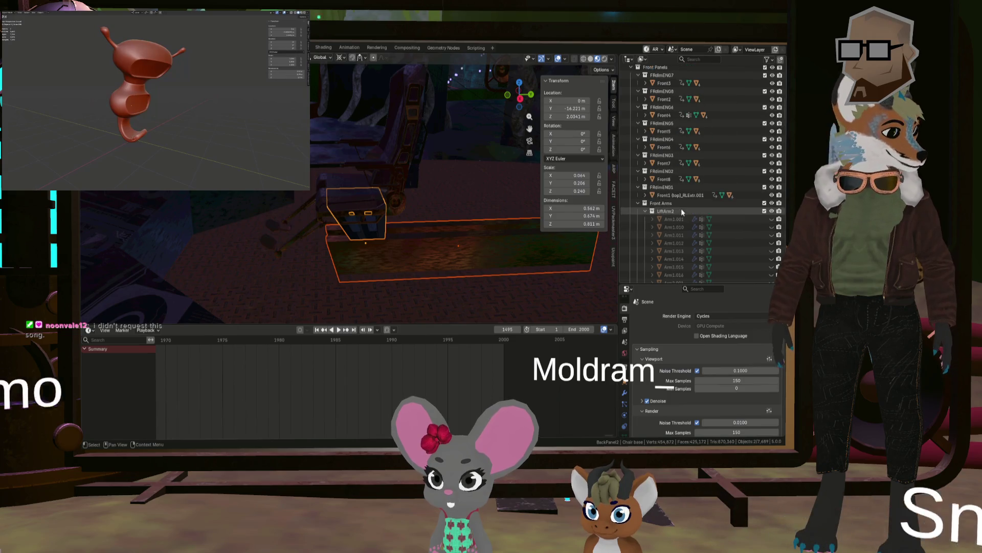
scroll(680, 208, "up", 5)
scroll(687, 209, "down", 10)
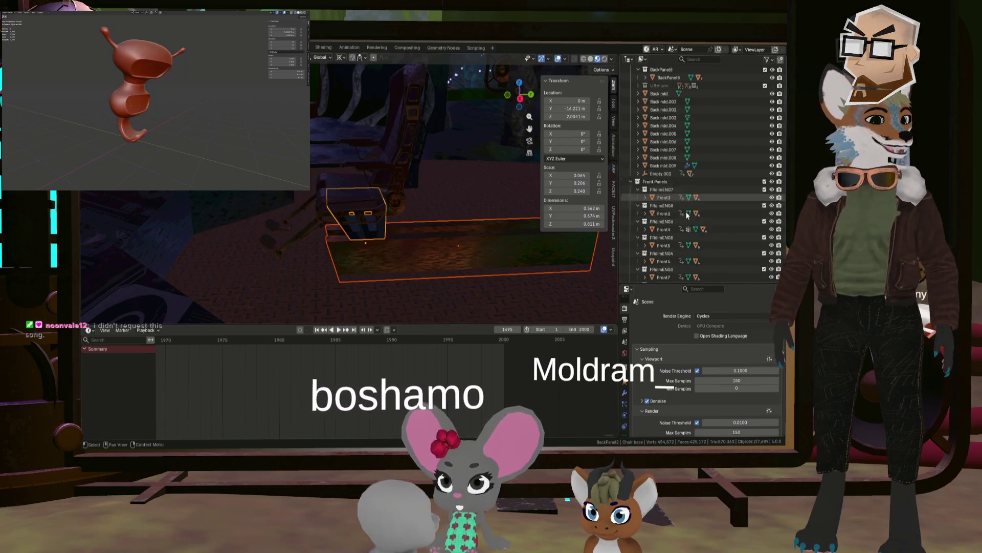
scroll(686, 213, "down", 10)
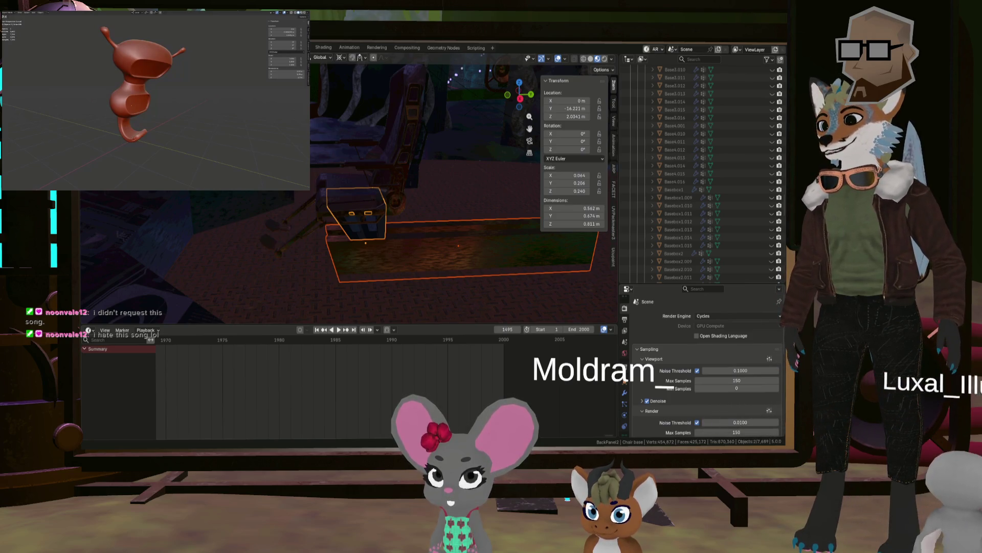
scroll(696, 174, "up", 10)
scroll(692, 177, "down", 5)
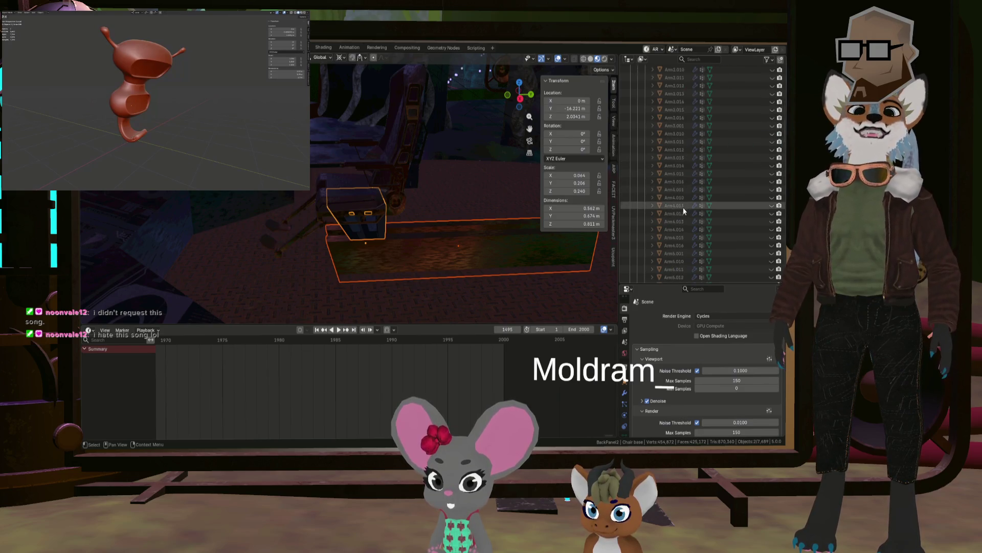
scroll(695, 217, "down", 10)
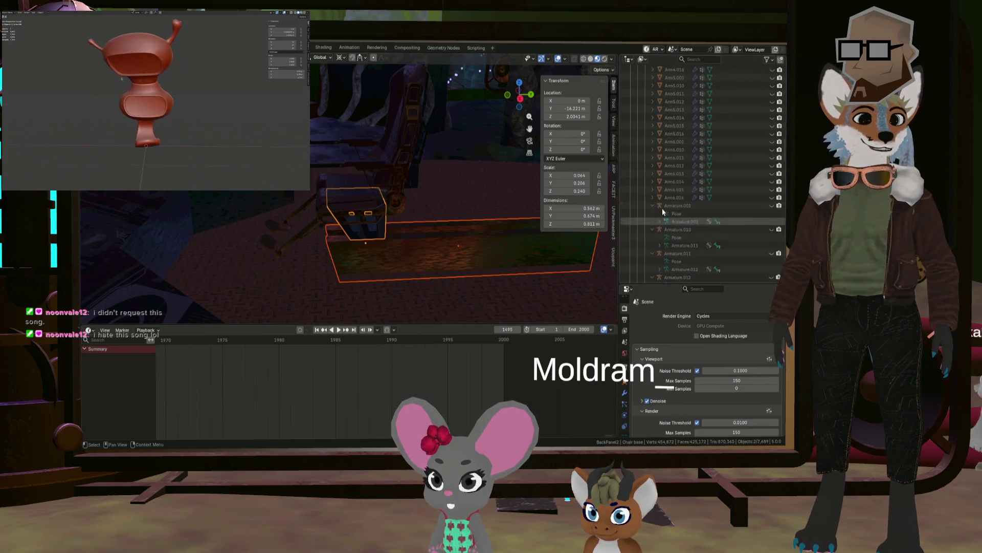
scroll(704, 228, "up", 15)
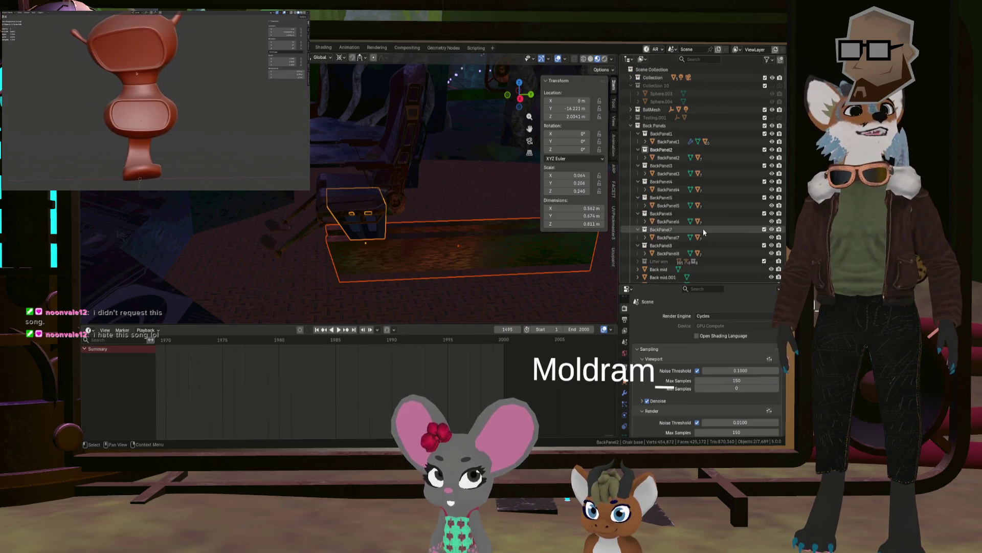
scroll(663, 175, "down", 15)
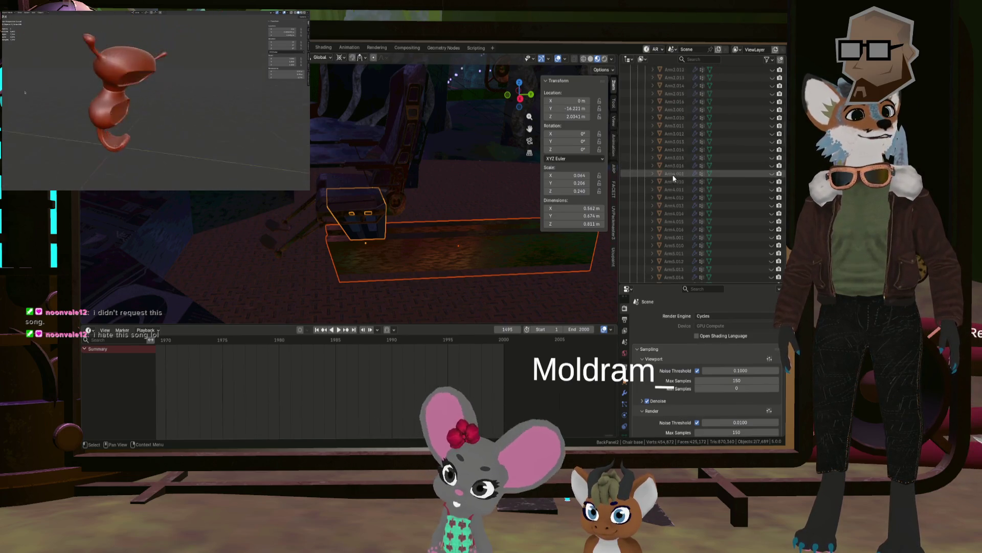
scroll(652, 162, "down", 1)
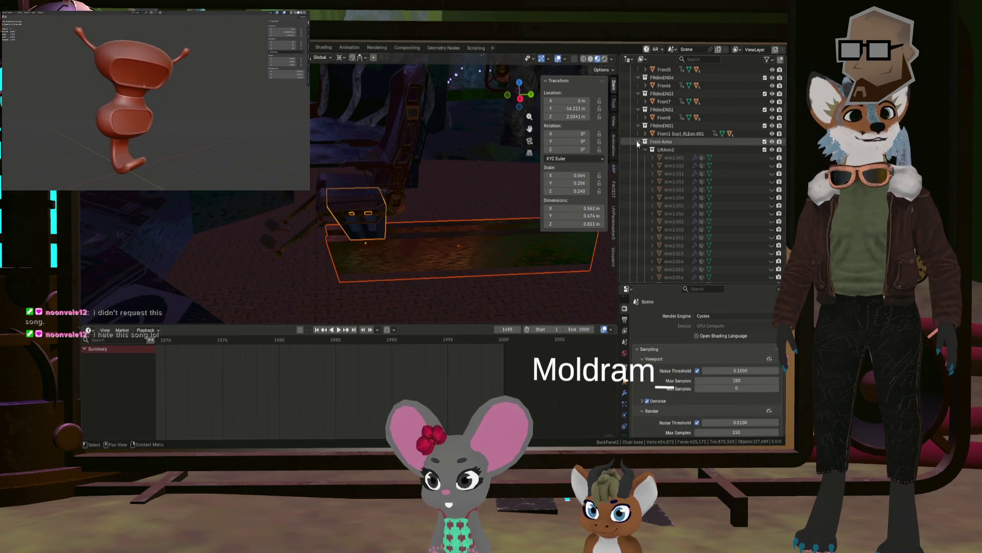
Collapse Front Arms and select the PilotingSeats parts from Arm holder support to Rail.
left_click(638, 142)
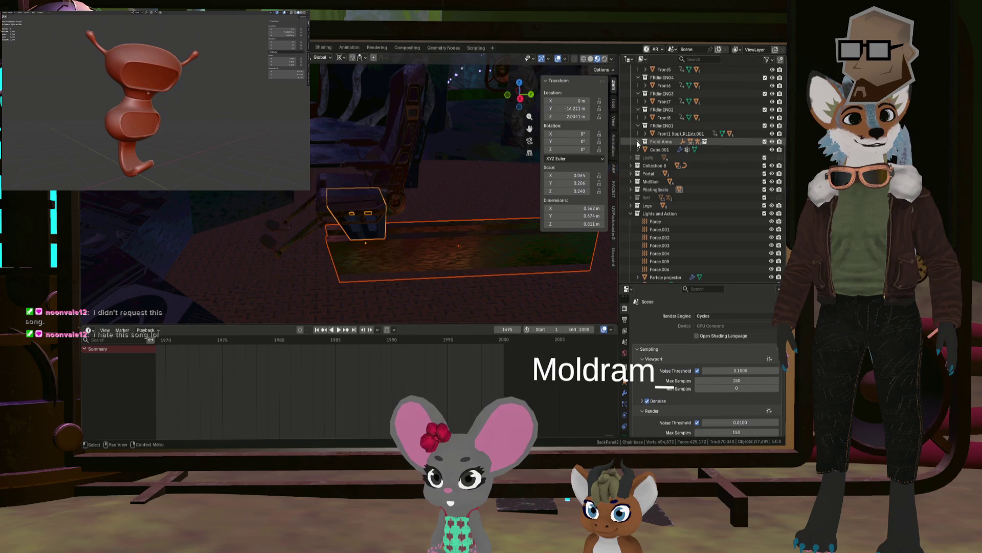
left_click(645, 190)
left_click(630, 189)
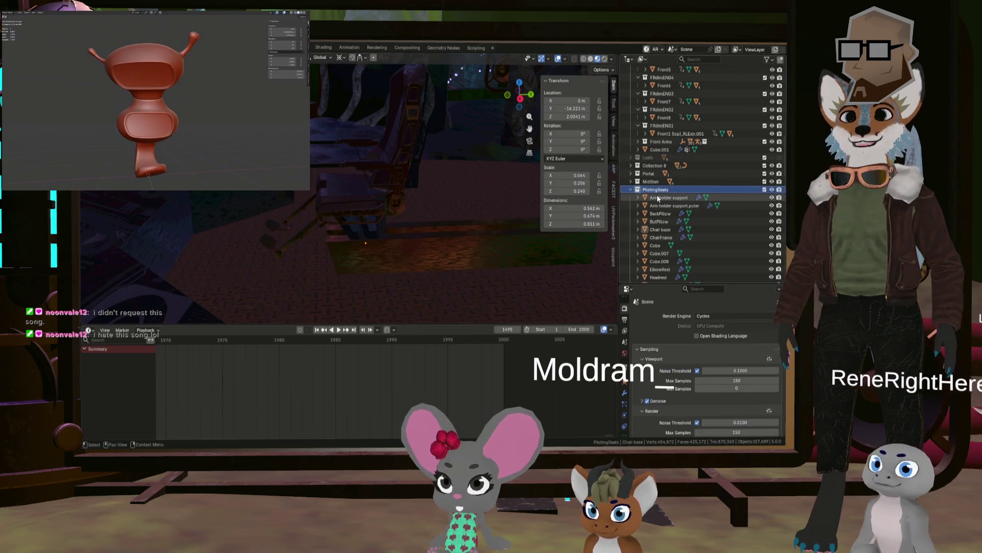
left_click(659, 198)
scroll(659, 204, "down", 5)
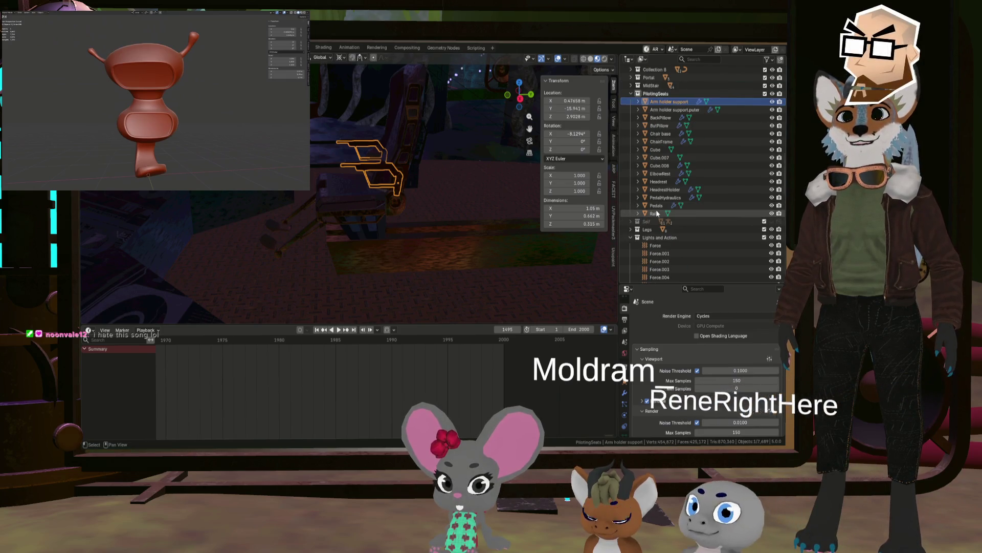
left_click(657, 213, "shift")
left_click(655, 100)
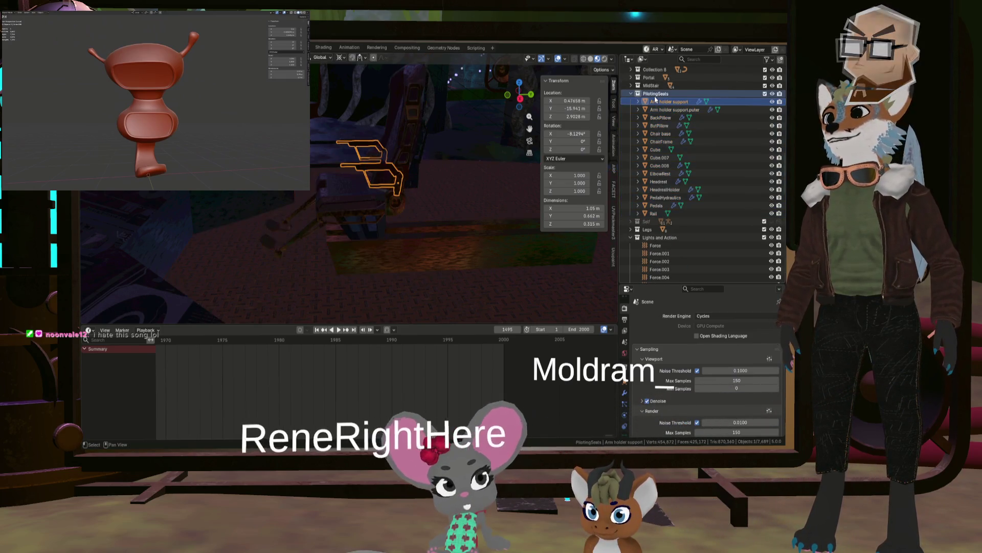
left_click(656, 93)
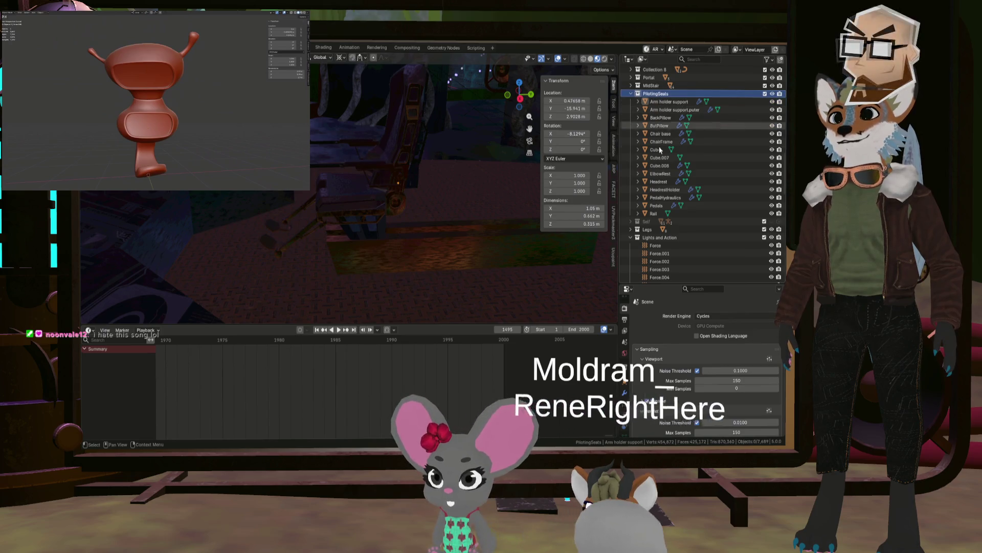
left_click(657, 214, "shift")
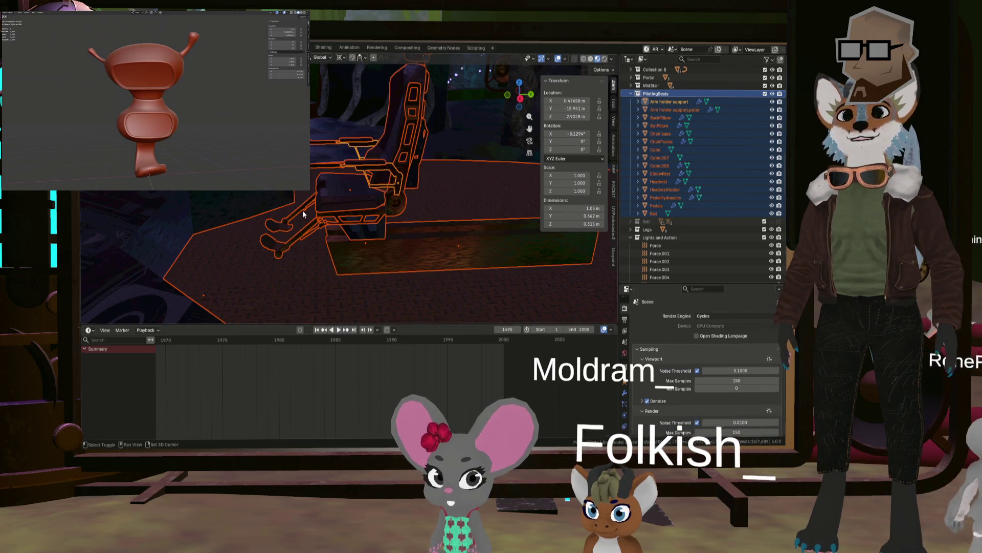
Identify Cube.007 and Cube in the viewport, leaving only Cube selected.
left_click(190, 191, "shift")
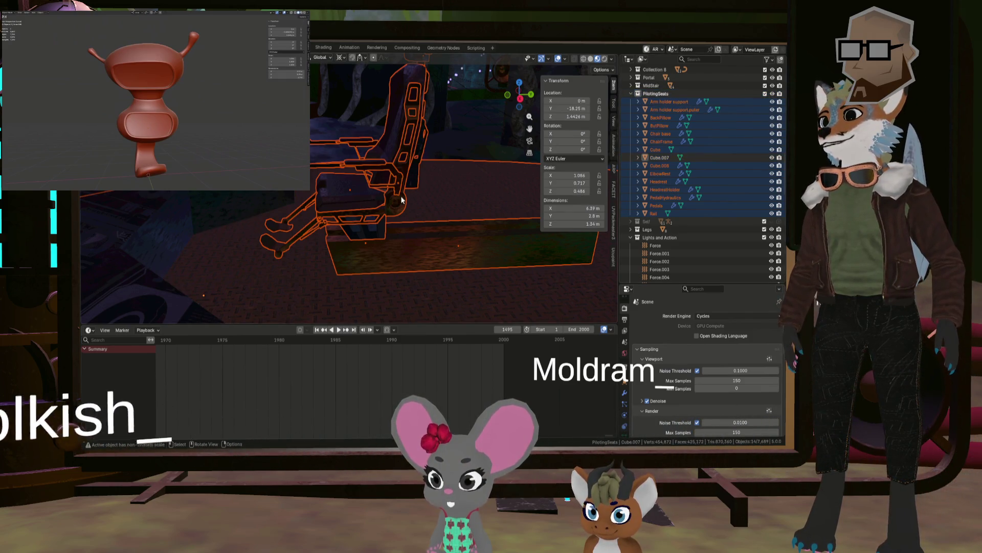
middle_click_drag(401, 196, 465, 191)
left_click(466, 192, "shift")
left_click(466, 193, "shift")
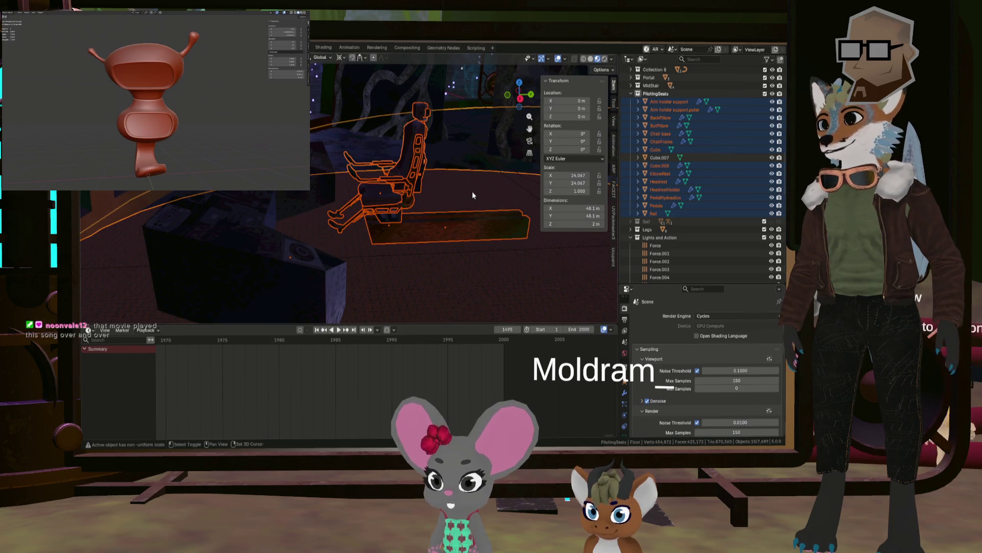
left_click(472, 193, "shift")
left_click(651, 150)
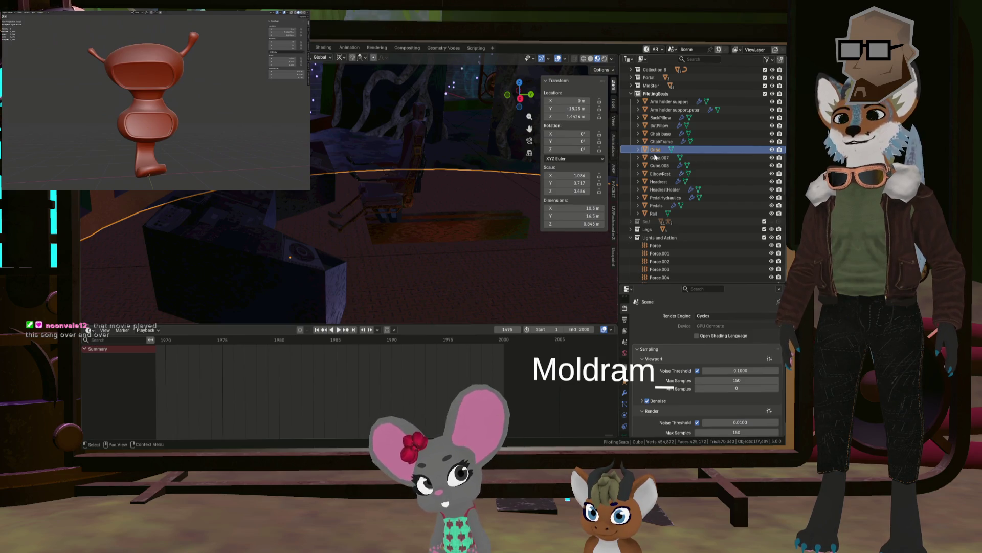
Reselect Arm holder support through Rail, then deselect Cube and Cube.007.
left_click(655, 213)
left_click(659, 104, "shift")
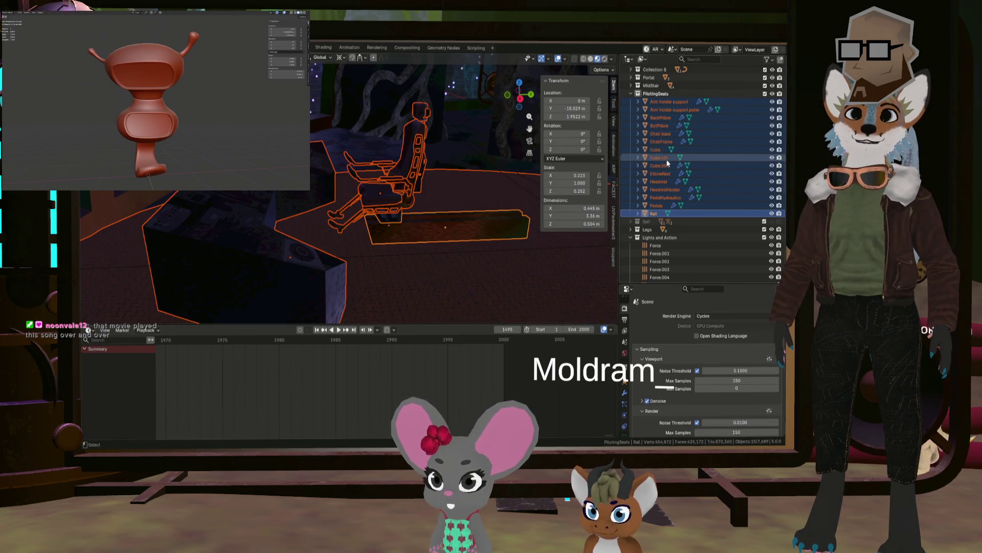
left_click(664, 151, "ctrl")
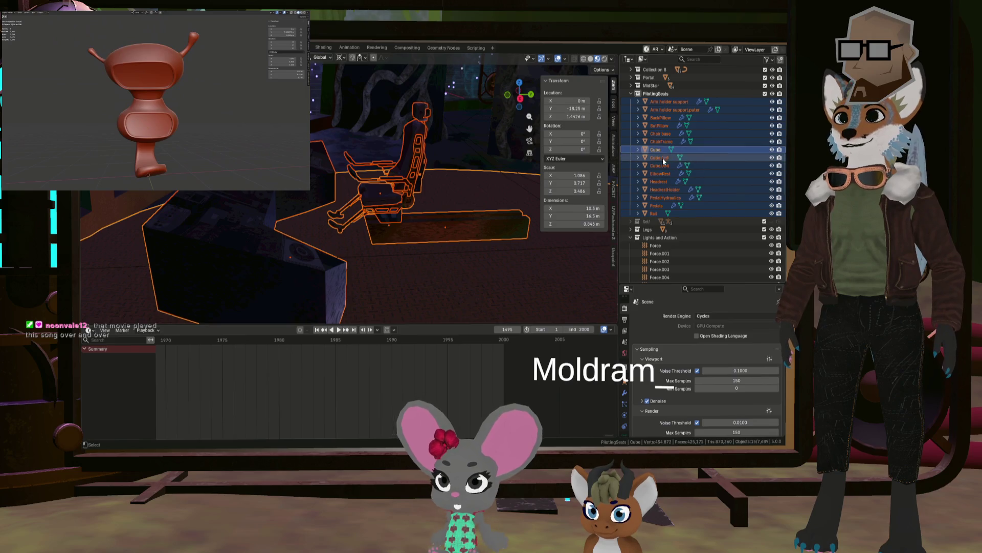
left_click(660, 152, "ctrl")
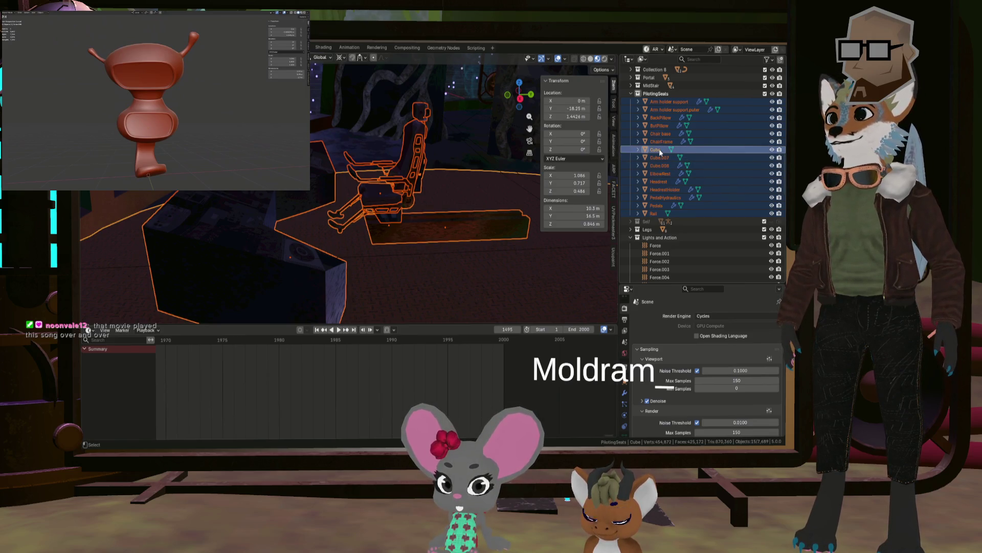
left_click(658, 157, "ctrl")
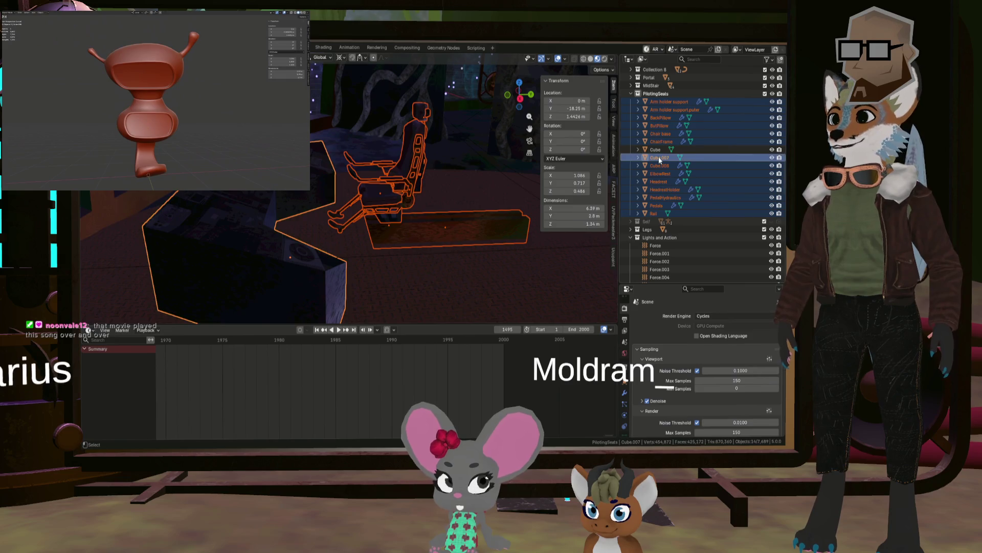
left_click(658, 156, "ctrl")
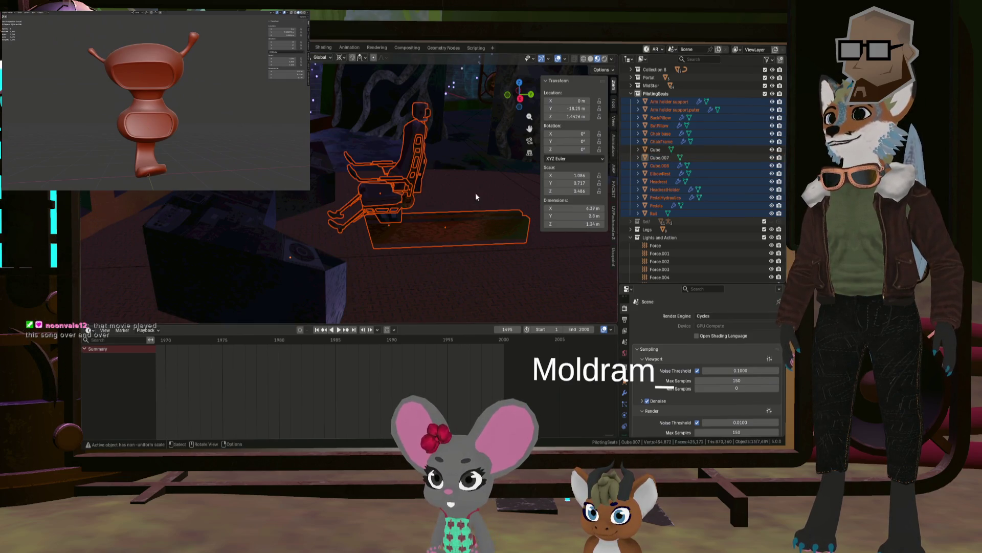
scroll(436, 189, "down", 8)
middle_click_drag(432, 195, 346, 178)
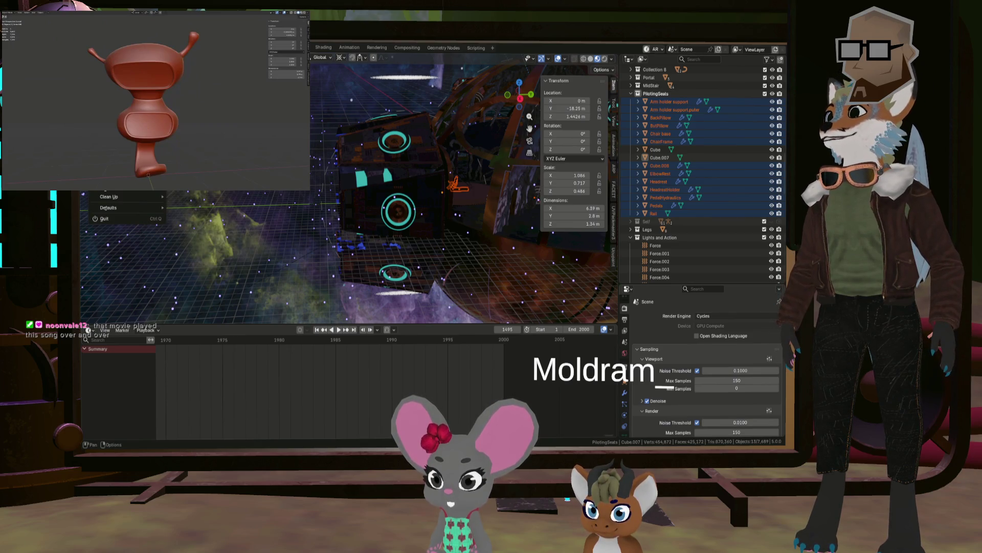
Dismiss the export menu and open the dome project from File > Open Recent.
mouse_move(118, 185)
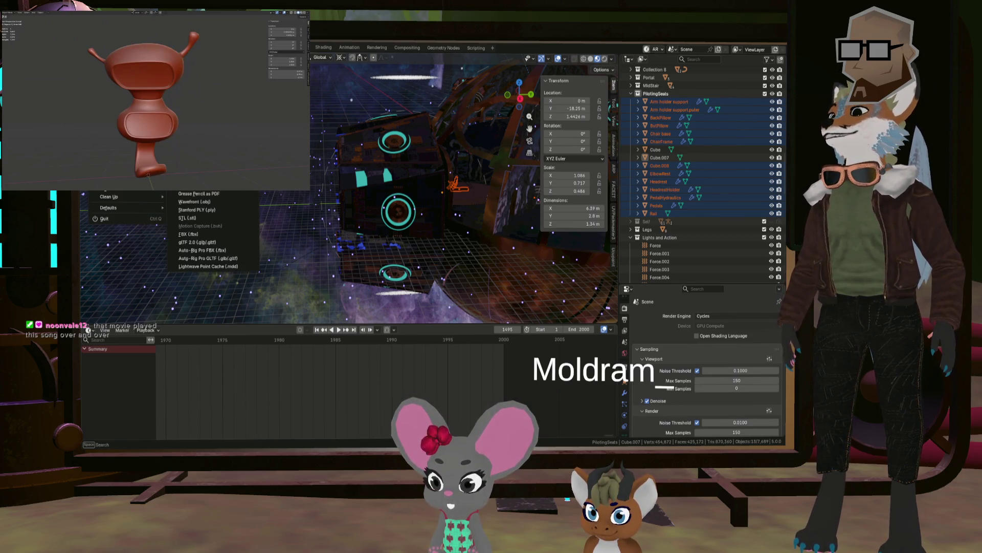
left_click(235, 238)
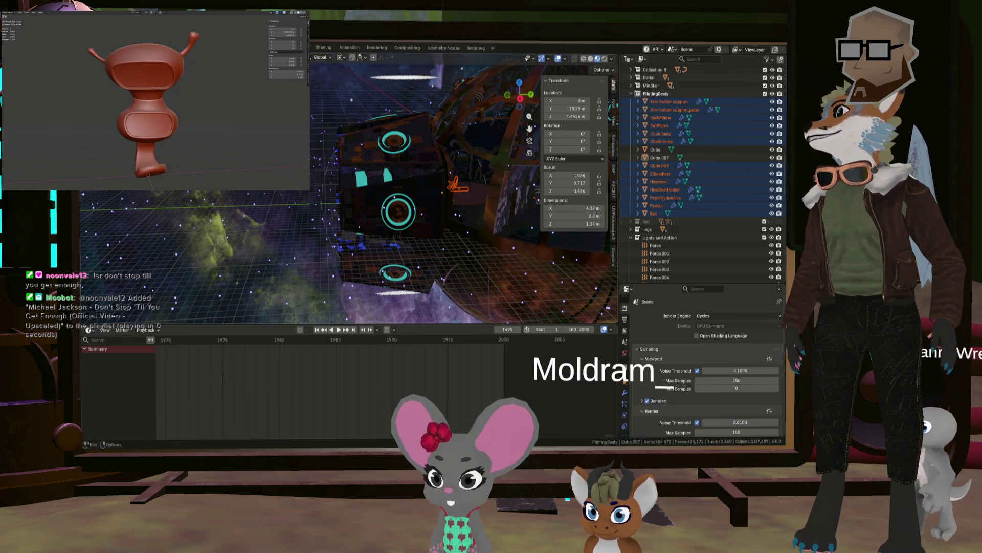
left_click(93, 47)
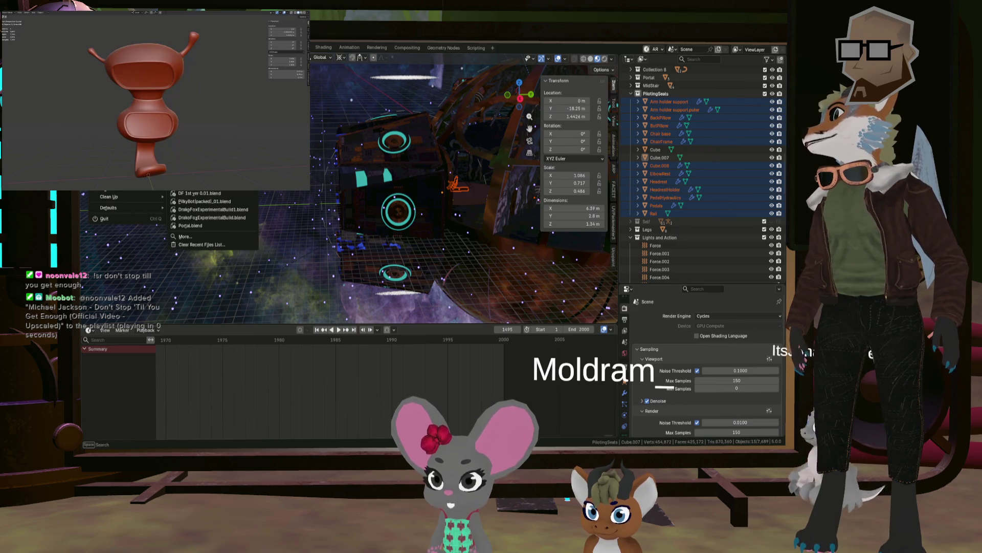
left_click(104, 219)
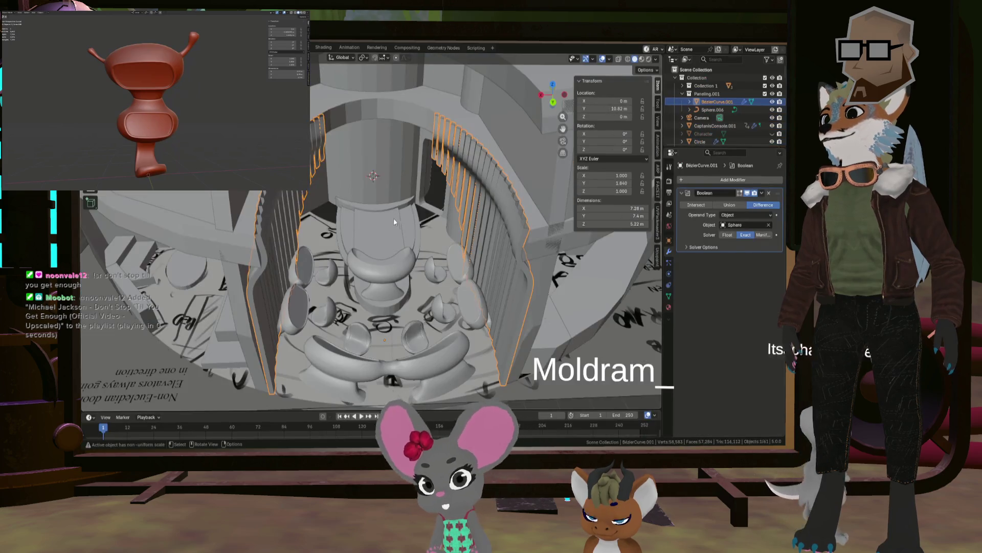
Move the pasted seat parts into a new Collection 7 and select all its objects.
scroll(407, 220, "down", 8)
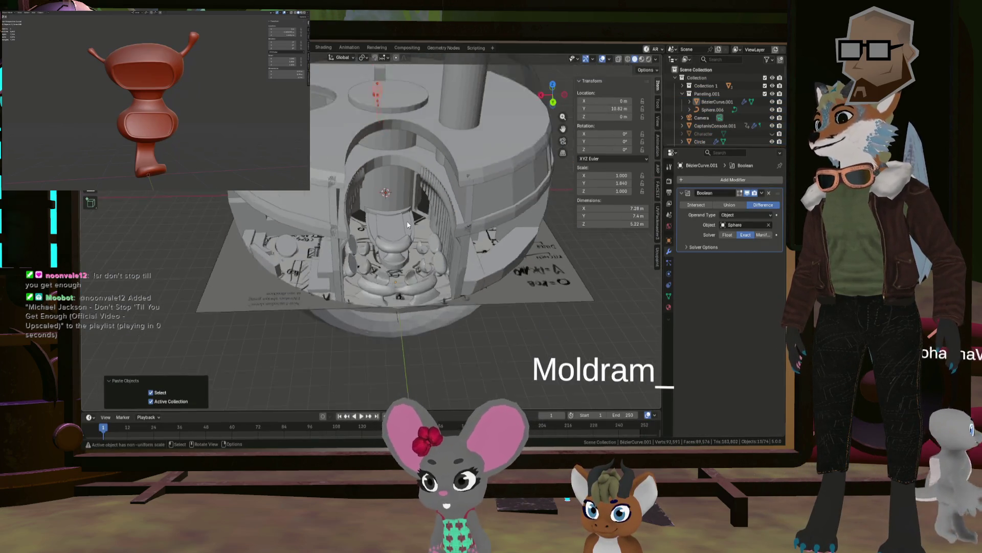
scroll(747, 115, "down", 5)
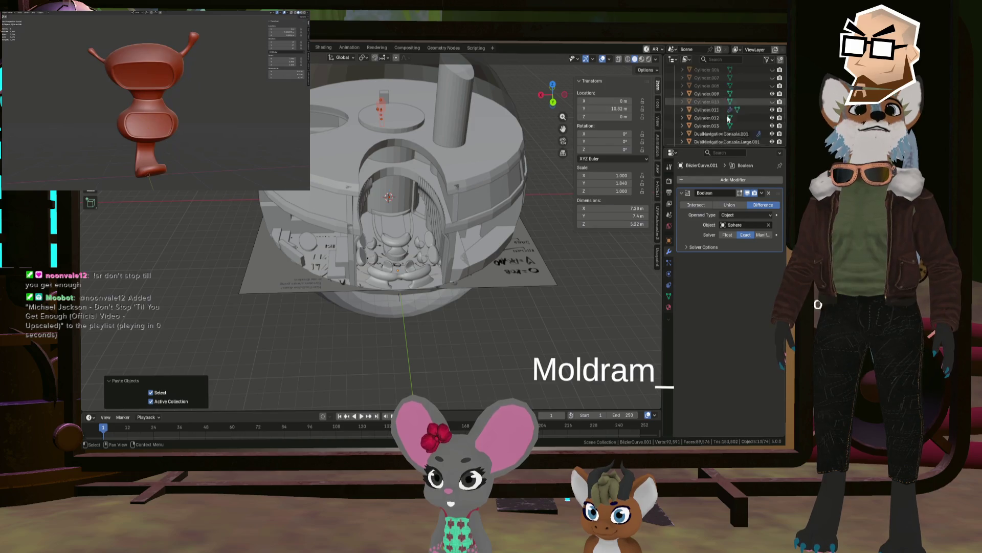
scroll(723, 115, "down", 6)
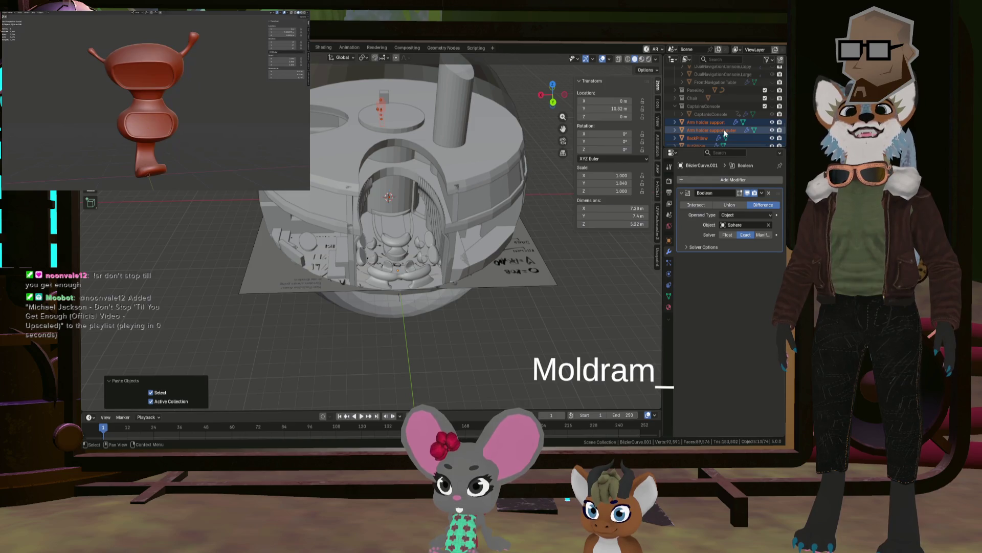
right_click(715, 123)
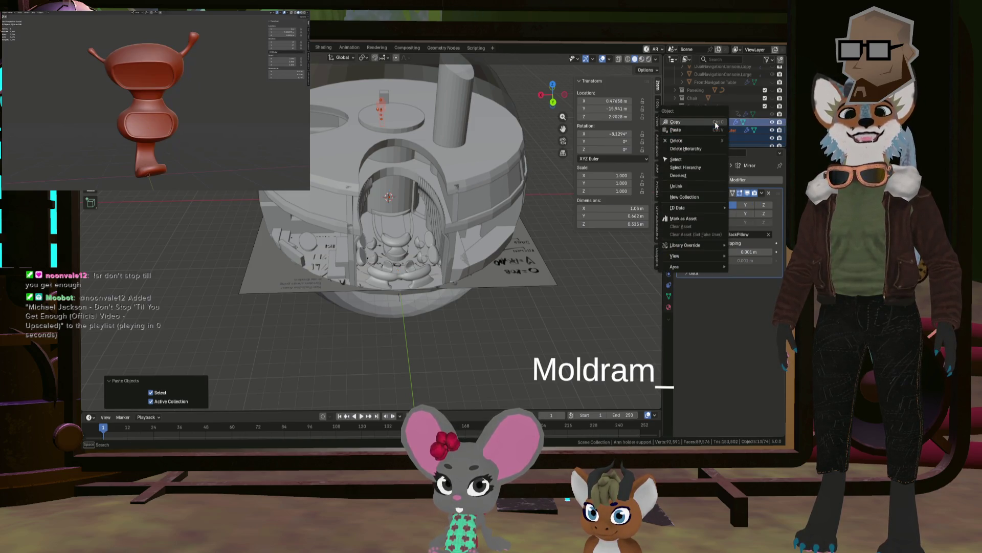
left_click(711, 196)
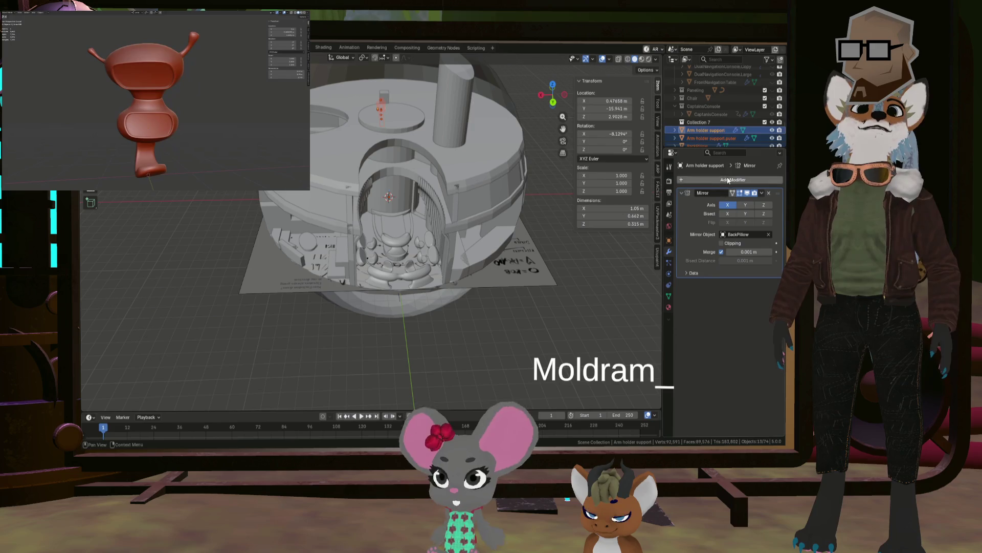
double_click(702, 123)
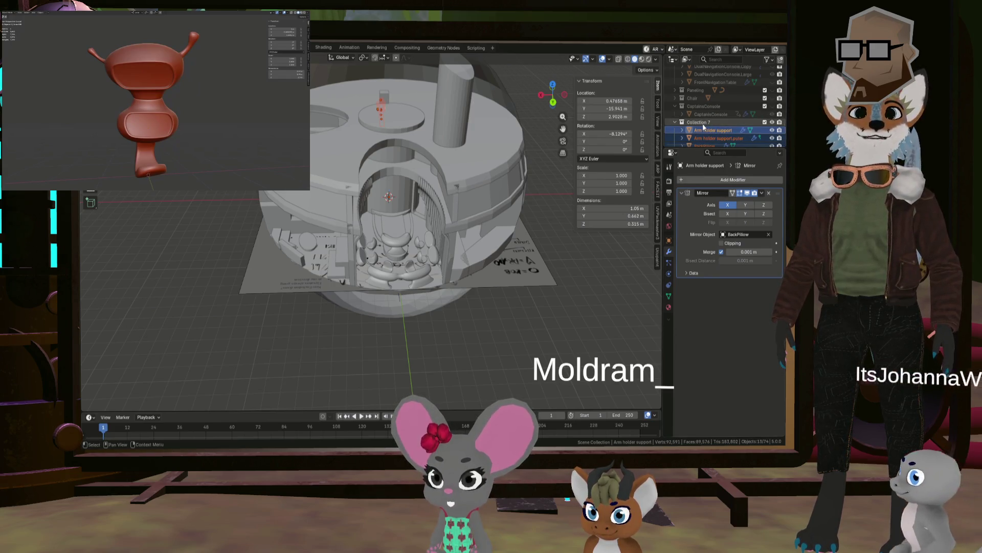
scroll(702, 125, "down", 3)
mouse_move(460, 215)
middle_mouse_down()
mouse_move(446, 176)
mouse_move(493, 123)
mouse_move(515, 122)
mouse_move(487, 143)
middle_mouse_up()
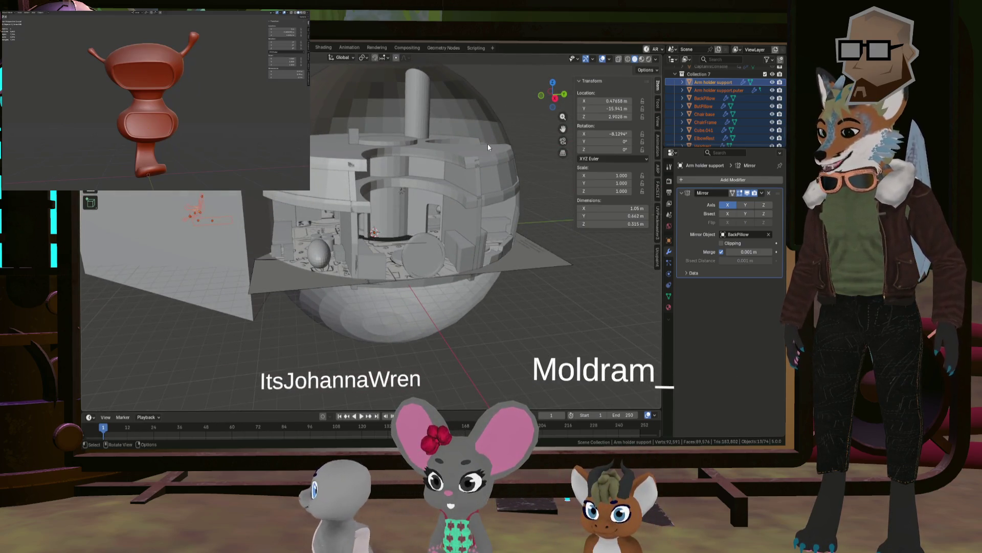
Move the pasted seat along Y and orbit closer to it inside the dome.
key("g")
key("y")
key("Return")
mouse_move(152, 192)
middle_mouse_down()
mouse_move(204, 210)
mouse_move(196, 213)
mouse_move(234, 253)
middle_mouse_up()
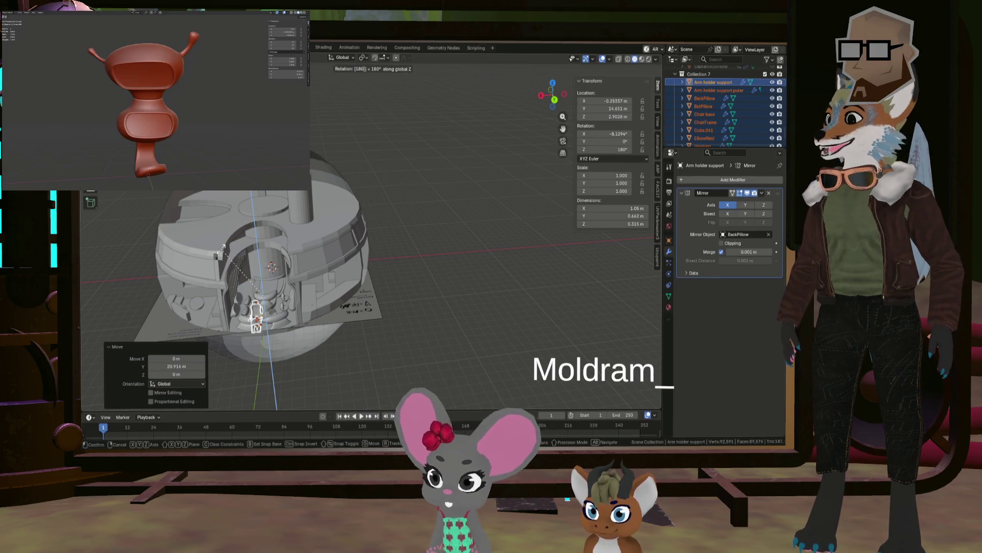
mouse_move(245, 224)
middle_mouse_down()
mouse_move(319, 302)
mouse_move(303, 248)
mouse_move(263, 238)
mouse_move(376, 292)
middle_mouse_up()
Slide the chair along Y again and check it from top and front views.
key("g")
key("y")
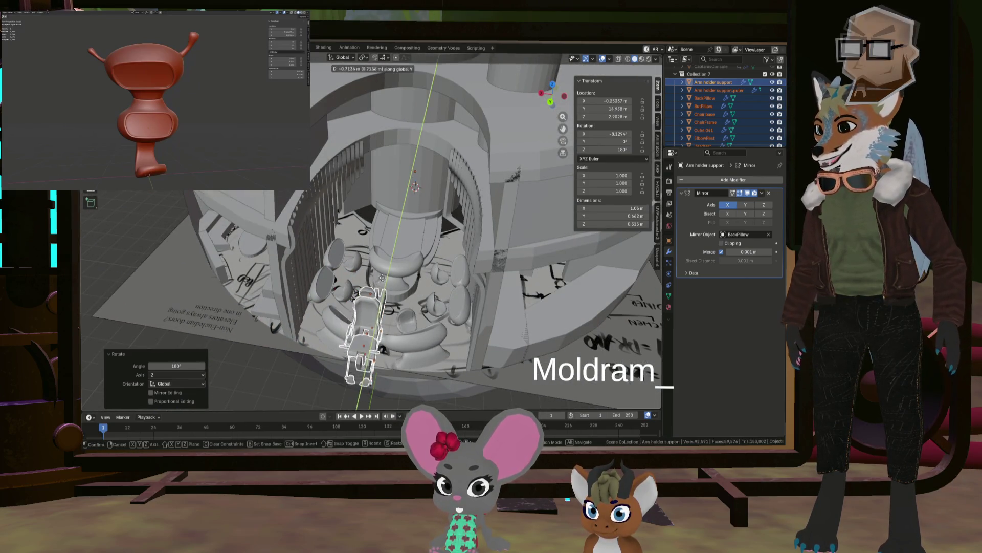
left_click(415, 217)
middle_click_drag(414, 218, 391, 225)
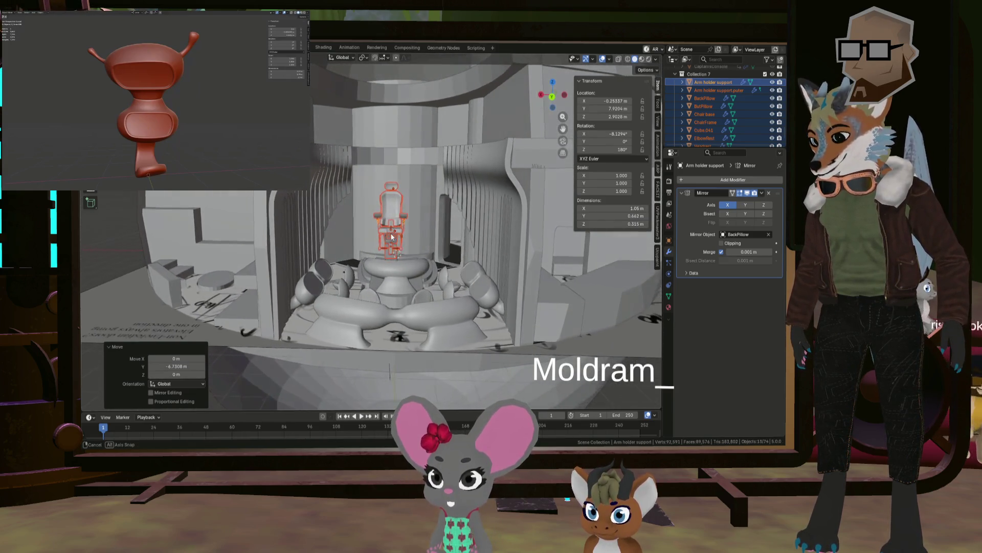
key("KP_7")
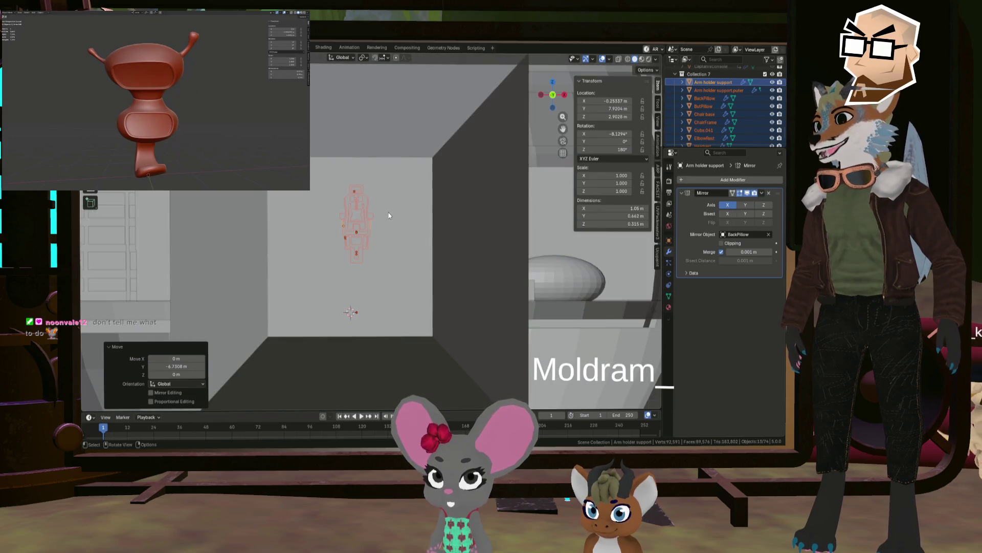
key("KP_1")
scroll(397, 232, "up", 3)
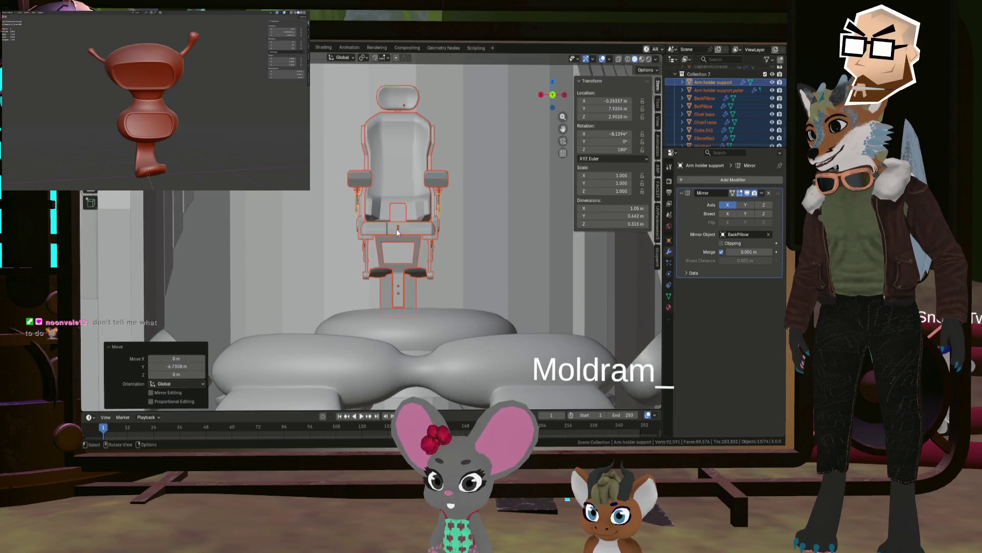
scroll(397, 232, "up", 1)
Shift the chair sideways along X, back along Y, and down along Z.
key("g")
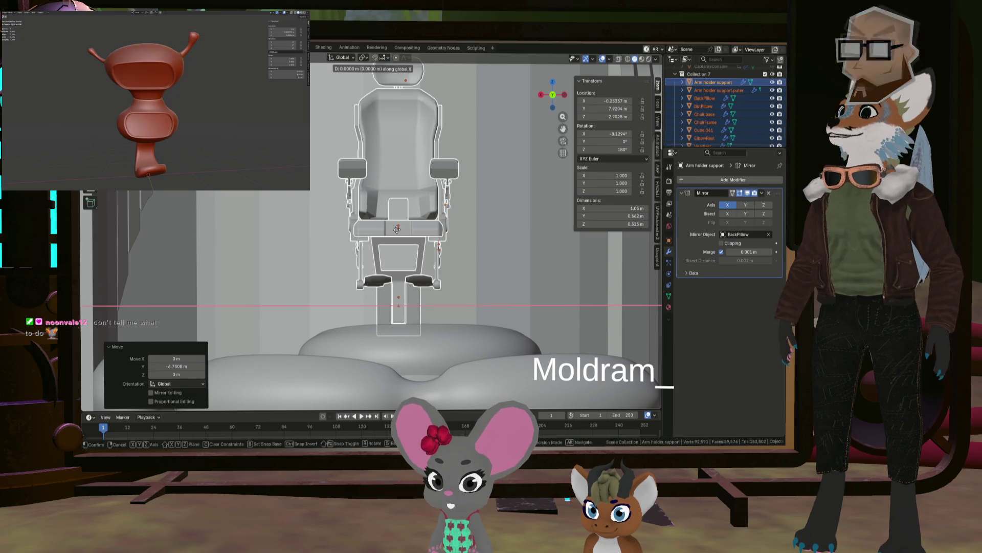
left_click(421, 235)
scroll(433, 252, "down", 3)
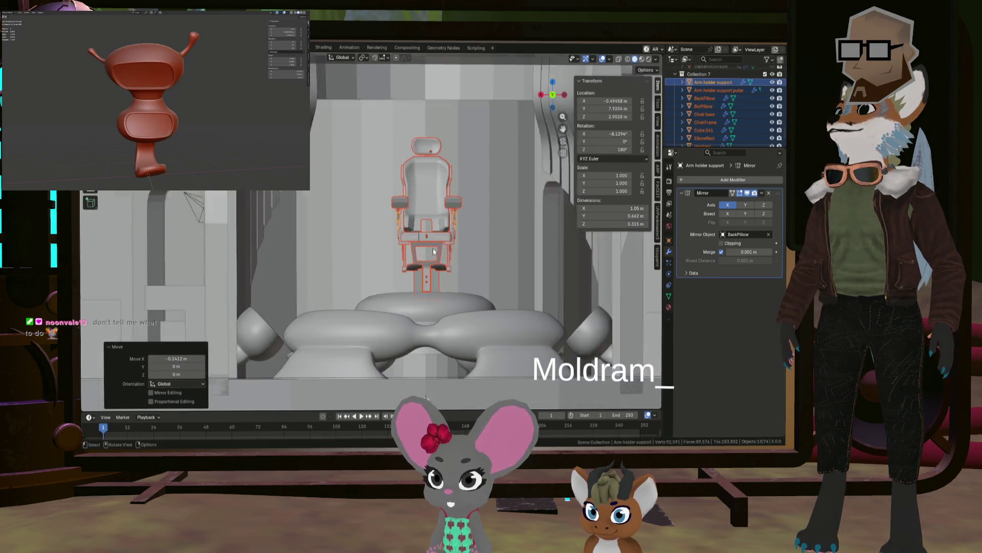
scroll(433, 252, "up", 2)
middle_click_drag(427, 254, 413, 278)
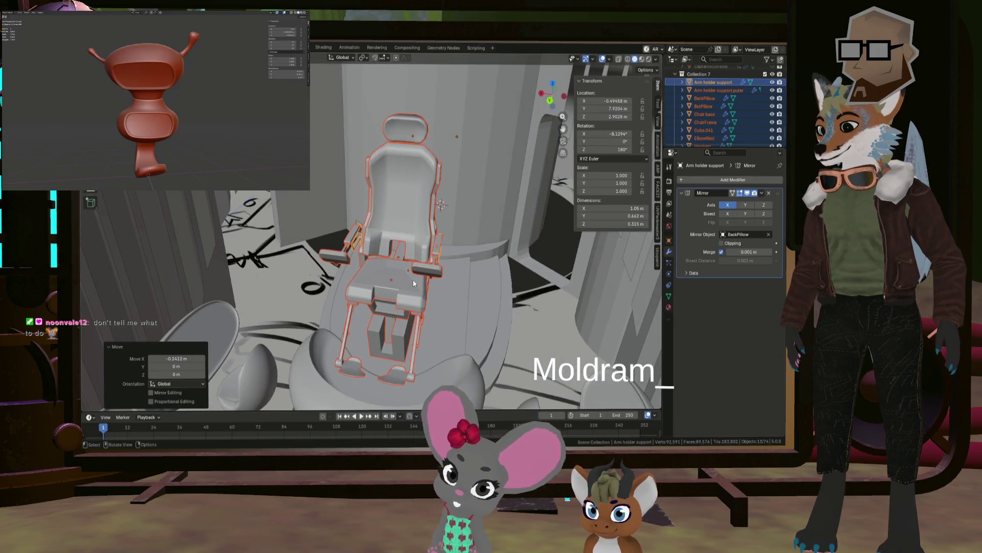
key("g")
key("y")
left_click(416, 256)
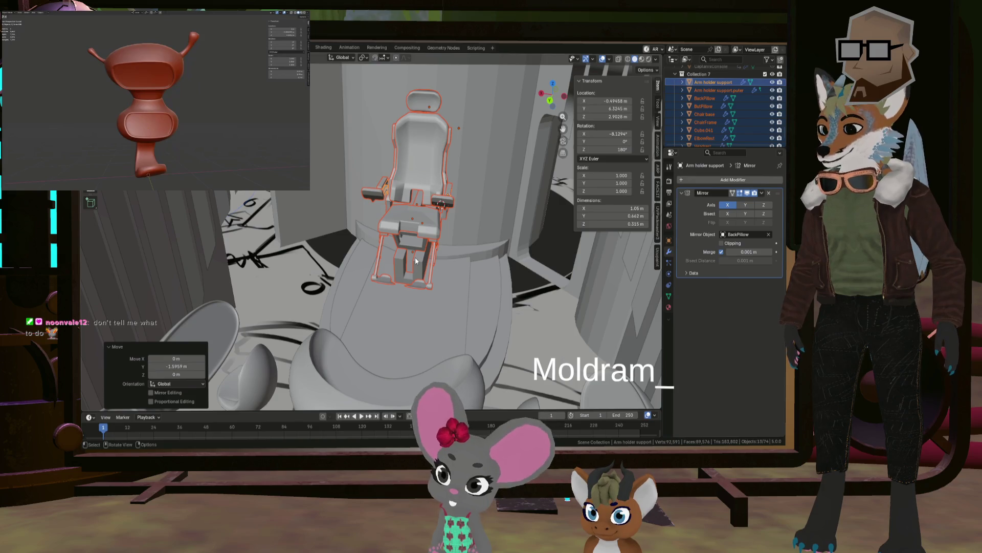
key("g")
key("z")
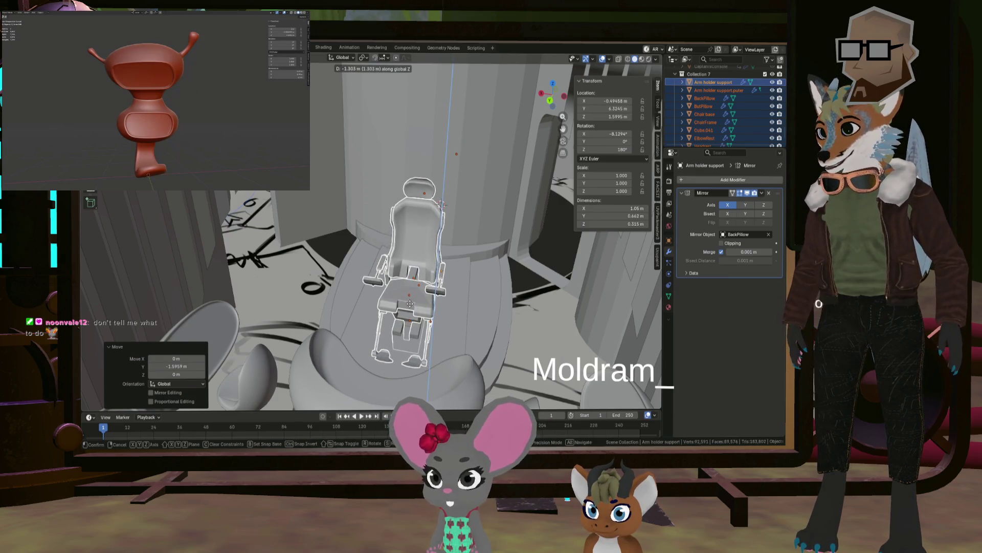
left_click(411, 306)
Scale the seat to 0.787 and nudge it along Y and about -0.095 m on Z.
left_click(460, 314)
key("g")
key("y")
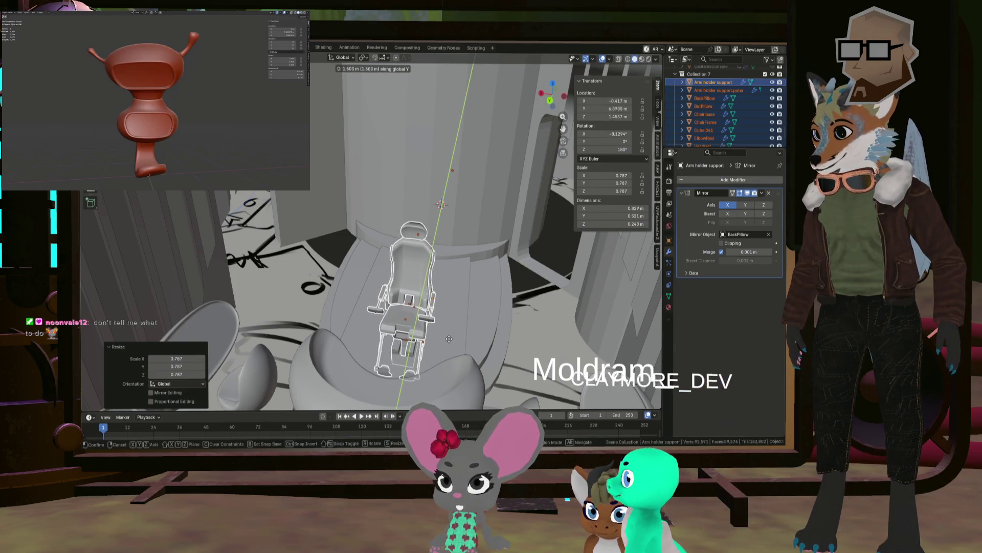
left_click(440, 344)
mouse_move(438, 339)
middle_mouse_down()
mouse_move(393, 343)
mouse_move(427, 318)
mouse_move(422, 310)
middle_mouse_up()
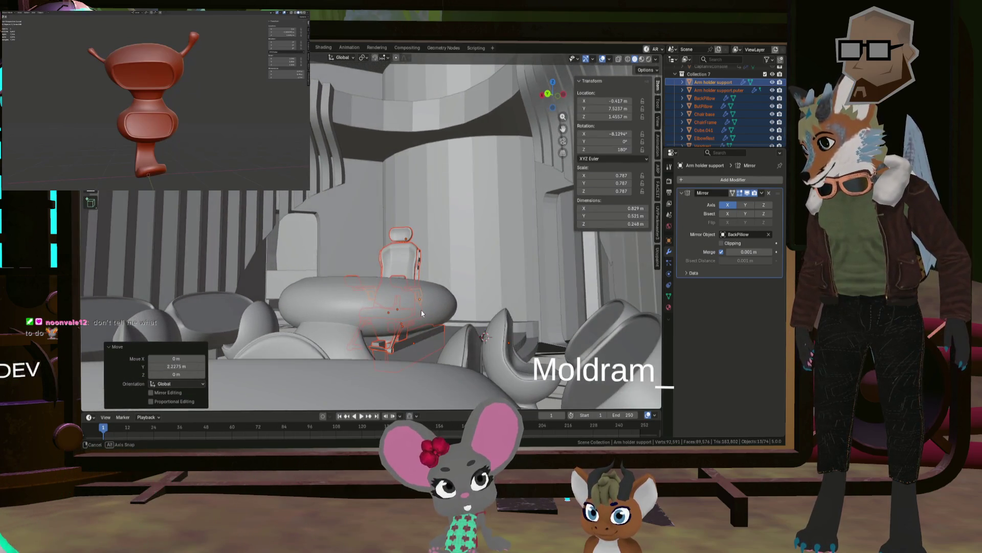
key("g")
key("y")
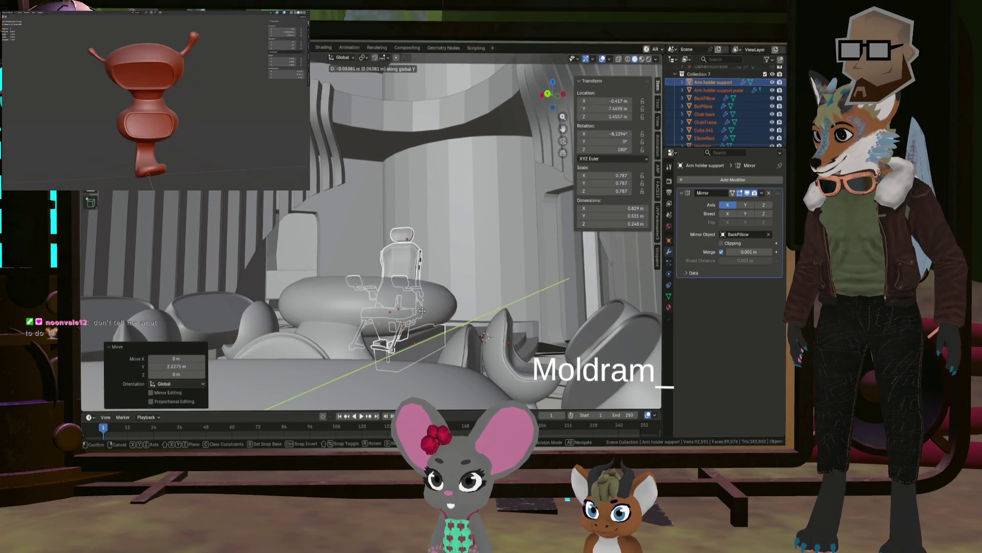
key("z")
mouse_move(426, 314)
middle_mouse_down()
mouse_move(422, 343)
mouse_move(366, 356)
mouse_move(415, 260)
mouse_move(364, 220)
mouse_move(329, 215)
mouse_move(566, 211)
mouse_move(274, 237)
mouse_move(310, 250)
mouse_move(459, 249)
mouse_move(488, 266)
mouse_move(422, 253)
mouse_move(493, 278)
mouse_move(542, 240)
middle_mouse_up()
scroll(310, 245, "down", 3)
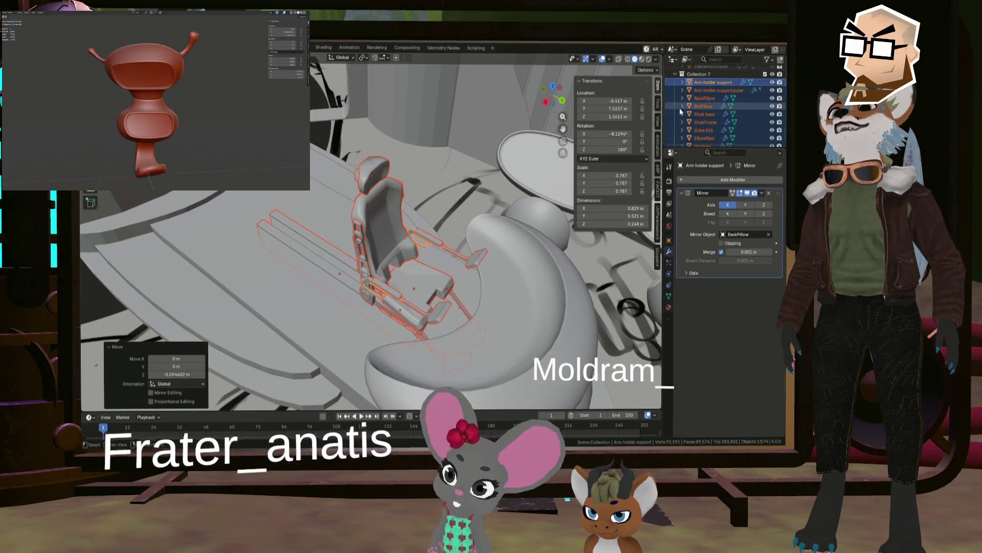
mouse_move(513, 223)
middle_mouse_down()
mouse_move(437, 228)
mouse_move(470, 250)
mouse_move(434, 250)
middle_mouse_up()
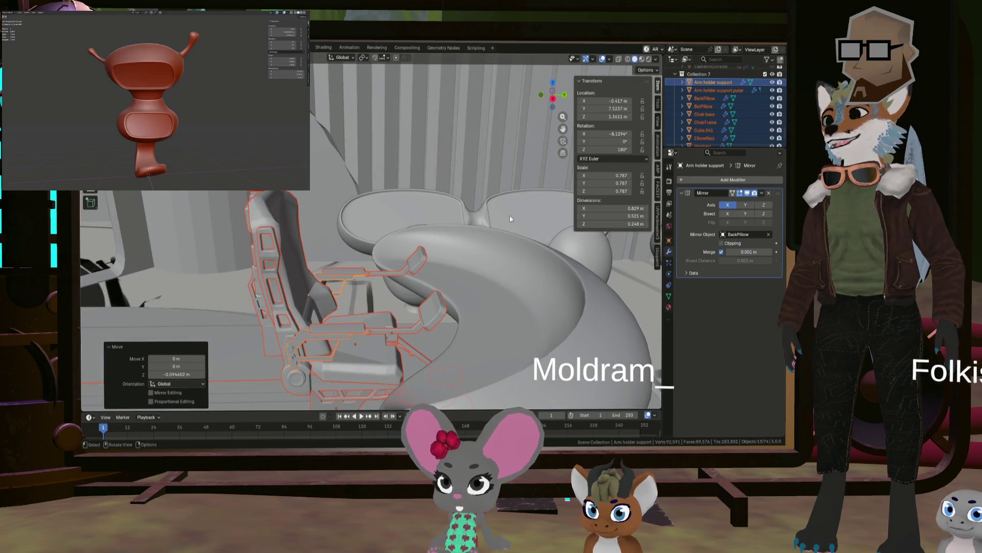
left_click(718, 73)
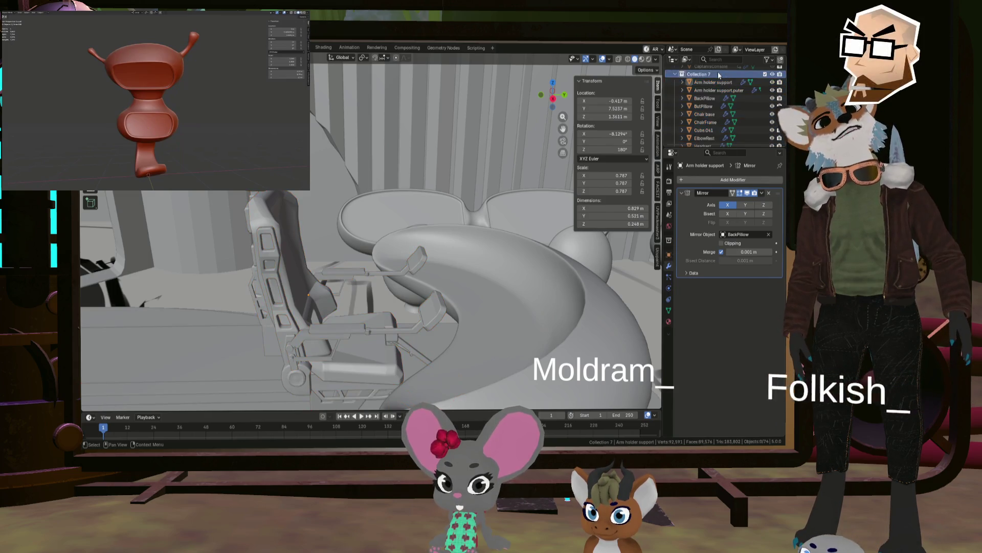
Add a Plain Axes empty to the scene.
right_click(718, 73)
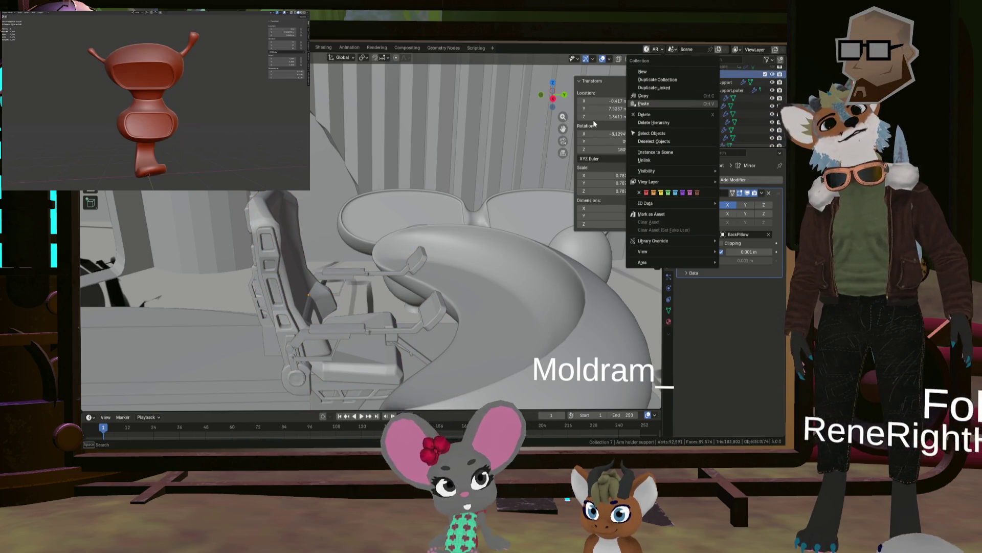
left_click(455, 254)
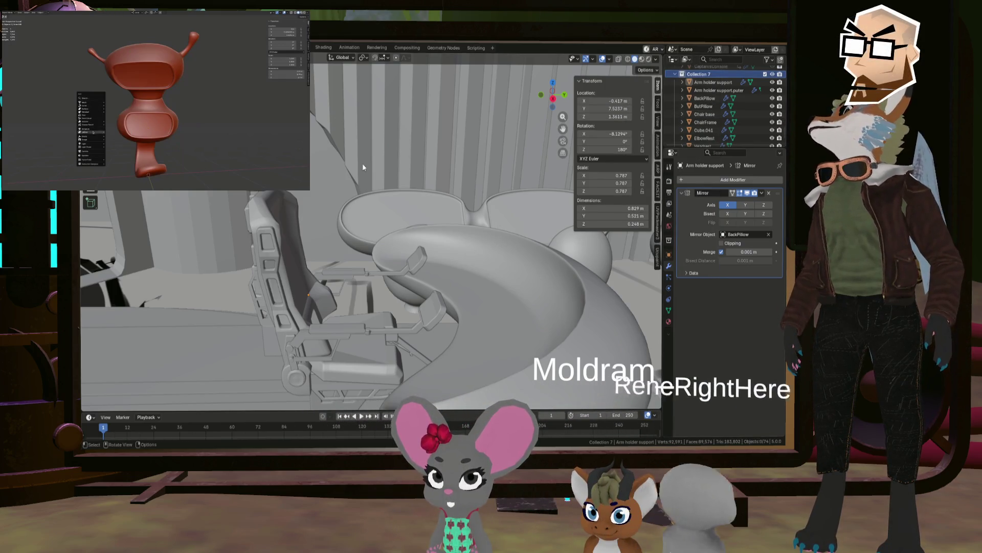
key("shift+a")
mouse_move(416, 187)
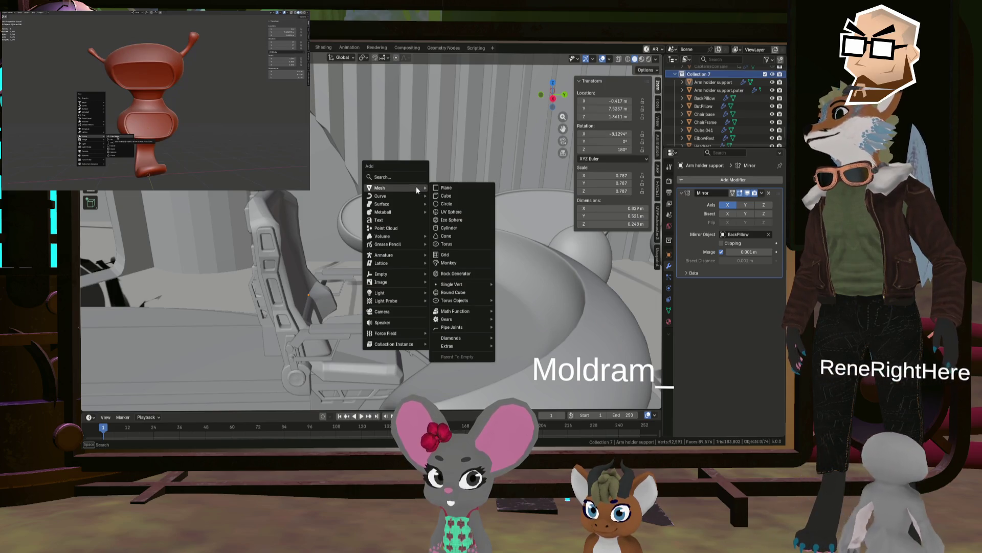
mouse_move(400, 274)
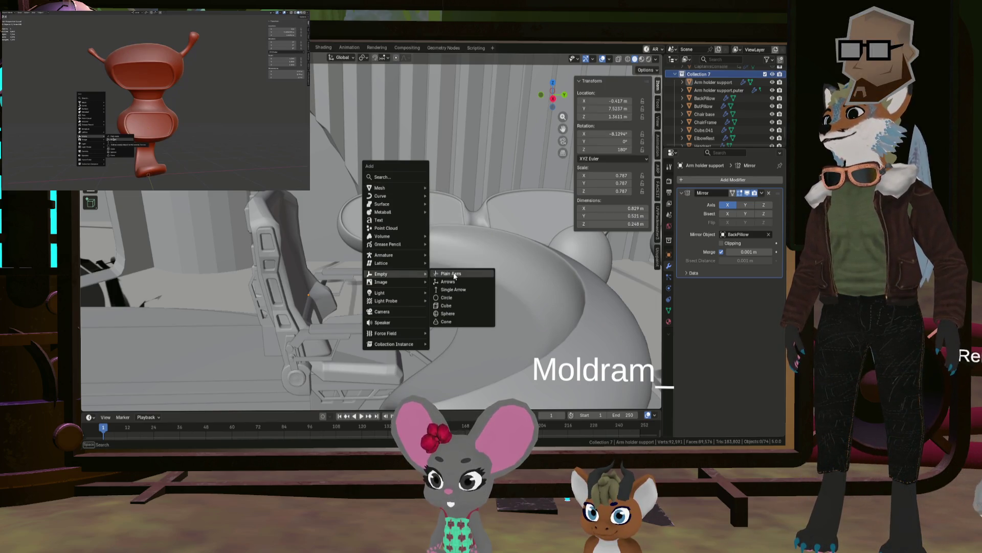
left_click(452, 274)
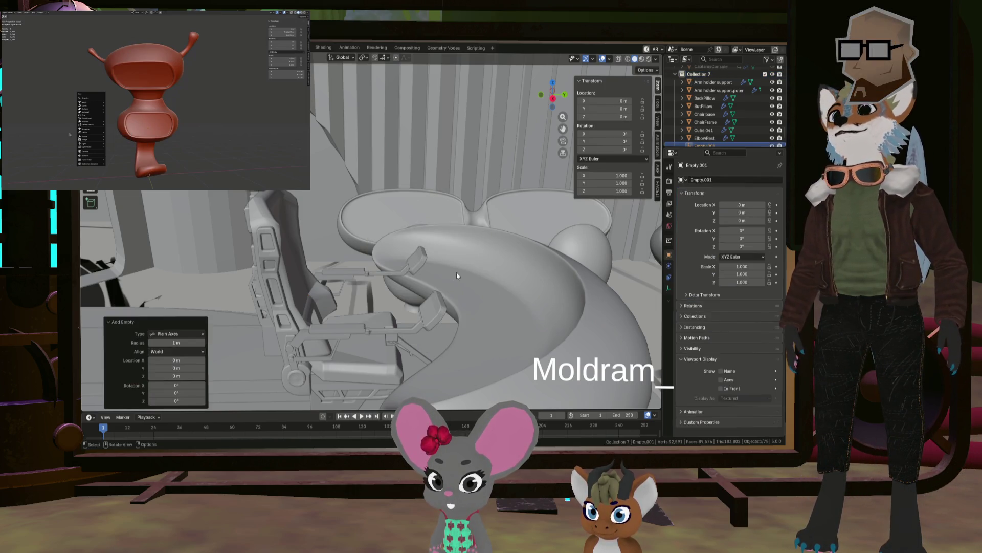
Parent the seat parts to the empty using Ctrl+P > Object.
scroll(700, 96, "down", 4)
left_click(700, 137)
scroll(711, 128, "up", 6)
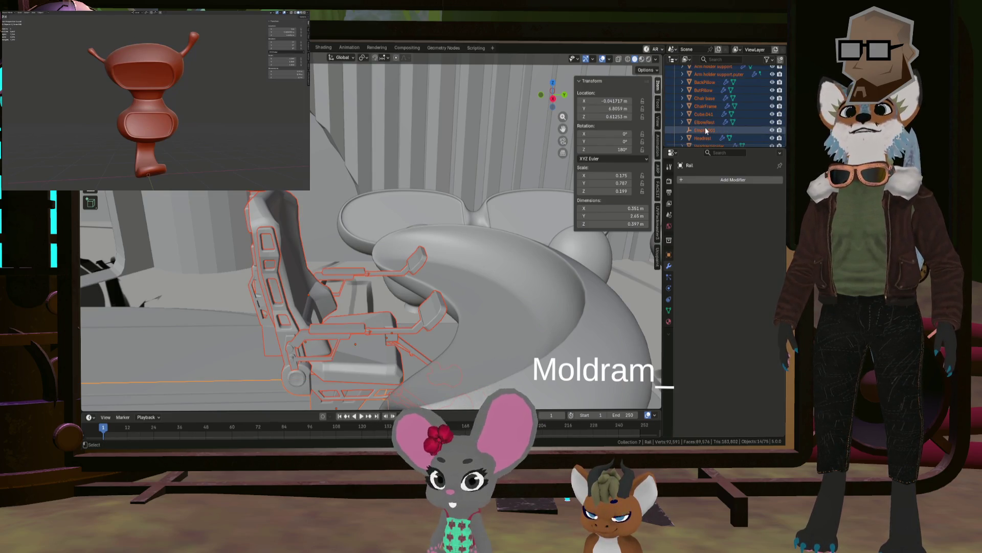
left_click(706, 131)
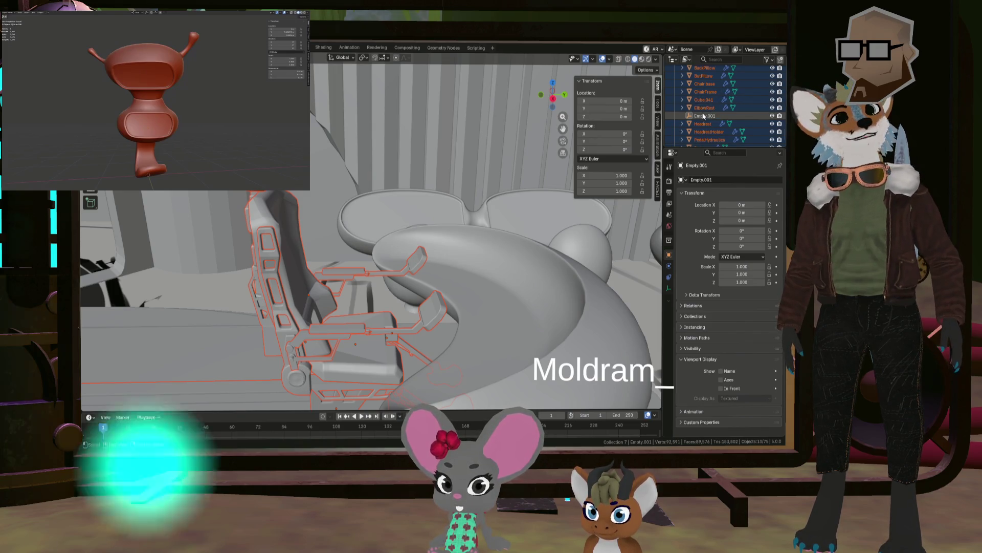
left_click(703, 115)
scroll(702, 124, "up", 2)
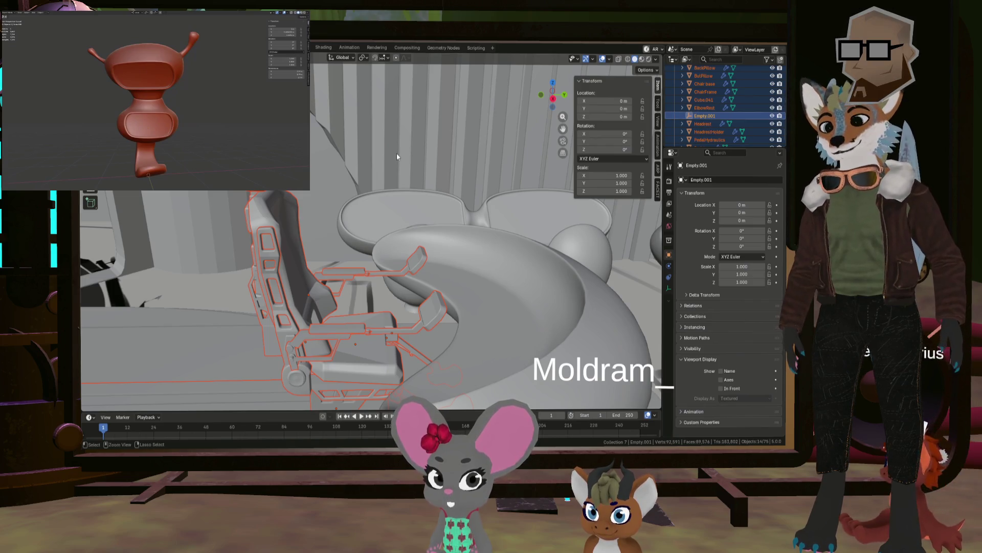
key("ctrl+p")
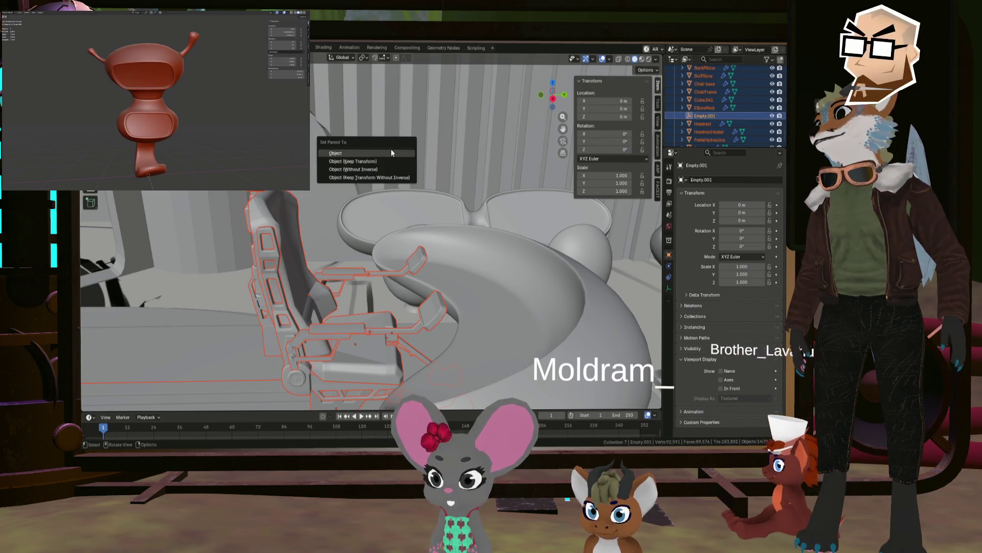
left_click(389, 152)
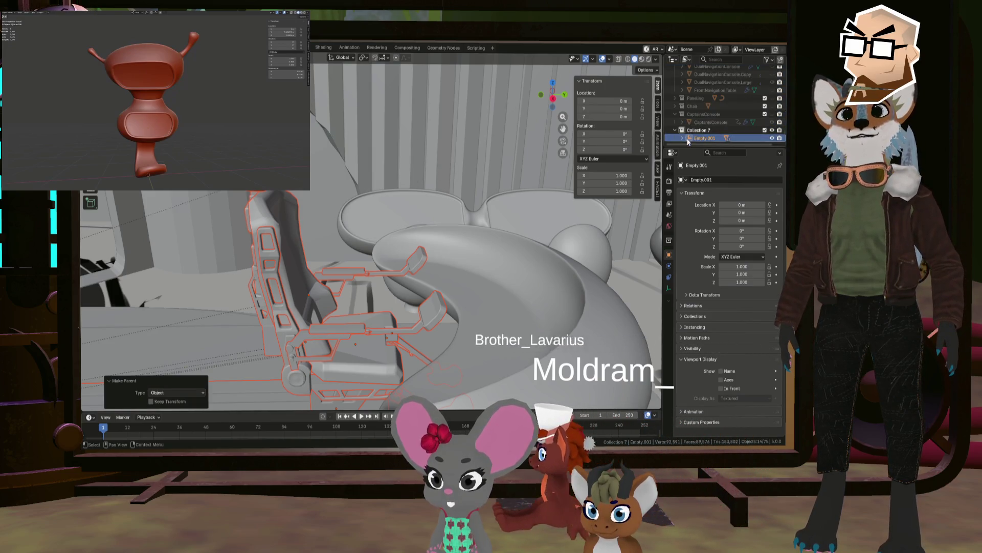
Rename the empty to CaptainsChair and select the Pedals part.
double_click(705, 139)
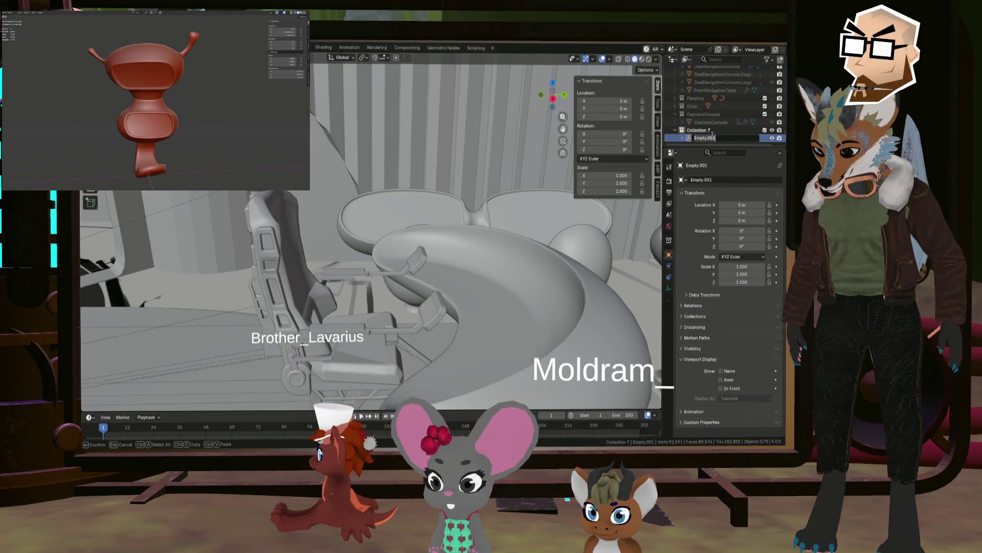
type("CaptainsChair")
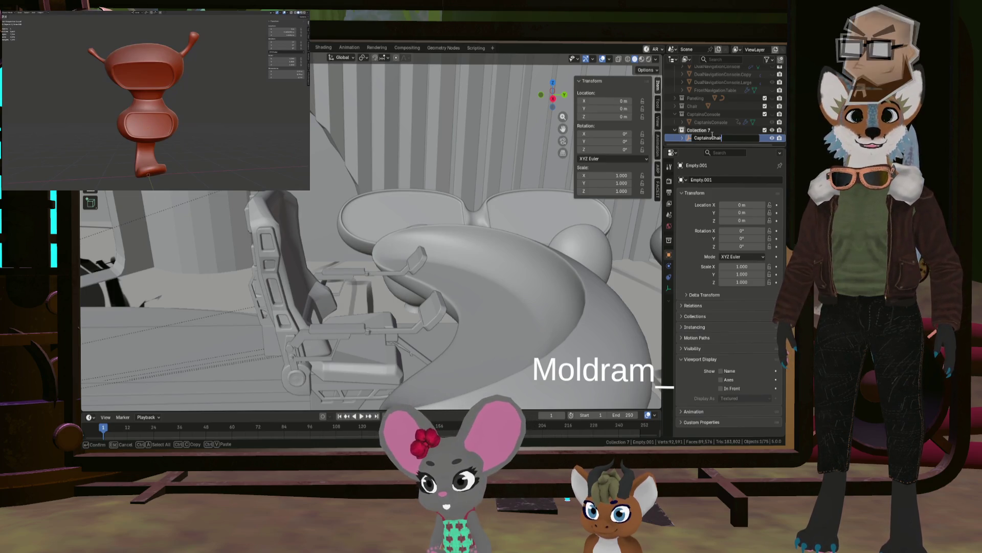
mouse_move(429, 225)
middle_mouse_down()
mouse_move(400, 236)
mouse_move(405, 243)
mouse_move(413, 230)
mouse_move(410, 238)
middle_mouse_up()
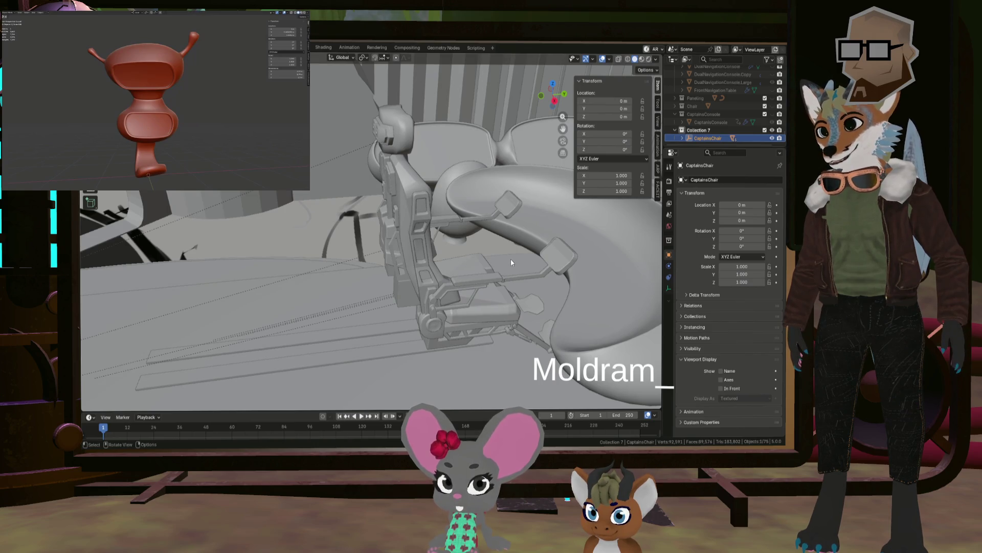
middle_click_drag(511, 259, 511, 269)
left_click(523, 258)
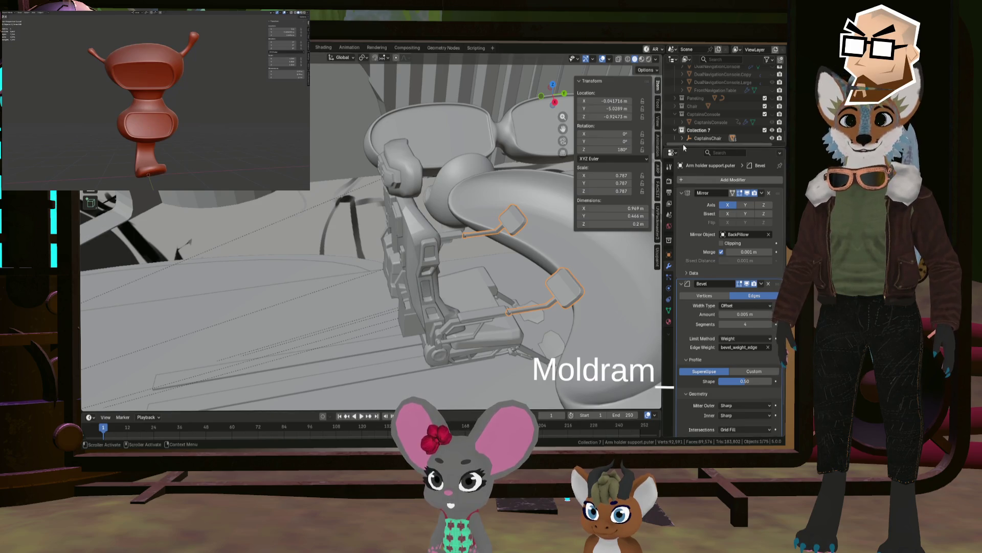
scroll(743, 128, "up", 3)
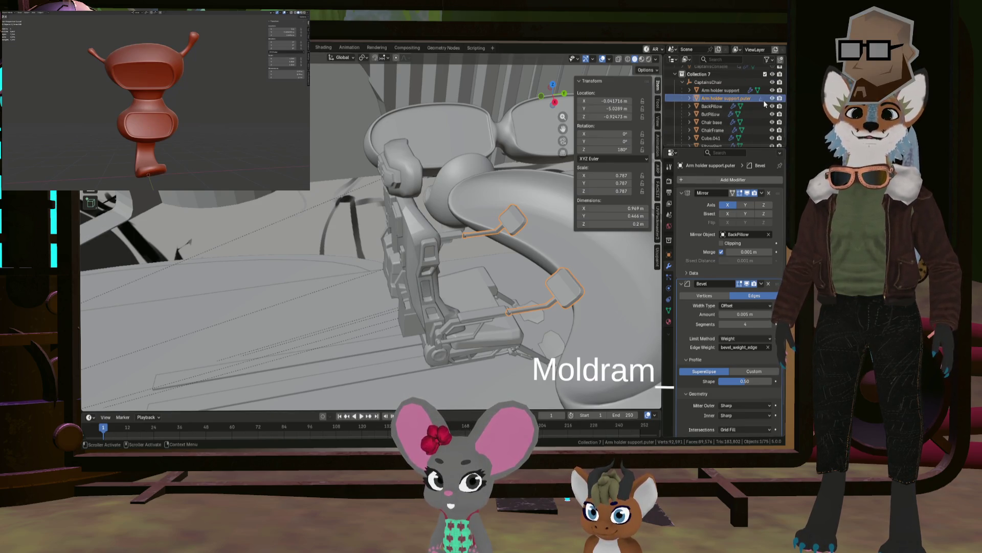
left_click(552, 350)
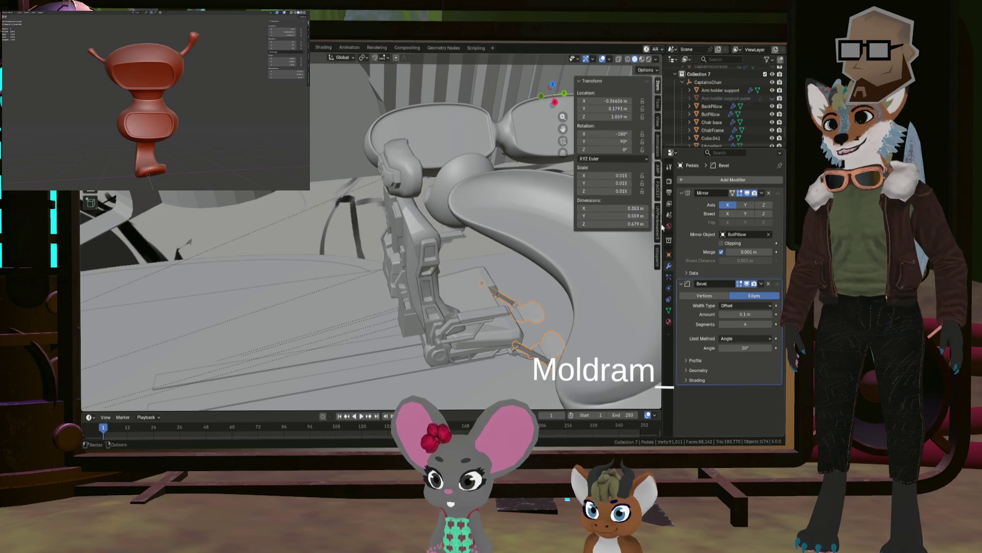
Rotate the Pedals to a new tilt, briefly entering and leaving Edit Mode.
mouse_move(572, 238)
middle_mouse_down()
mouse_move(580, 221)
mouse_move(571, 235)
mouse_move(561, 210)
mouse_move(570, 225)
middle_mouse_up()
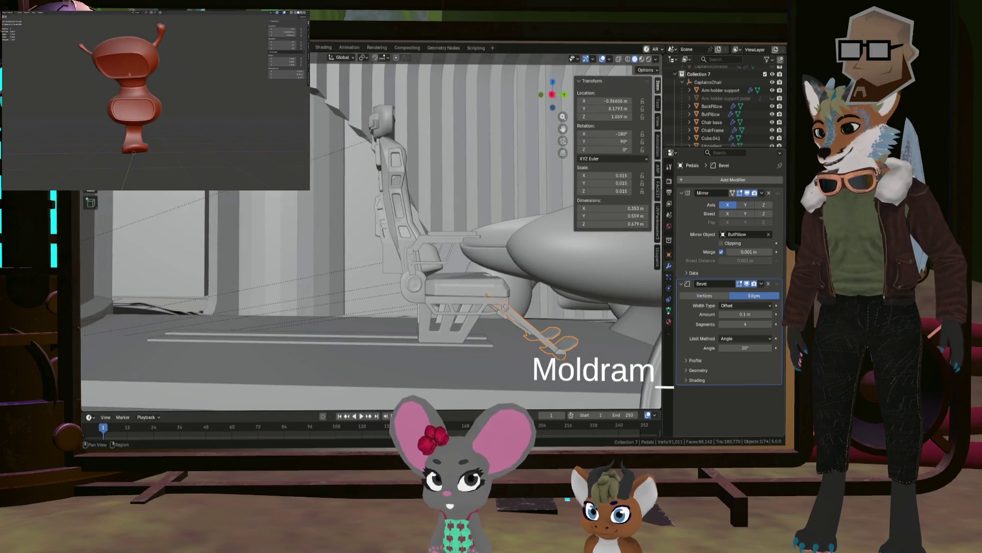
middle_click_drag(610, 316, 610, 312)
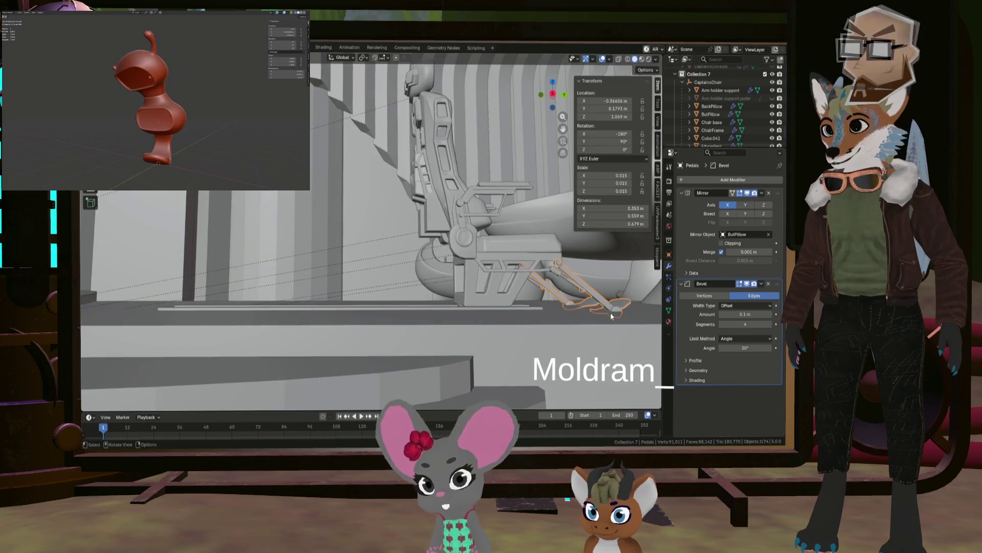
key("r")
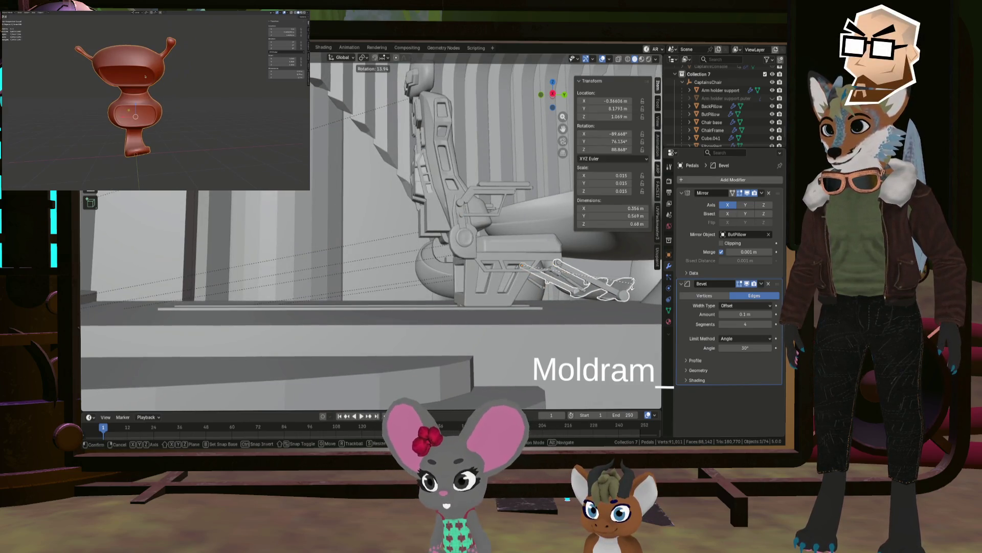
left_click(632, 285)
key("Tab")
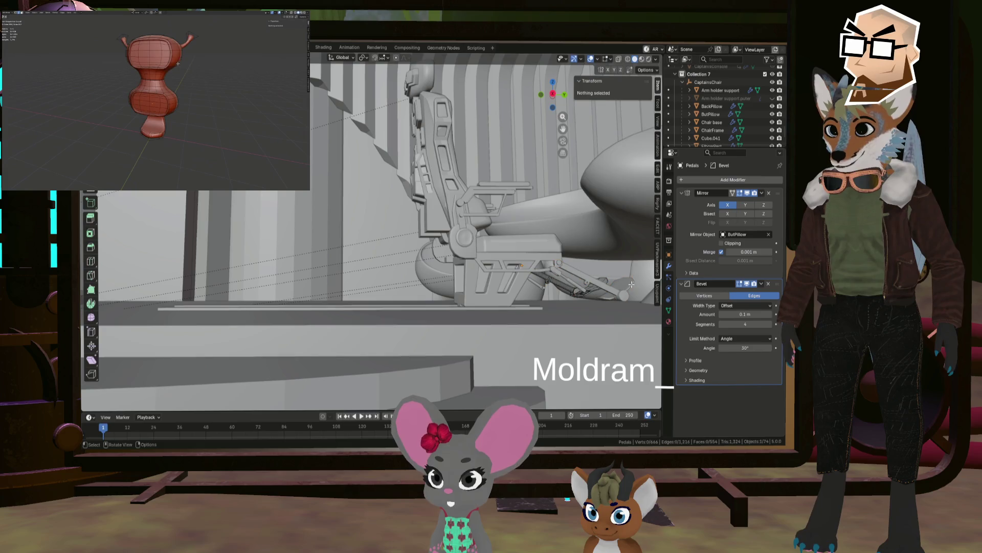
mouse_move(632, 284)
middle_mouse_down()
mouse_move(614, 316)
mouse_move(593, 299)
mouse_move(604, 268)
mouse_move(619, 287)
mouse_move(613, 297)
mouse_move(554, 280)
mouse_move(480, 299)
mouse_move(545, 297)
mouse_move(539, 305)
mouse_move(546, 294)
mouse_move(431, 209)
mouse_move(334, 223)
mouse_move(433, 222)
mouse_move(428, 213)
mouse_move(376, 235)
mouse_move(361, 227)
mouse_move(386, 256)
middle_mouse_up()
key("Tab")
Select the BackPillow and add a second pillow part to the selection.
scroll(433, 219, "up", 5)
scroll(410, 228, "up", 5)
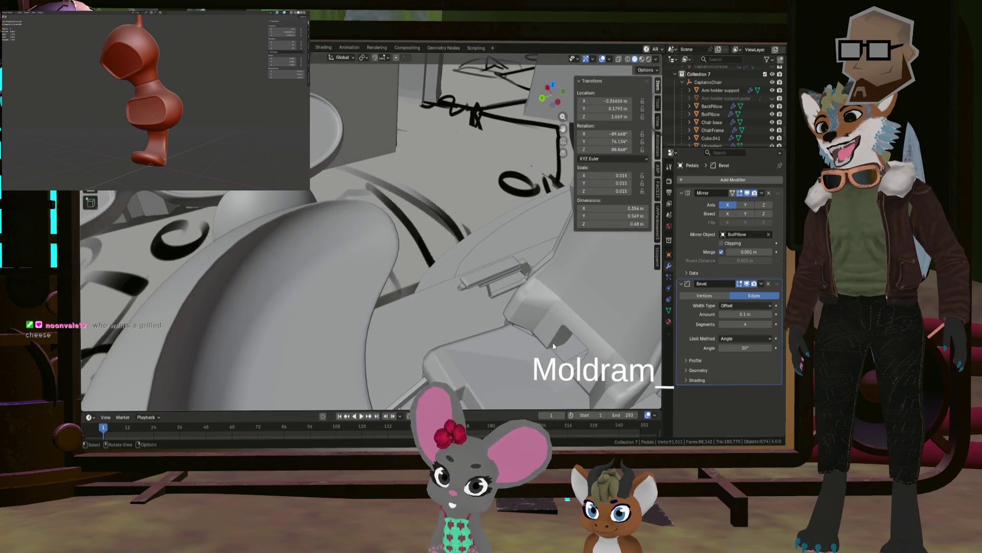
mouse_move(570, 351)
middle_mouse_down()
mouse_move(554, 339)
mouse_move(579, 335)
mouse_move(524, 260)
mouse_move(529, 274)
mouse_move(511, 278)
mouse_move(534, 225)
mouse_move(560, 263)
mouse_move(477, 262)
mouse_move(486, 256)
middle_mouse_up()
left_click(535, 225)
left_click(487, 256, "shift")
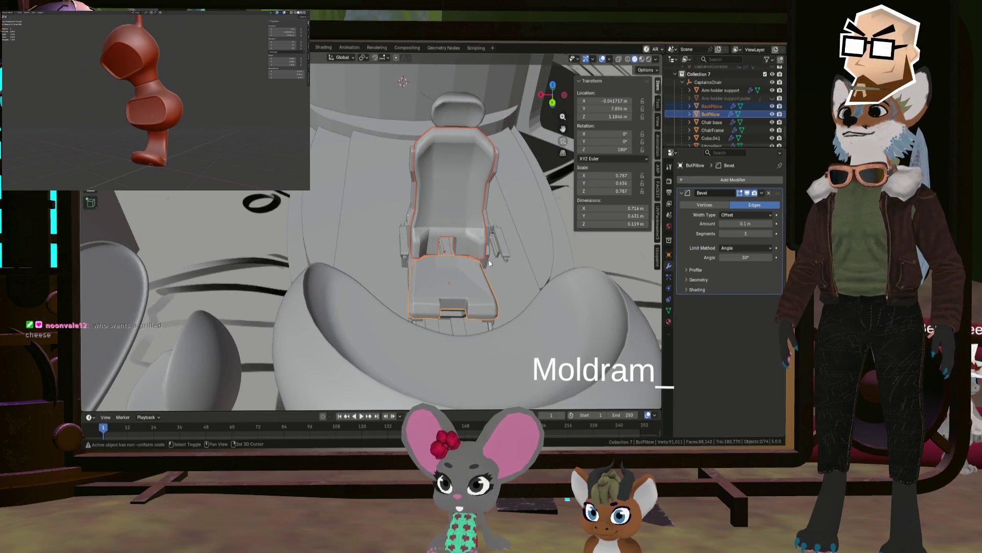
Inspect the chair from tilted and side angles, selecting ElbowRest, Arm holder support and Pedals.
left_click(503, 252, "shift")
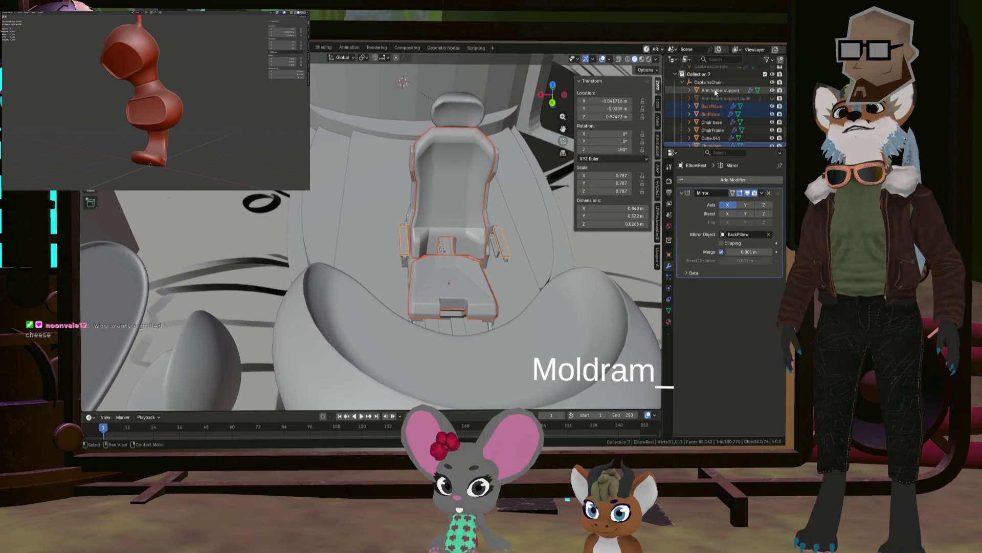
key("Up")
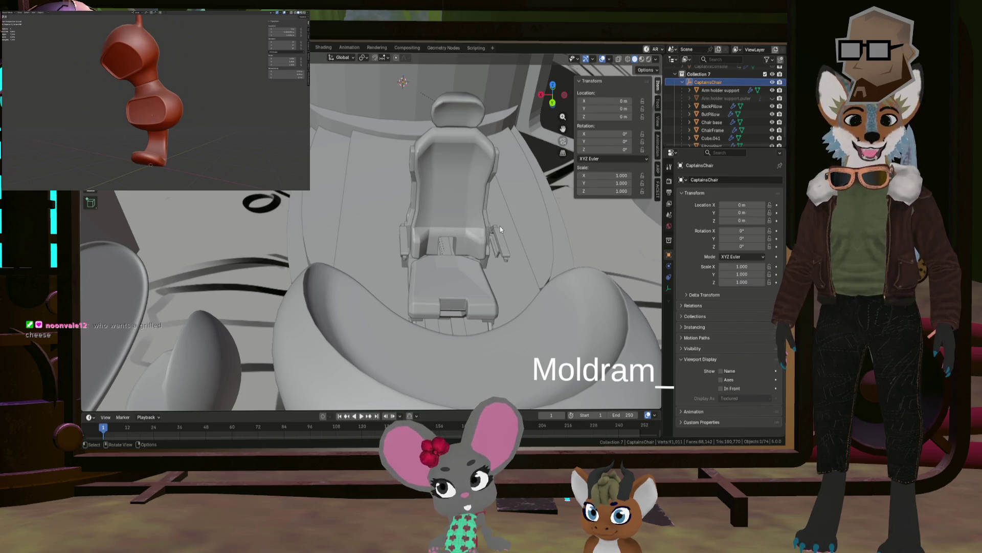
mouse_move(513, 256)
middle_mouse_down()
mouse_move(505, 257)
mouse_move(518, 266)
mouse_move(545, 265)
mouse_move(635, 237)
mouse_move(523, 251)
middle_mouse_up()
mouse_move(402, 248)
middle_mouse_down()
mouse_move(463, 248)
mouse_move(454, 251)
mouse_move(496, 234)
mouse_move(481, 275)
mouse_move(577, 250)
mouse_move(561, 269)
mouse_move(477, 265)
mouse_move(480, 224)
middle_mouse_up()
left_click(480, 224)
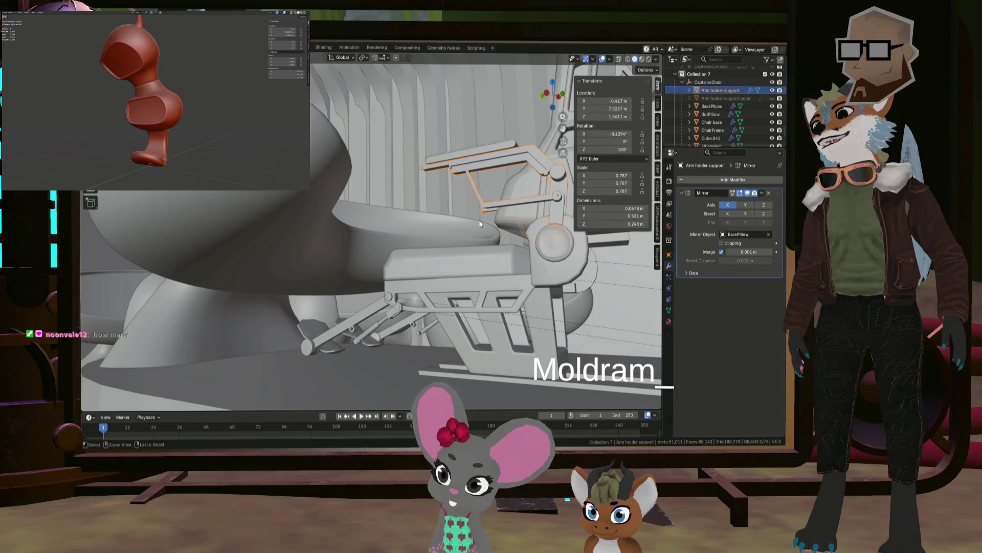
left_click(479, 226)
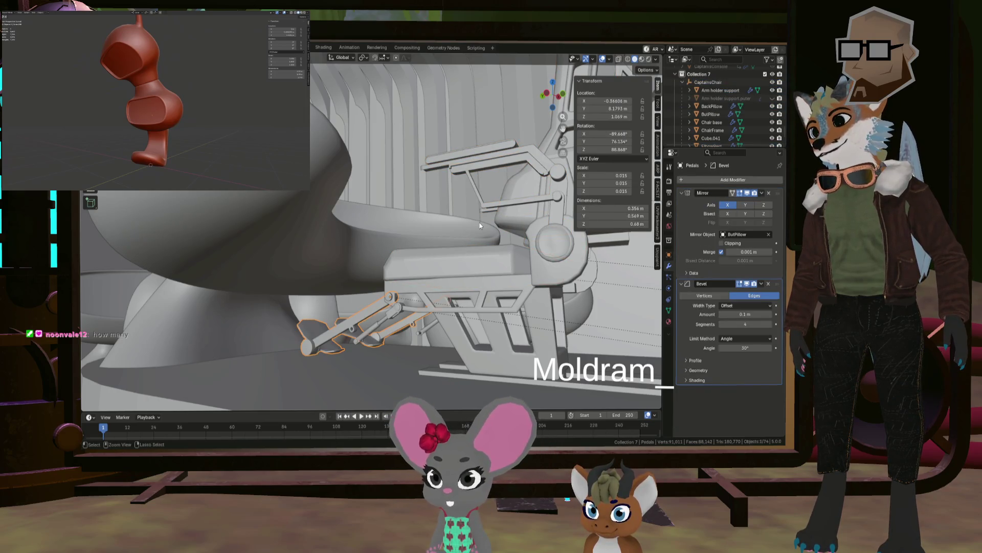
mouse_move(474, 234)
middle_mouse_down()
mouse_move(451, 281)
mouse_move(455, 266)
mouse_move(472, 309)
mouse_move(502, 302)
middle_mouse_up()
Move the CaptainsChair empty along Y to 0.20083 m, then select everything.
left_click(718, 83)
mouse_move(476, 270)
middle_mouse_down()
mouse_move(517, 293)
mouse_move(554, 350)
mouse_move(499, 327)
mouse_move(443, 326)
mouse_move(499, 289)
mouse_move(548, 285)
middle_mouse_up()
key("y")
left_click(529, 328)
key("a")
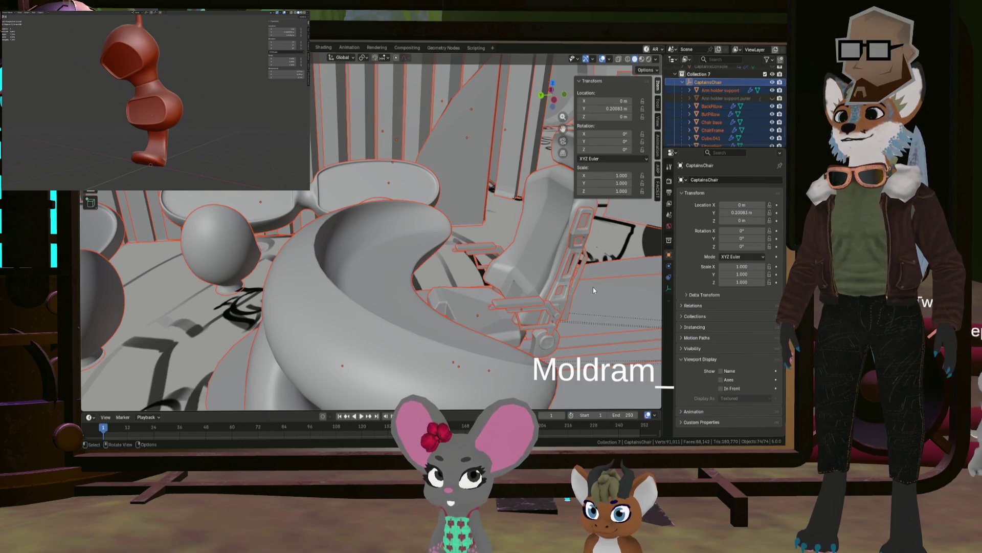
Scale the selected seat parts down to 0.806.
mouse_move(552, 273)
middle_mouse_down()
mouse_move(580, 272)
mouse_move(511, 254)
middle_mouse_up()
key("s")
key("Escape")
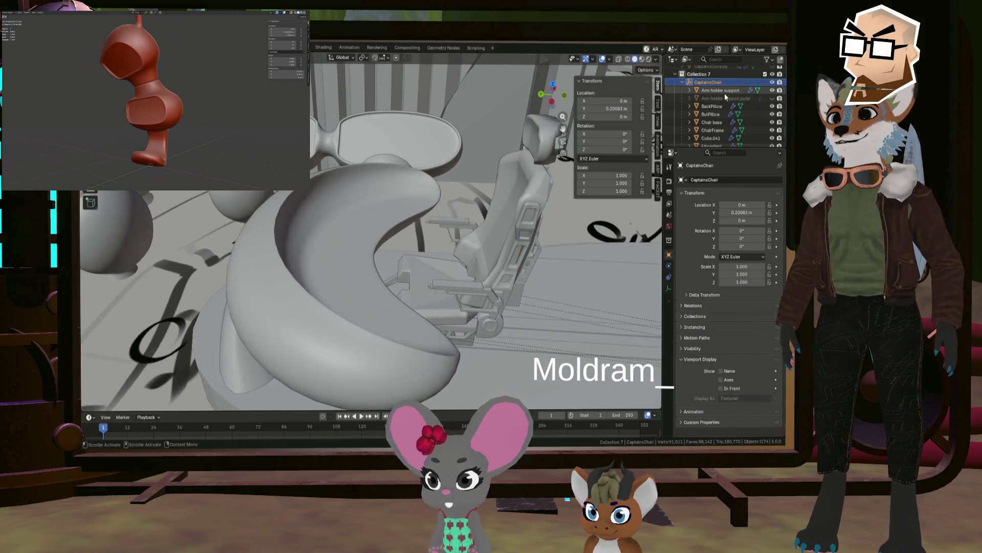
left_click(725, 90)
scroll(709, 136, "down", 3)
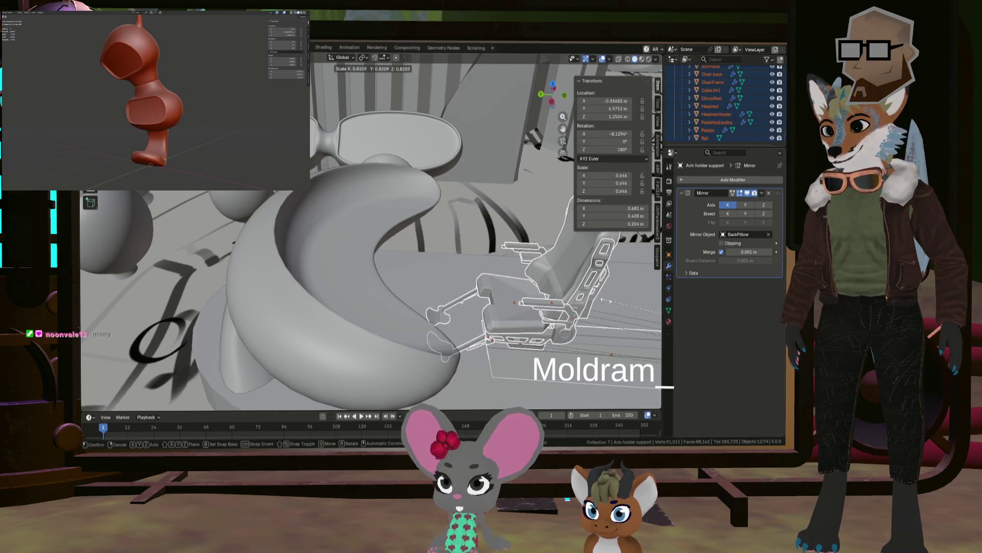
left_click(612, 304)
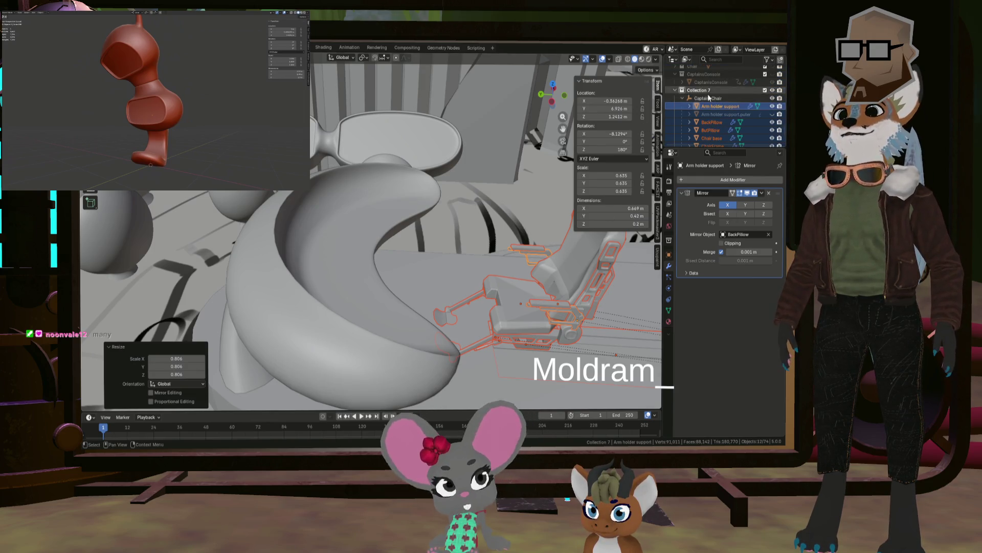
Move the CaptainsChair empty along Y to about 0.944 m.
left_click(709, 97)
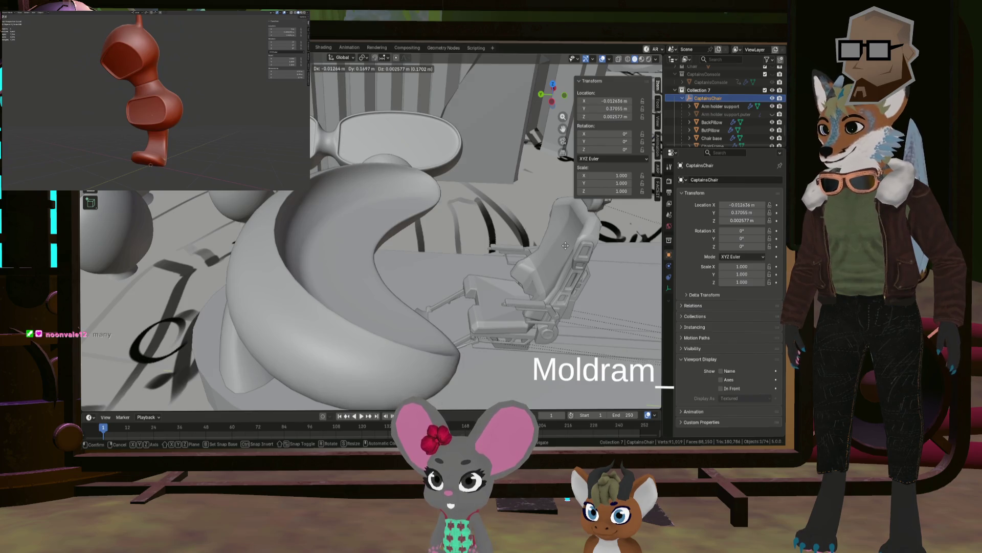
key("y")
left_click(478, 236)
mouse_move(478, 236)
middle_mouse_down()
mouse_move(487, 230)
mouse_move(477, 237)
mouse_move(527, 293)
mouse_move(440, 264)
mouse_move(472, 238)
mouse_move(452, 217)
mouse_move(442, 225)
mouse_move(468, 238)
mouse_move(437, 260)
mouse_move(419, 256)
mouse_move(463, 186)
mouse_move(472, 198)
mouse_move(456, 188)
mouse_move(443, 238)
mouse_move(541, 244)
mouse_move(525, 222)
middle_mouse_up()
scroll(542, 244, "down", 8)
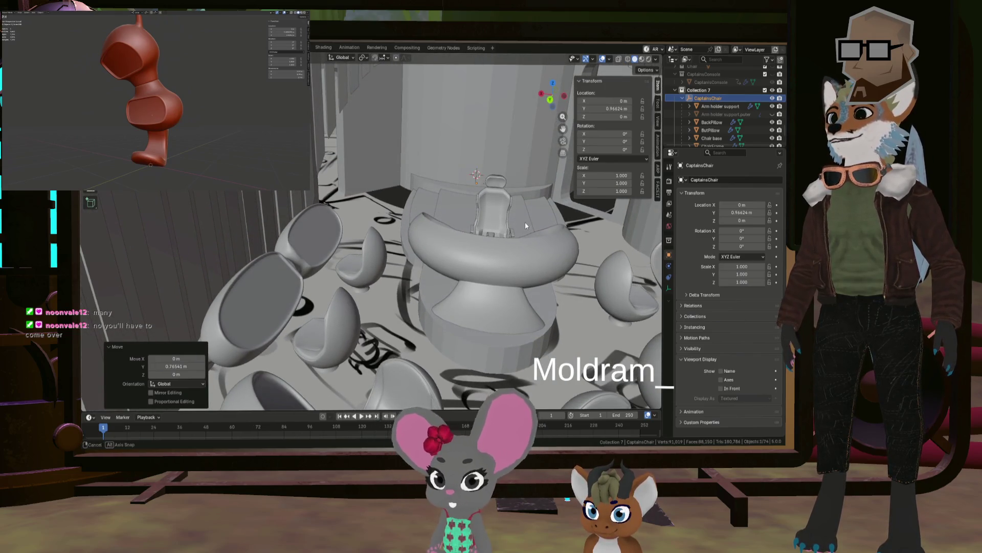
Scale the CaptainsChair up to 1.113.
key("s")
key("s")
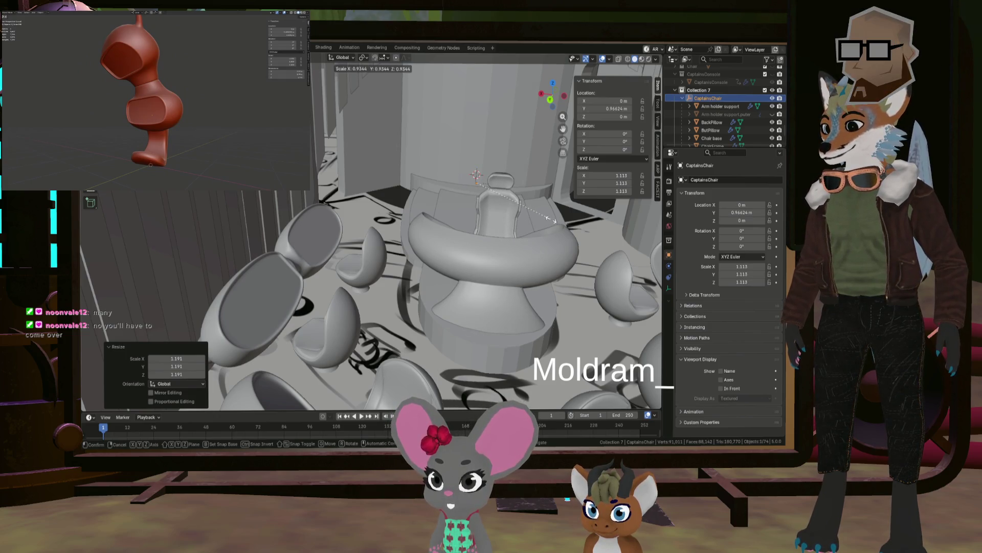
mouse_move(546, 211)
middle_mouse_down()
mouse_move(537, 251)
mouse_move(514, 263)
mouse_move(529, 266)
middle_mouse_up()
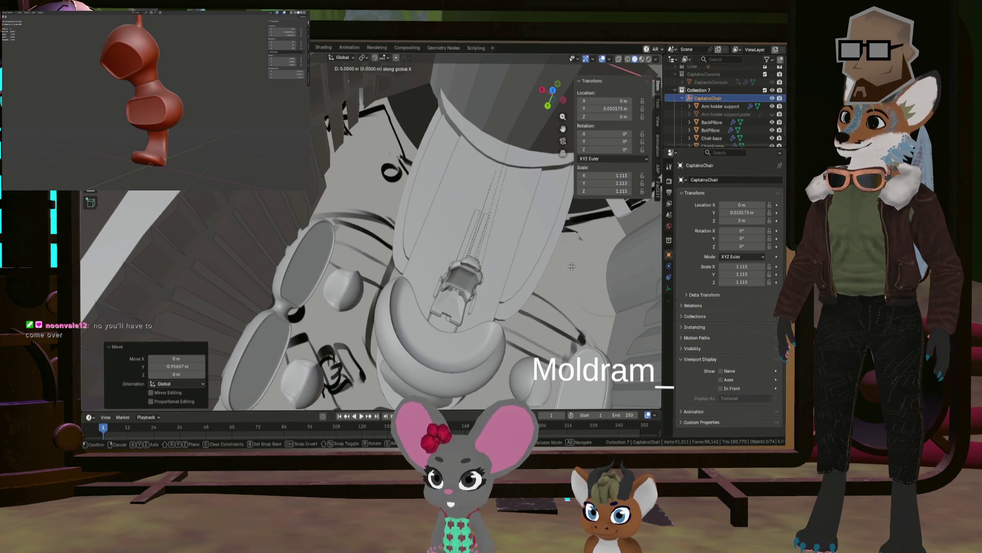
left_click(572, 265)
Check the chair's centred placement on the platform from top-down views, then select ElbowRest.
mouse_move(571, 265)
middle_mouse_down()
mouse_move(516, 269)
mouse_move(527, 223)
middle_mouse_up()
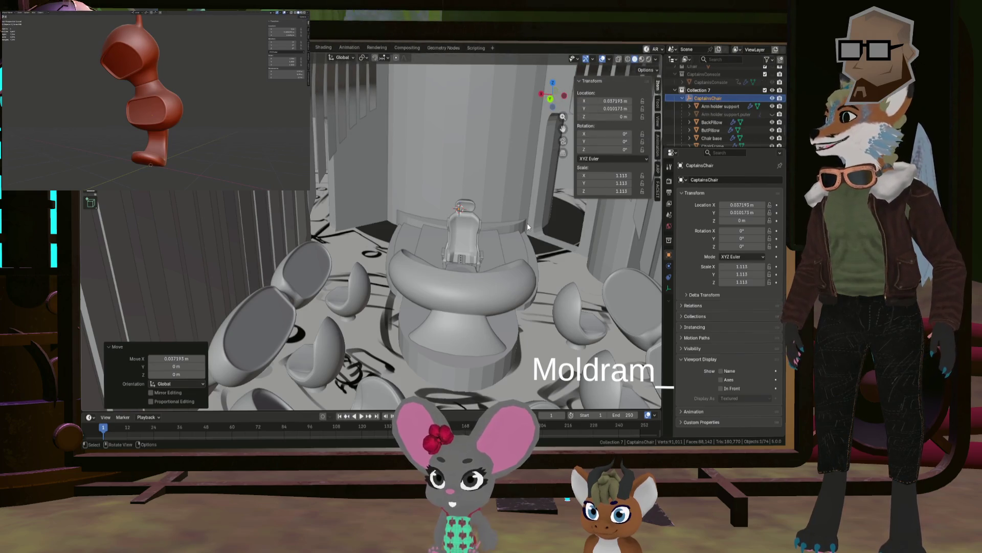
mouse_move(527, 223)
middle_mouse_down()
mouse_move(465, 249)
mouse_move(502, 195)
mouse_move(481, 209)
middle_mouse_up()
mouse_move(275, 213)
middle_mouse_down()
mouse_move(361, 282)
mouse_move(437, 226)
mouse_move(451, 242)
mouse_move(383, 244)
middle_mouse_up()
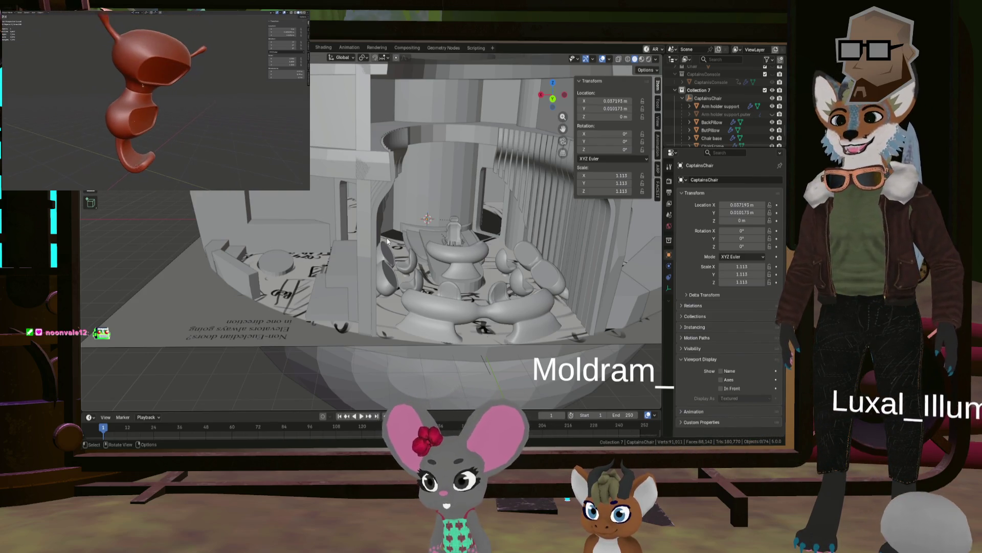
mouse_move(499, 278)
middle_mouse_down()
mouse_move(500, 314)
mouse_move(521, 289)
mouse_move(425, 282)
mouse_move(412, 247)
mouse_move(395, 278)
mouse_move(414, 284)
mouse_move(423, 262)
mouse_move(404, 274)
mouse_move(400, 307)
mouse_move(418, 249)
mouse_move(407, 253)
mouse_move(443, 275)
mouse_move(429, 312)
mouse_move(440, 340)
mouse_move(557, 305)
mouse_move(454, 323)
mouse_move(401, 259)
mouse_move(398, 235)
mouse_move(416, 223)
mouse_move(481, 232)
mouse_move(429, 271)
middle_mouse_up()
left_click(342, 308)
mouse_move(342, 308)
middle_mouse_down()
mouse_move(355, 306)
mouse_move(302, 324)
mouse_move(299, 358)
mouse_move(381, 289)
middle_mouse_up()
left_click(302, 324)
left_click(388, 302)
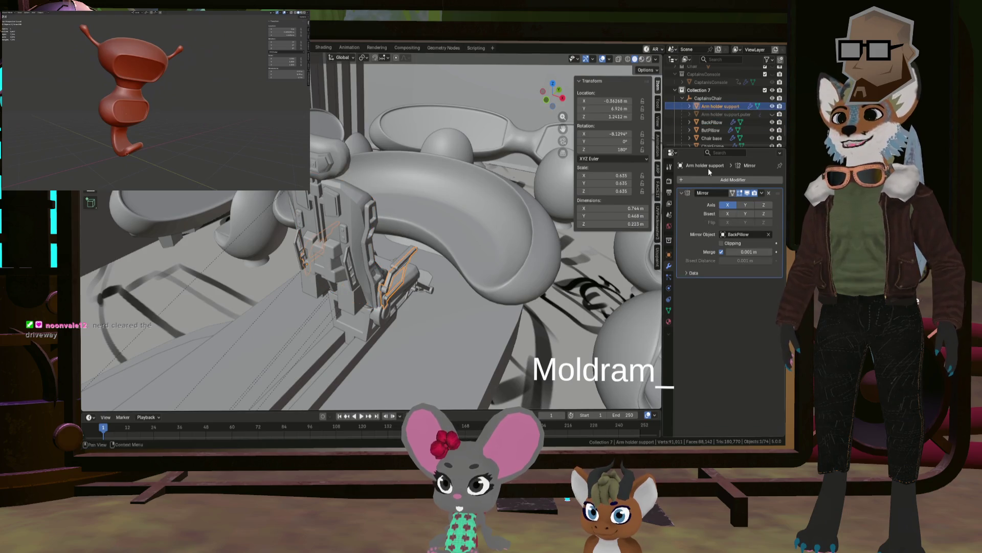
left_click(711, 98)
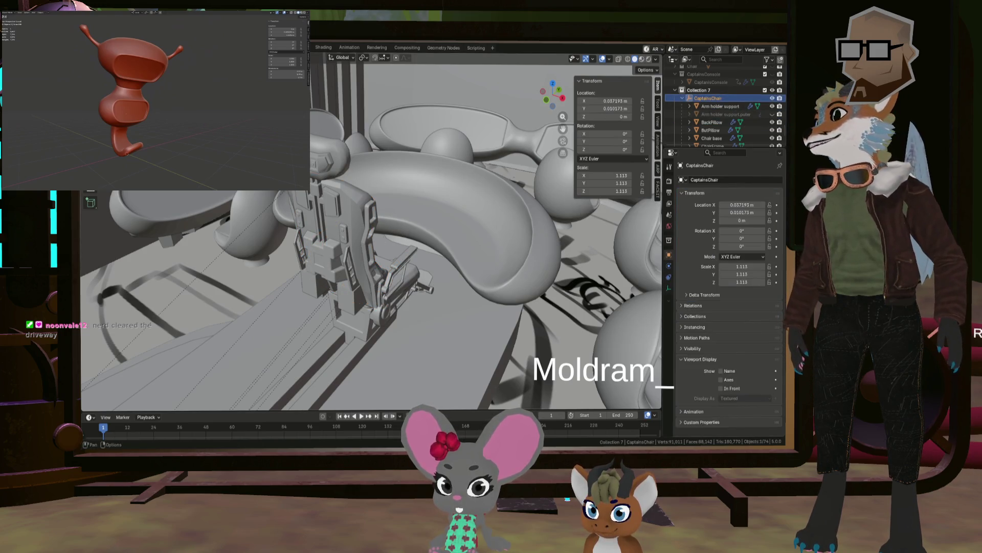
left_click(701, 106)
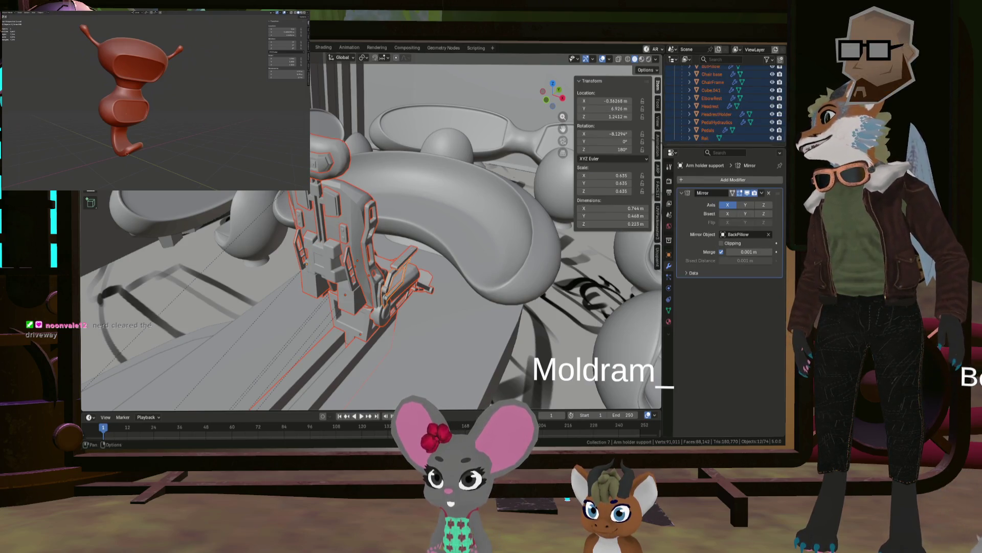
mouse_move(406, 257)
middle_mouse_down()
mouse_move(374, 240)
mouse_move(406, 257)
mouse_move(558, 264)
middle_mouse_up()
mouse_move(558, 170)
middle_mouse_down()
mouse_move(486, 257)
mouse_move(457, 263)
mouse_move(456, 274)
middle_mouse_up()
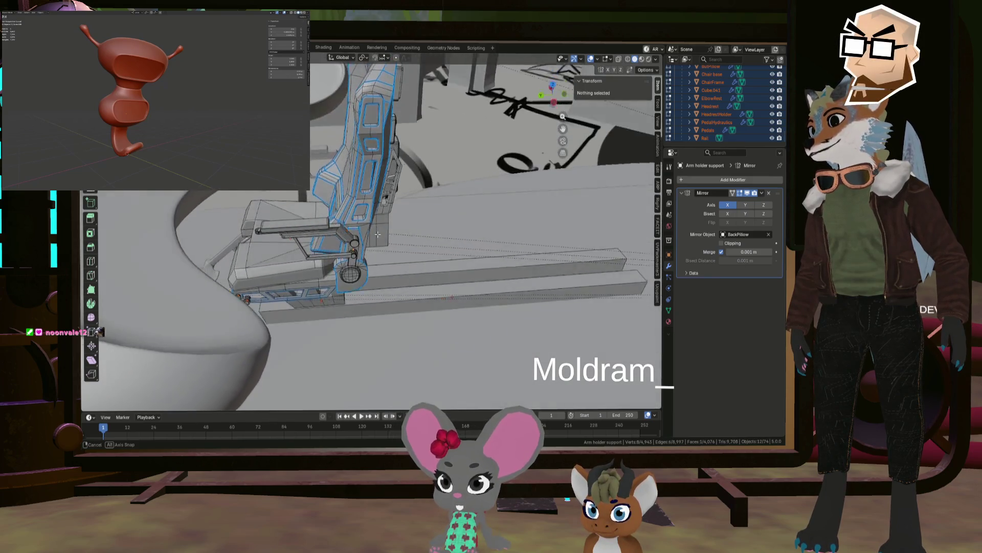
mouse_move(360, 248)
middle_mouse_down()
mouse_move(381, 225)
mouse_move(400, 238)
mouse_move(381, 234)
middle_mouse_up()
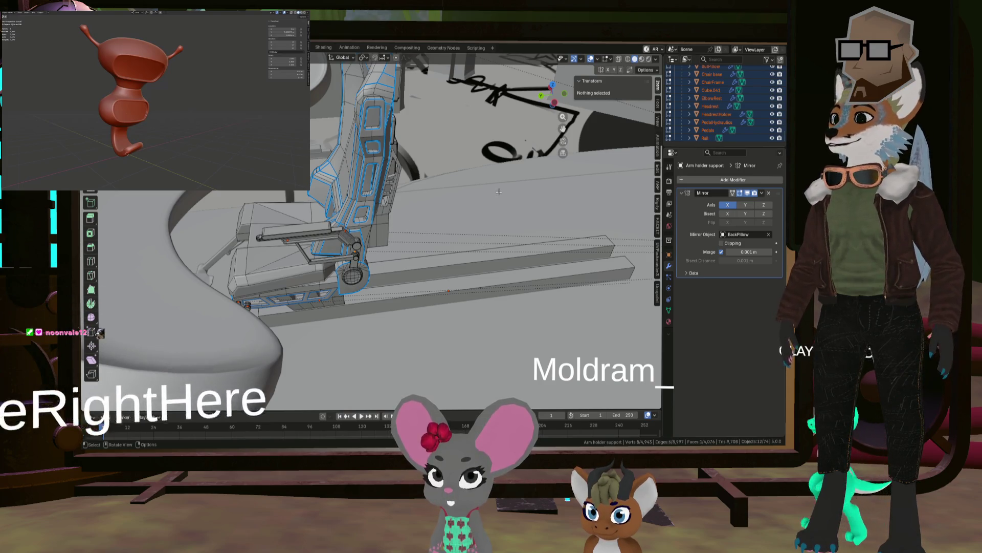
middle_click_drag(358, 230, 359, 217)
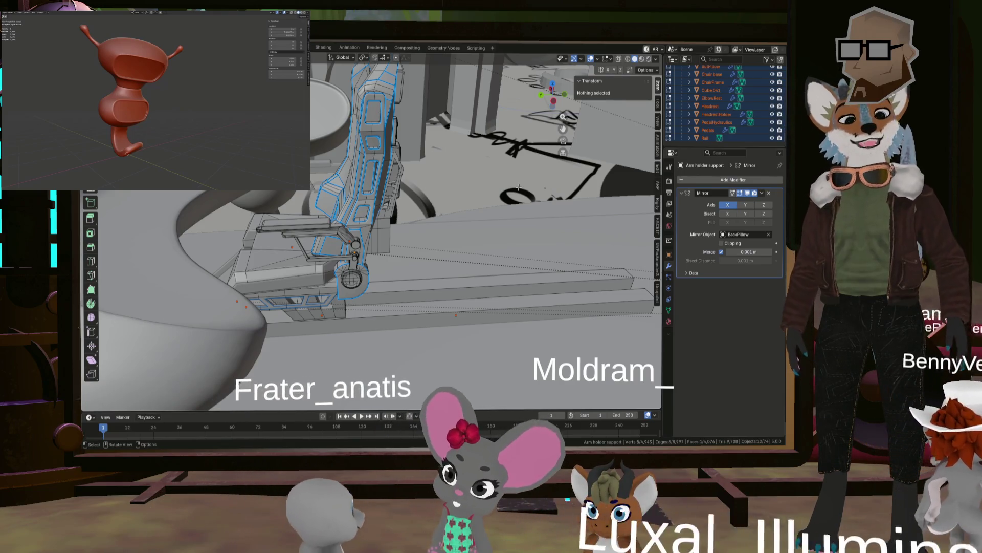
middle_click_drag(439, 190, 451, 202)
scroll(454, 206, "down", 5)
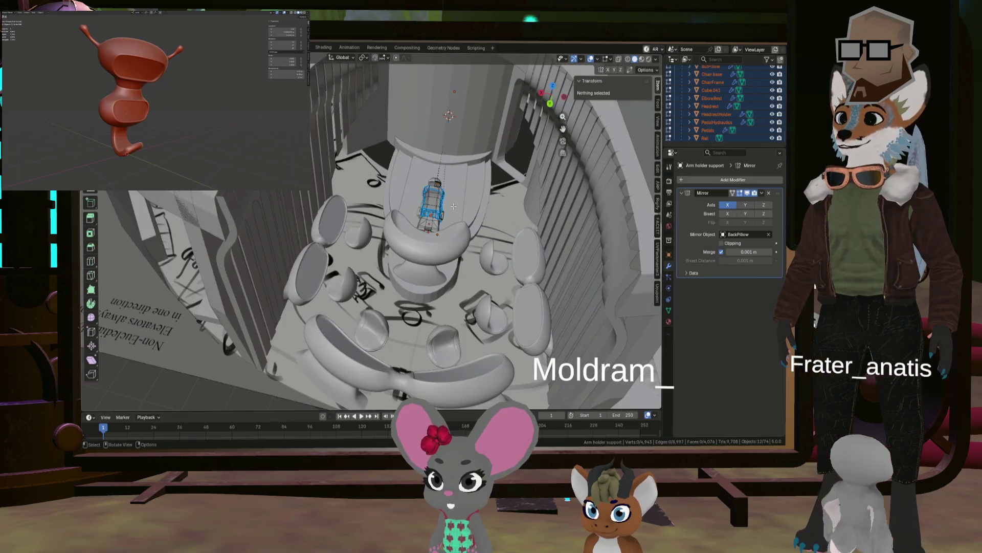
left_click(456, 228)
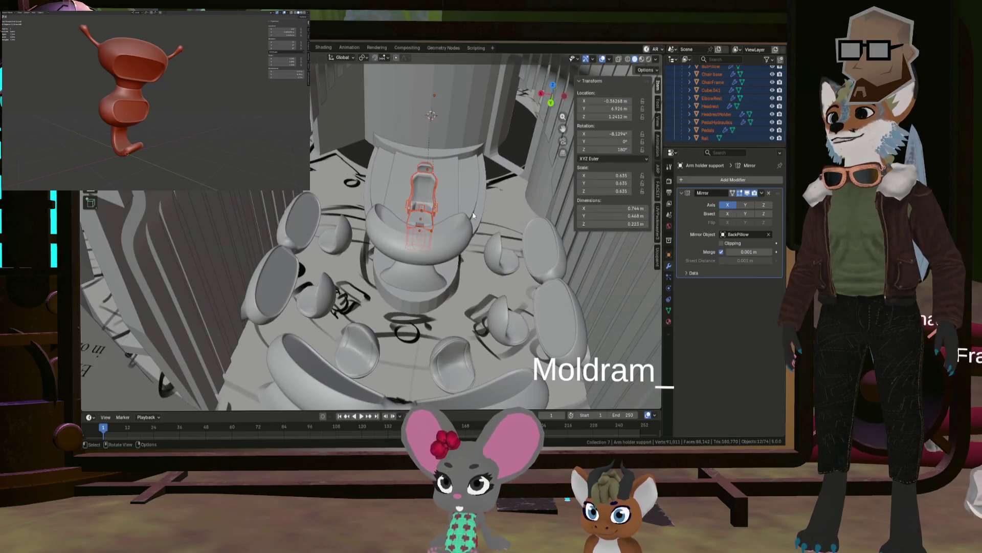
scroll(456, 228, "down", 5)
middle_click_drag(455, 228, 284, 200)
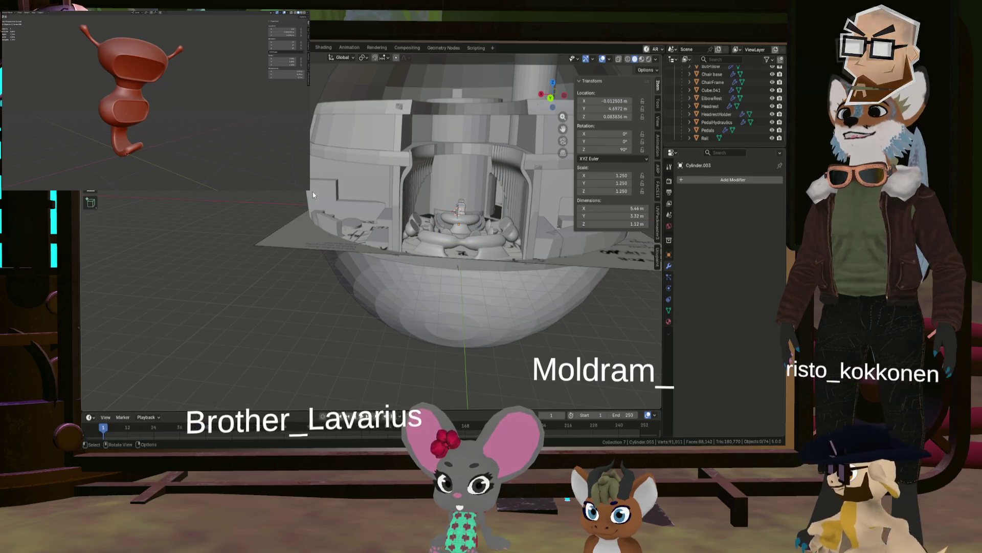
scroll(481, 198, "up", 5)
scroll(432, 158, "down", 3)
mouse_move(432, 158)
middle_mouse_down()
mouse_move(445, 133)
mouse_move(494, 196)
mouse_move(473, 280)
mouse_move(473, 253)
mouse_move(498, 247)
mouse_move(431, 265)
mouse_move(449, 239)
mouse_move(385, 256)
middle_mouse_up()
scroll(494, 196, "up", 3)
scroll(472, 280, "up", 3)
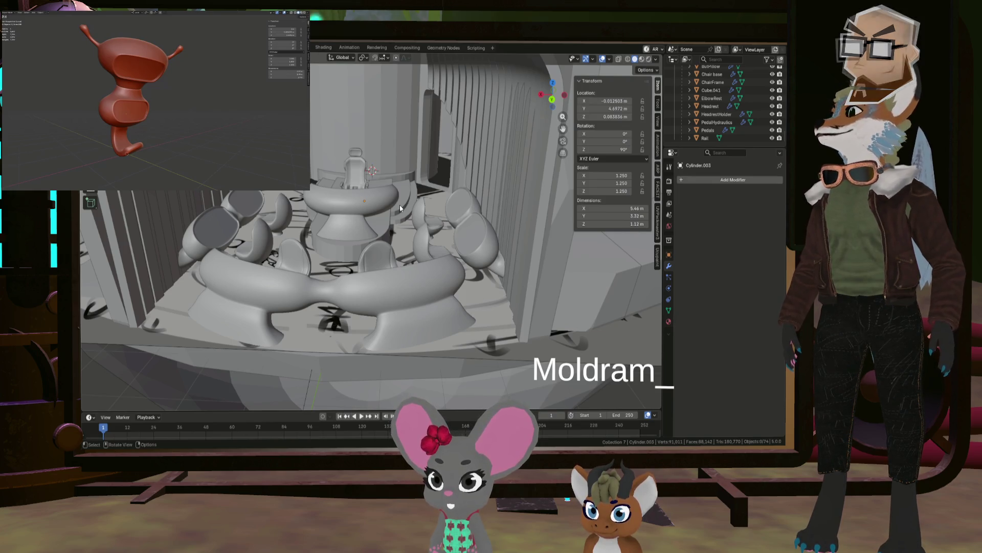
mouse_move(400, 209)
middle_mouse_down()
mouse_move(399, 227)
mouse_move(418, 225)
mouse_move(411, 232)
mouse_move(437, 215)
mouse_move(382, 218)
mouse_move(377, 266)
mouse_move(362, 191)
mouse_move(320, 242)
mouse_move(358, 206)
mouse_move(439, 219)
mouse_move(404, 230)
mouse_move(456, 242)
middle_mouse_up()
scroll(386, 242, "up", 6)
middle_click_drag(339, 228, 490, 214, "shift")
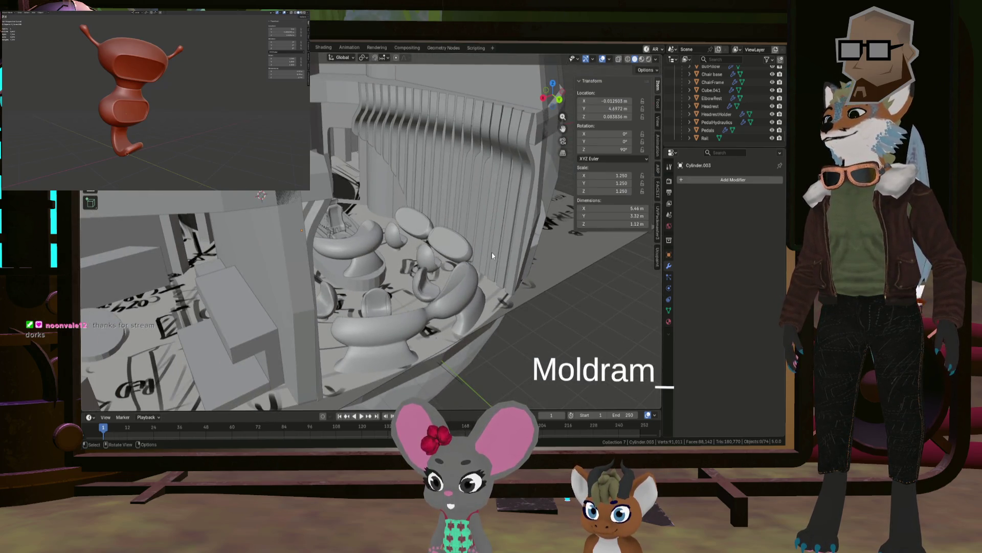
mouse_move(551, 275)
middle_mouse_down()
mouse_move(428, 202)
mouse_move(431, 304)
mouse_move(429, 244)
mouse_move(425, 263)
mouse_move(444, 263)
mouse_move(431, 271)
mouse_move(458, 269)
mouse_move(470, 251)
mouse_move(484, 286)
mouse_move(478, 263)
mouse_move(427, 231)
mouse_move(444, 236)
middle_mouse_up()
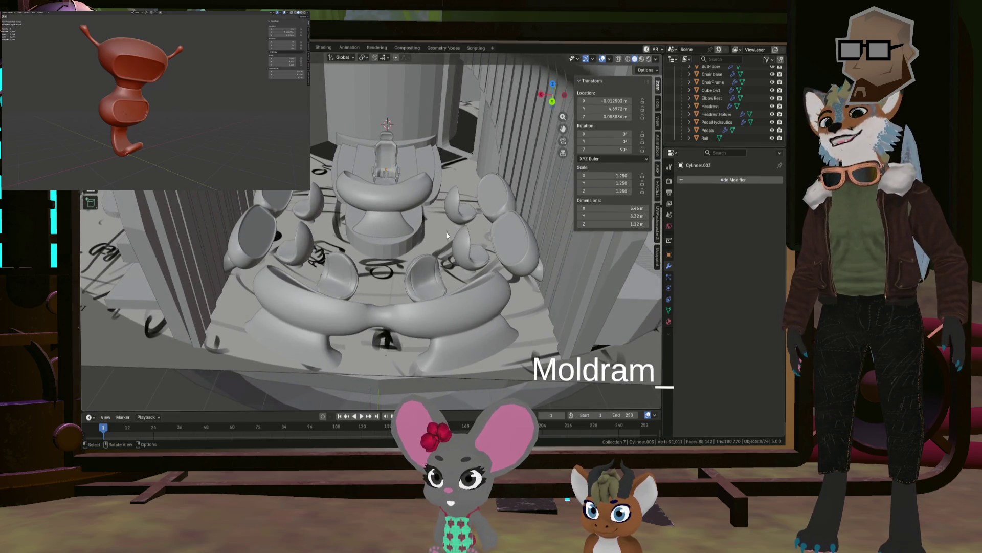